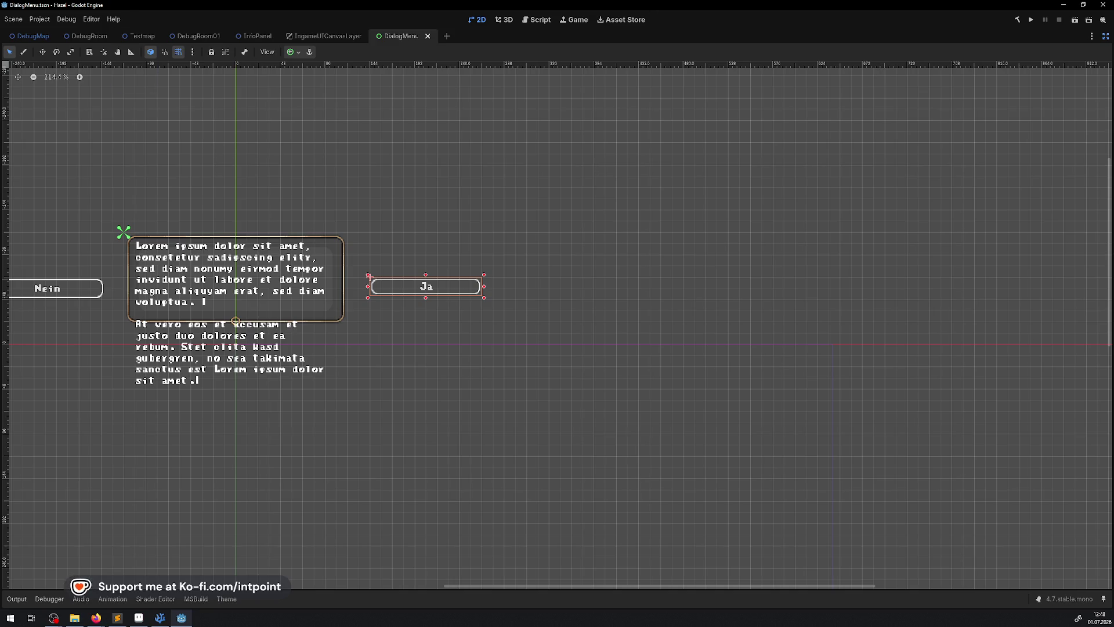
Step: Bring Firefox forward, scroll through the Dreamweaver product page, then close the browser
key("alt+Tab")
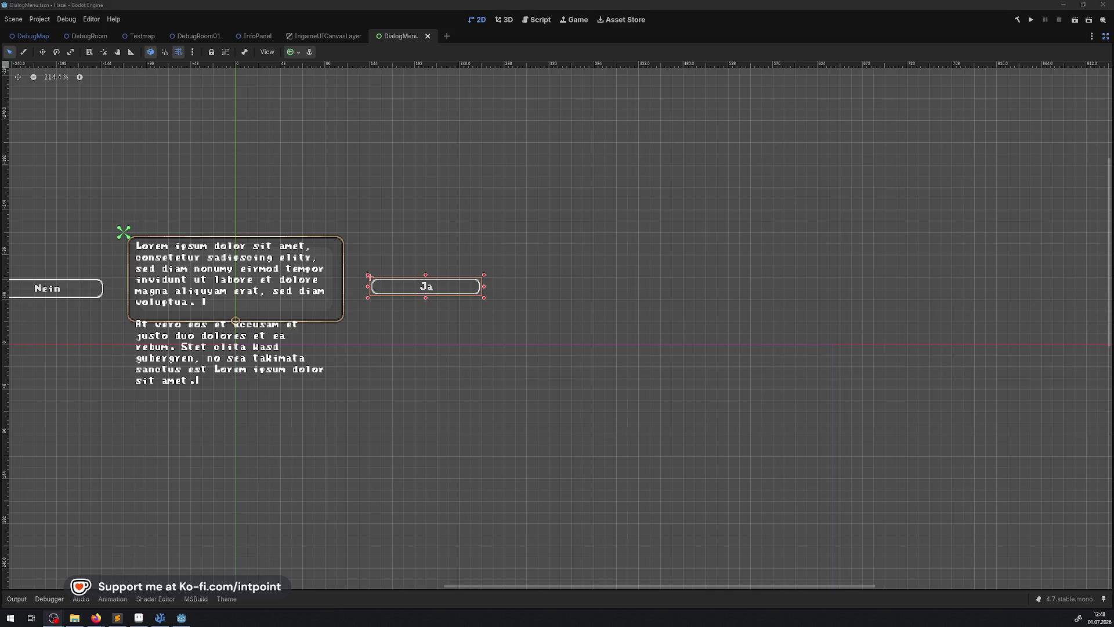
key("alt+Tab")
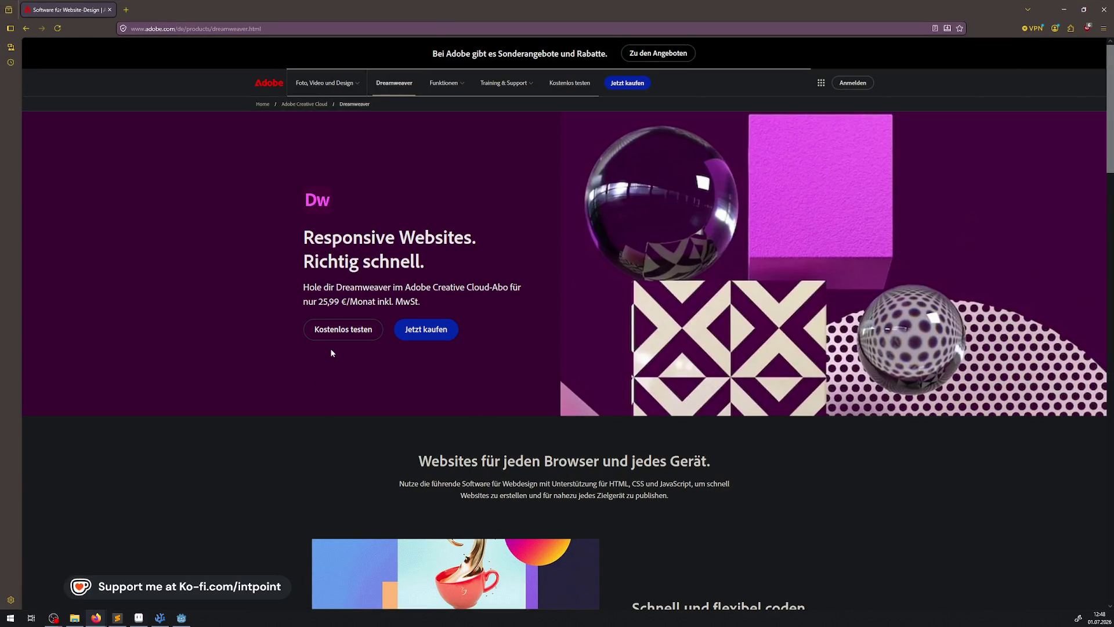
scroll(331, 350, "down", 4)
scroll(334, 350, "down", 1)
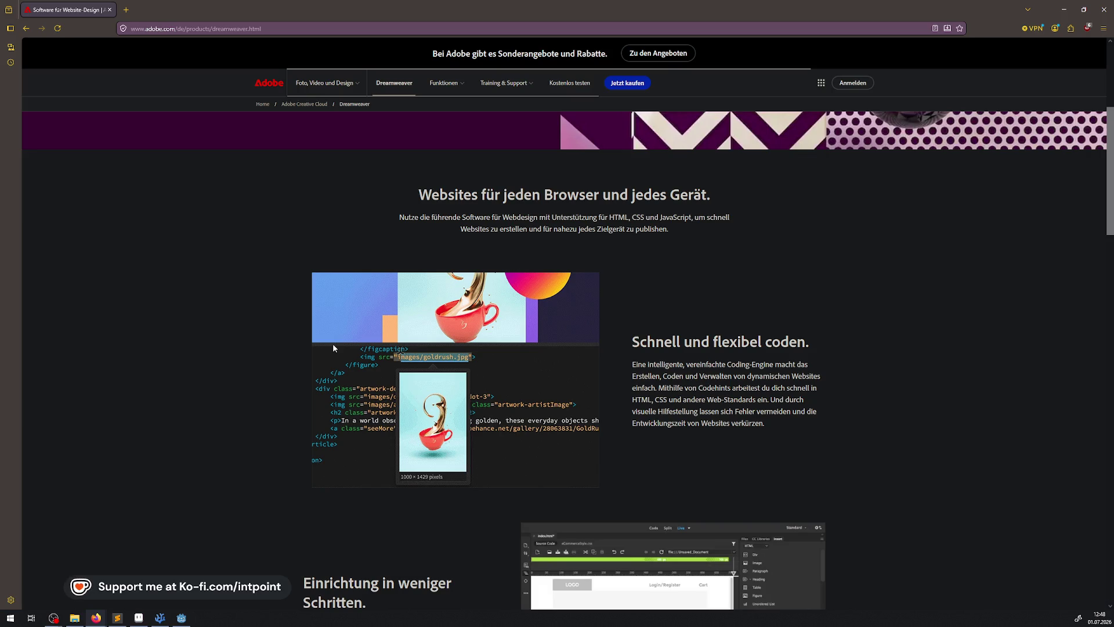
scroll(334, 349, "down", 1)
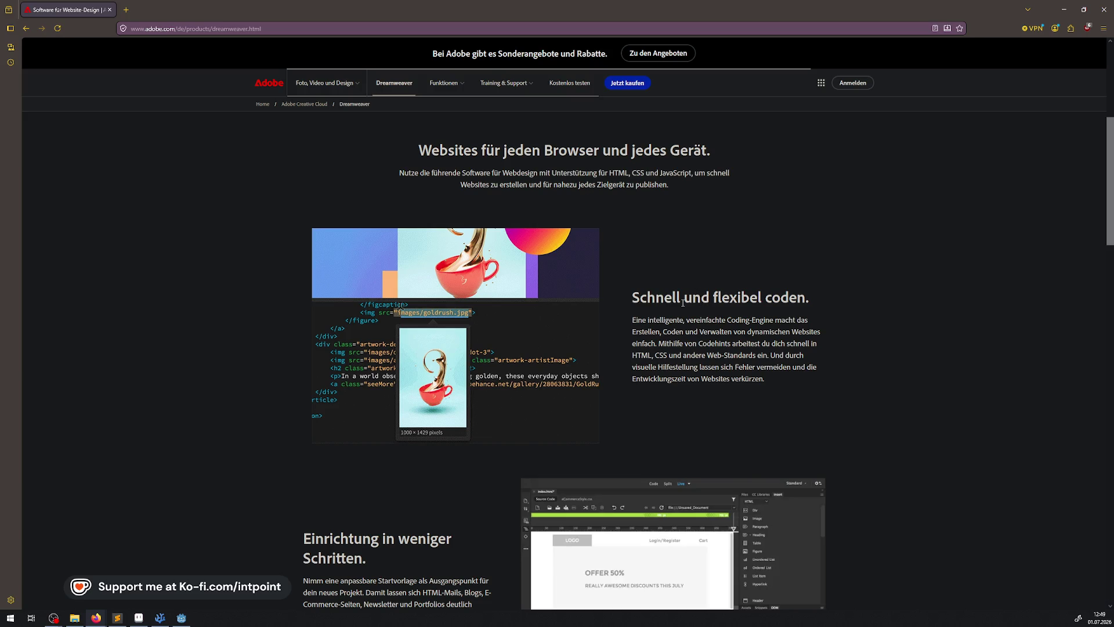
scroll(679, 262, "down", 3)
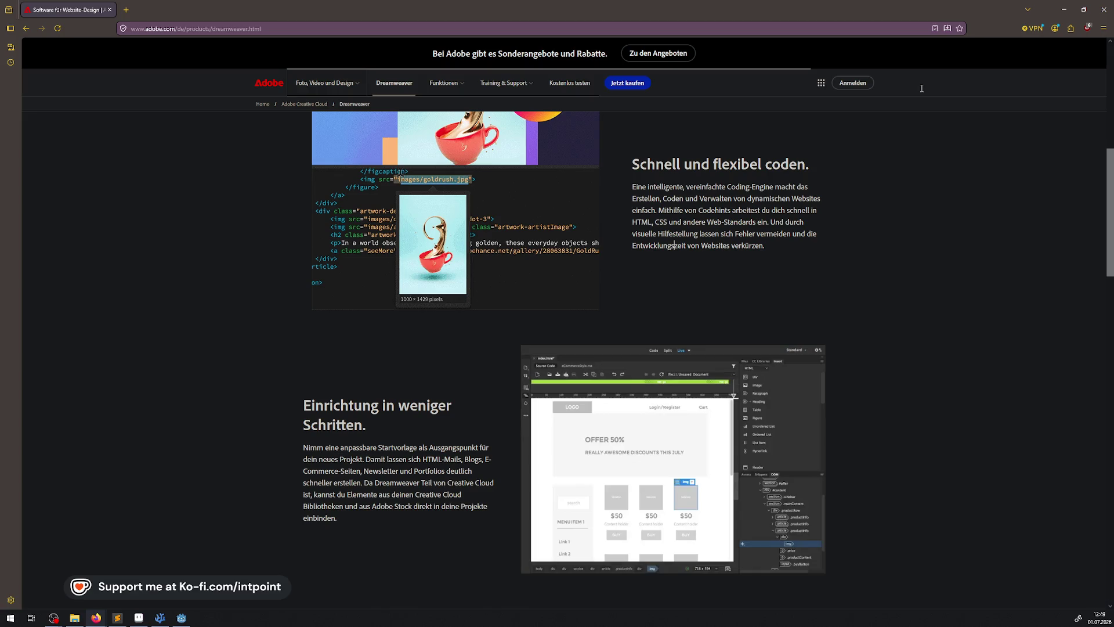
left_click(1104, 9)
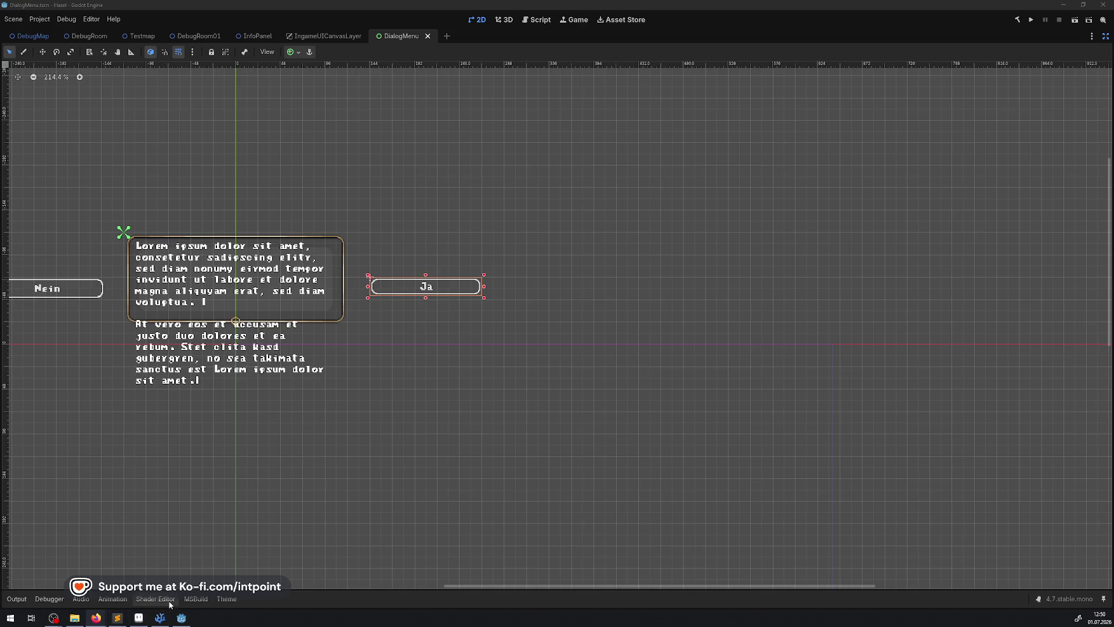
mouse_move(165, 620)
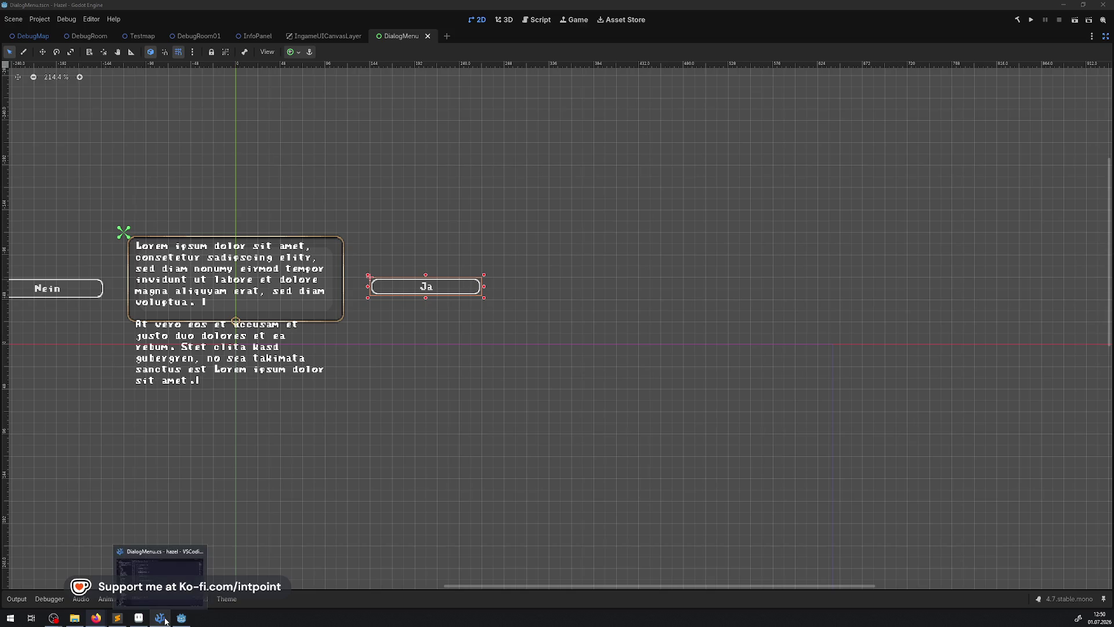
left_click(165, 620)
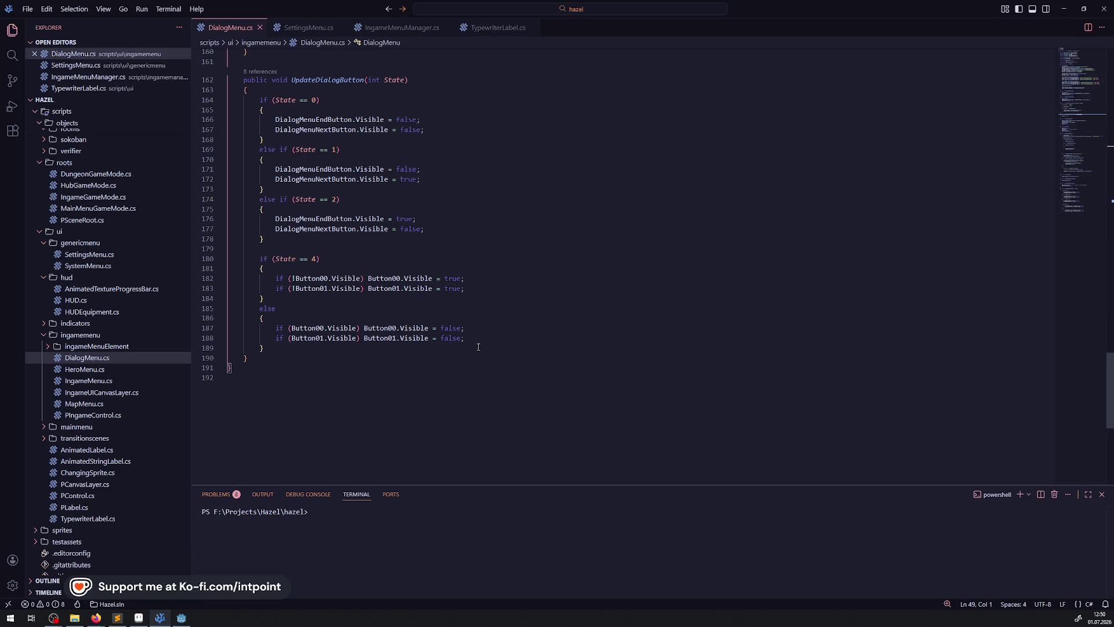
left_click(490, 376)
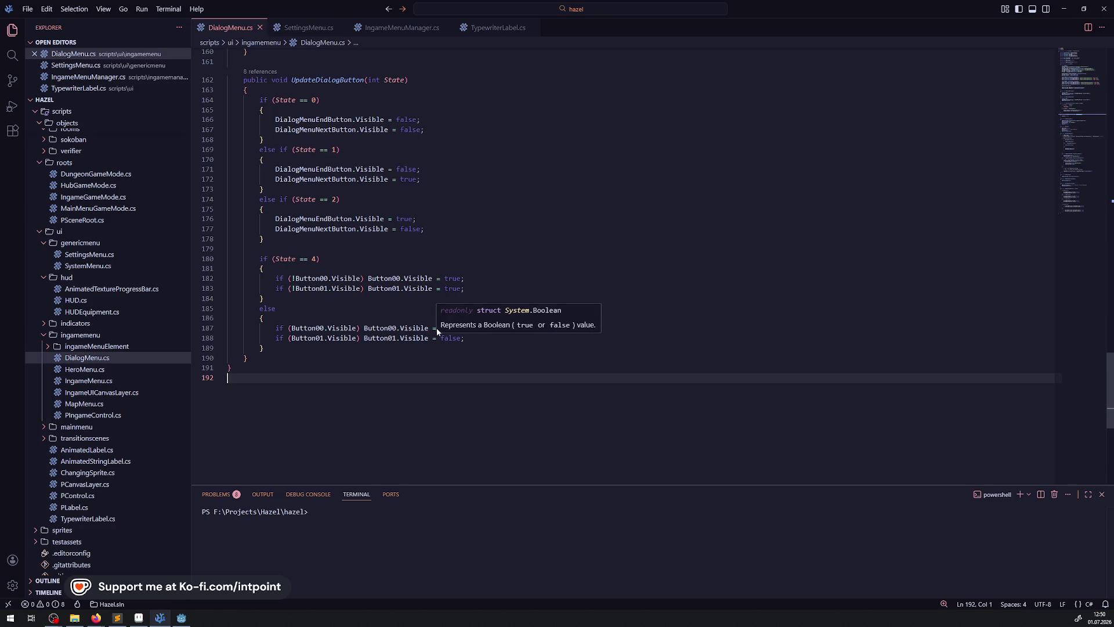
scroll(364, 155, "up", 3)
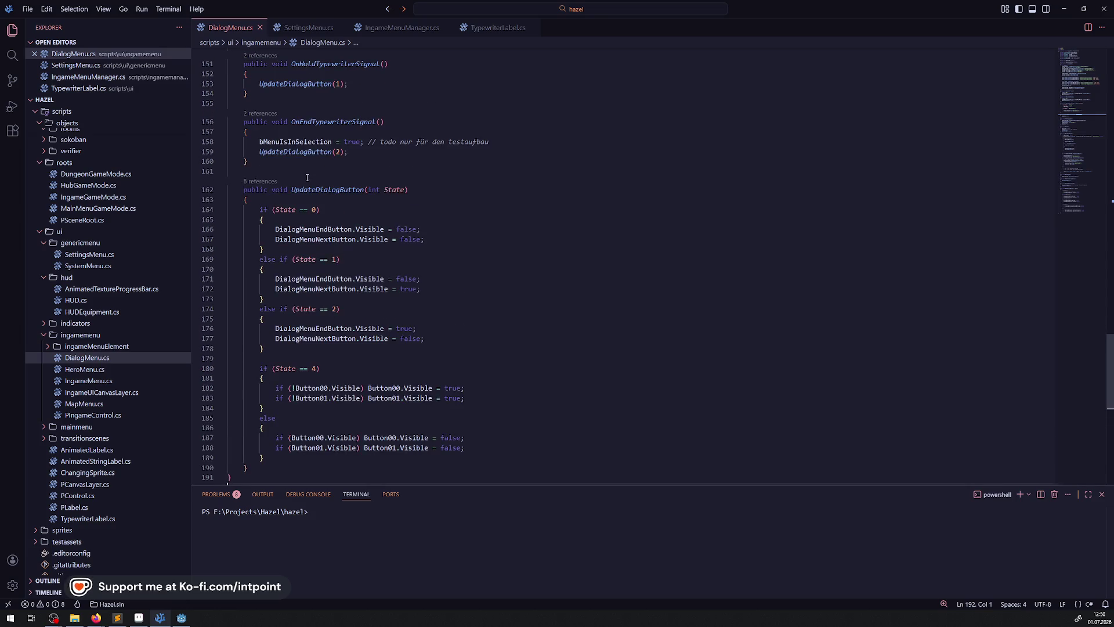
left_click(364, 156)
key("Return")
type("th")
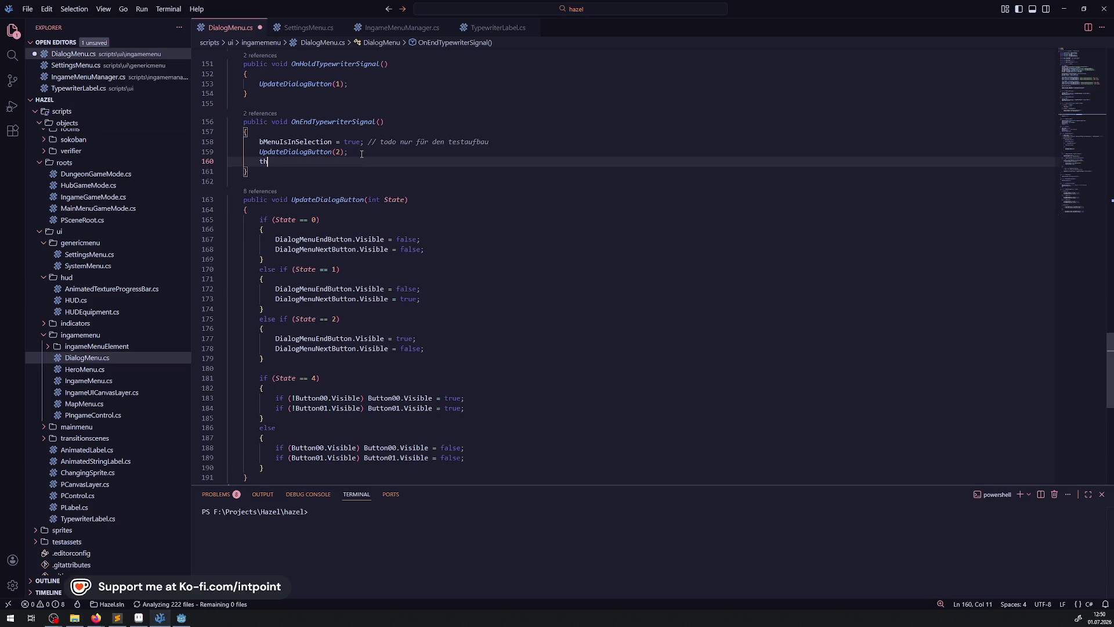
type("is.")
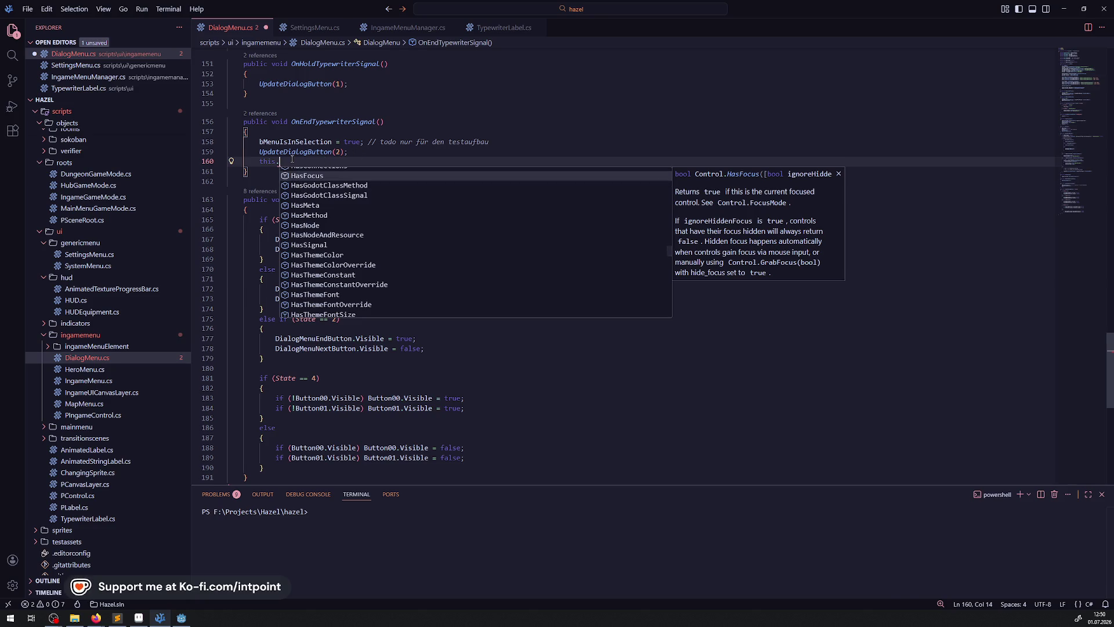
left_click_drag(279, 161, 240, 162)
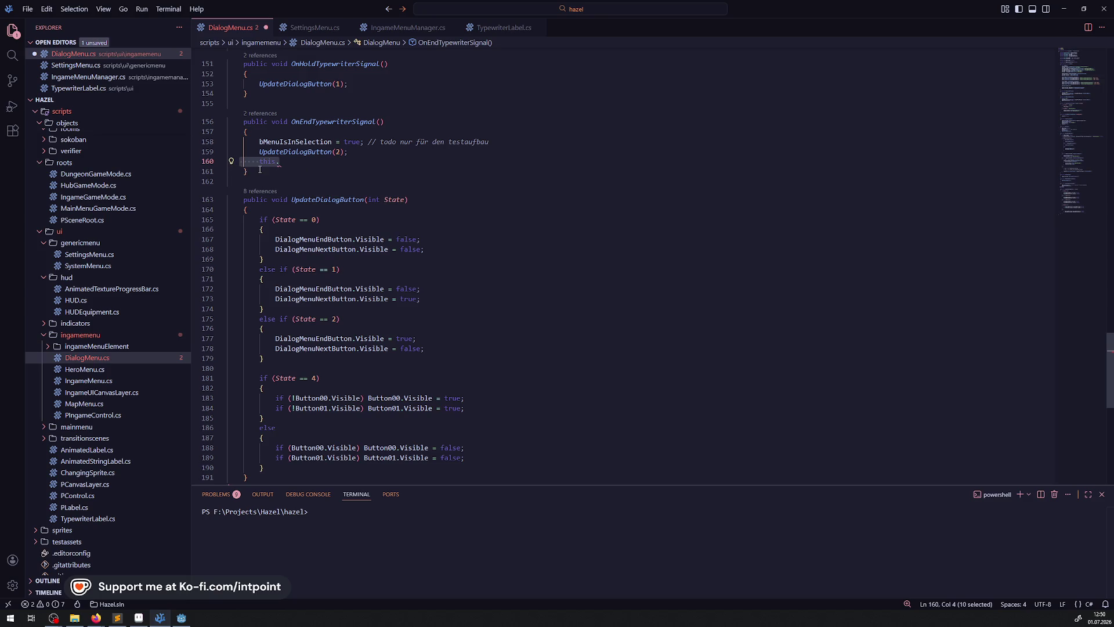
key("BackSpace")
key("BackSpace")
key("BackSpace")
key("ctrl+s")
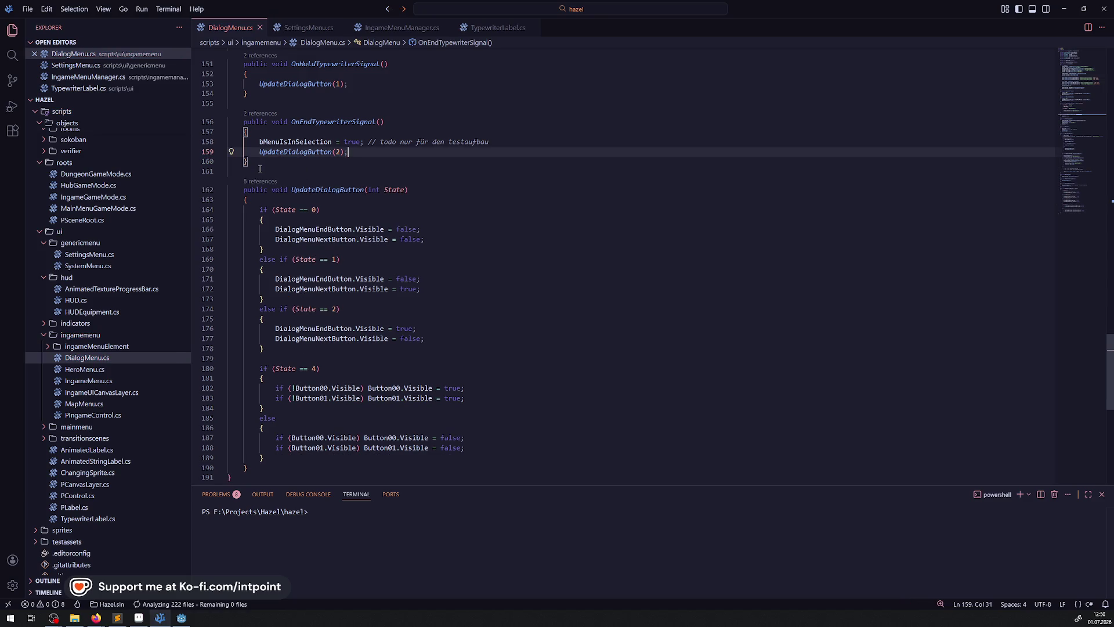
left_click(248, 199)
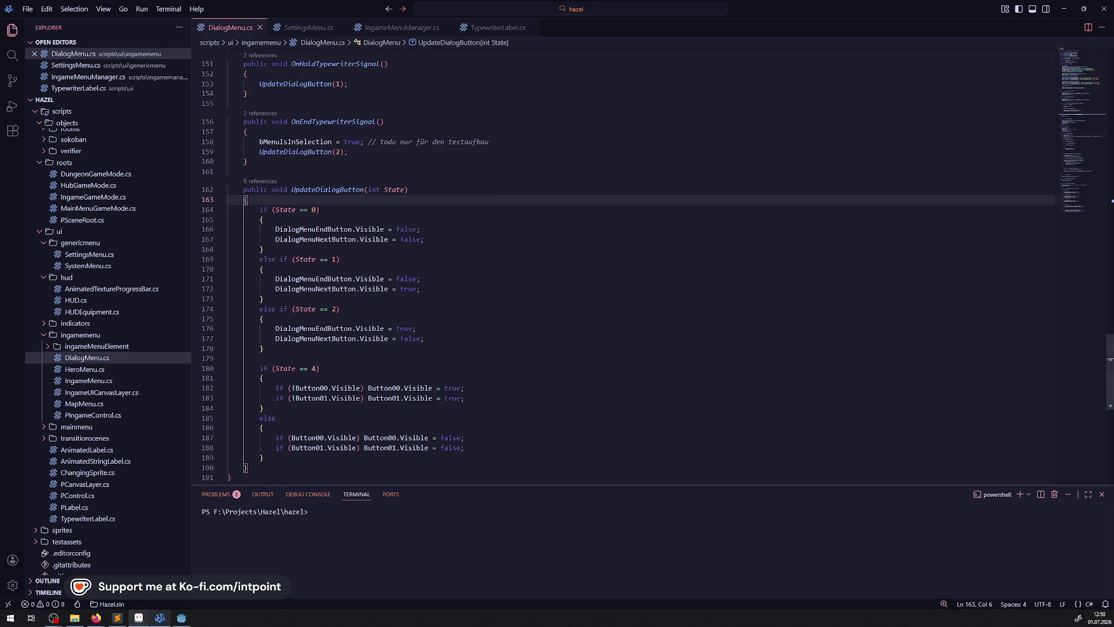
left_click(182, 617)
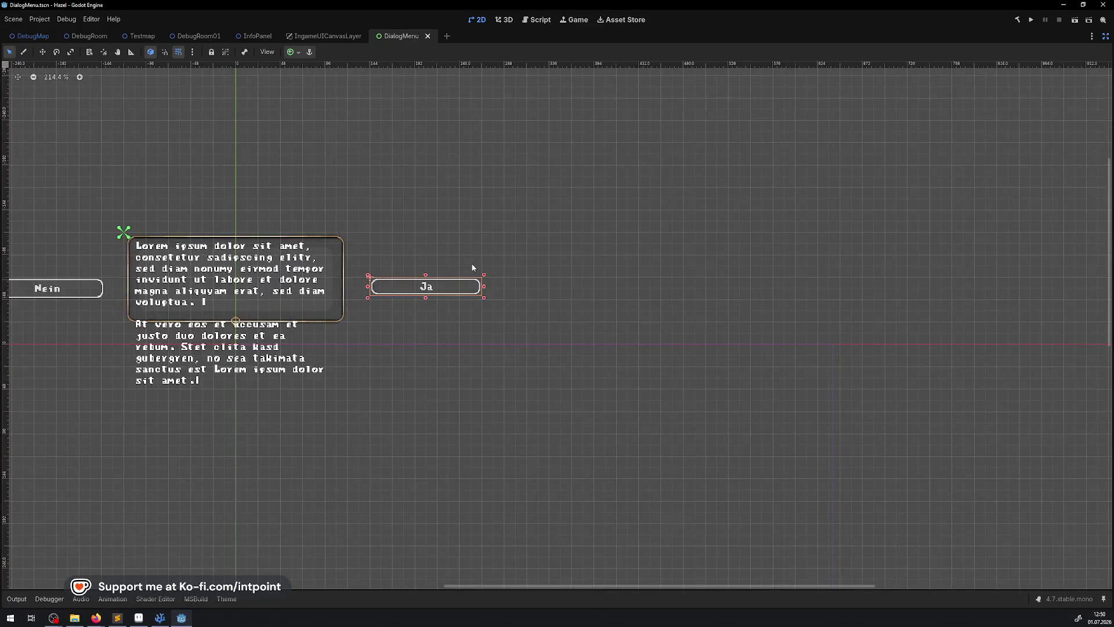
Step: Restore the Godot editor docks around DialogMenu, then briefly check VS Code and return to Godot
left_click(1106, 36)
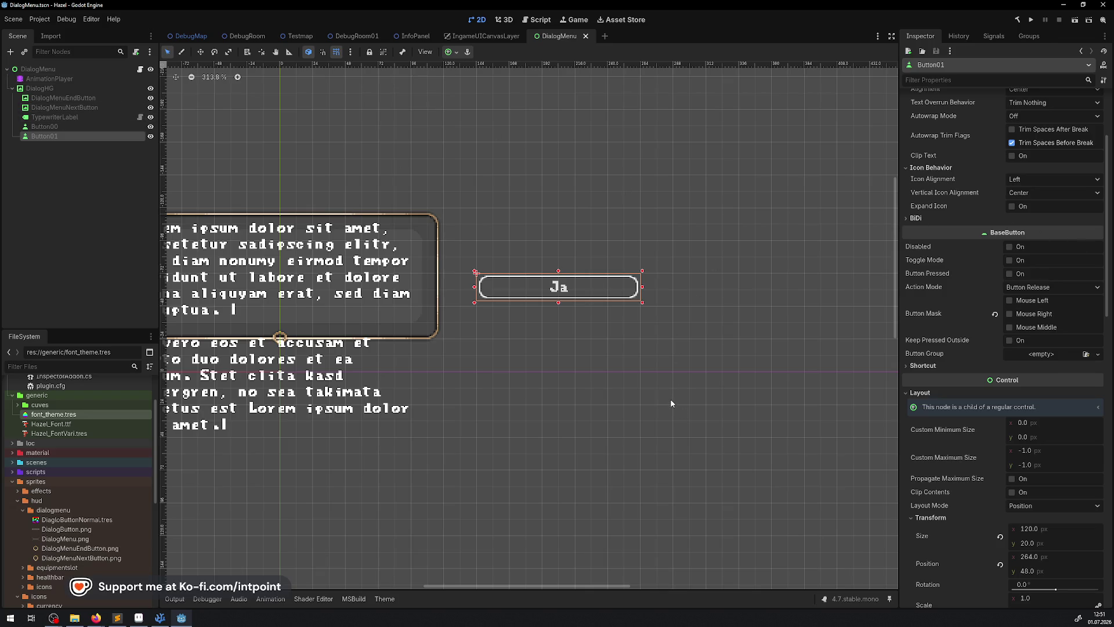
left_click(160, 618)
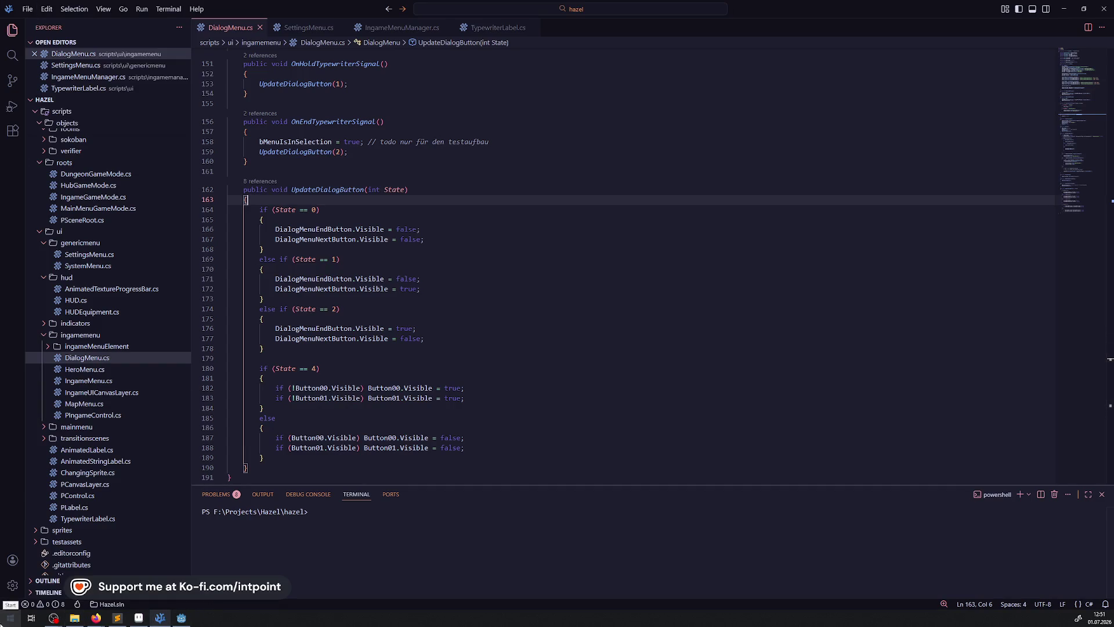
left_click(181, 618)
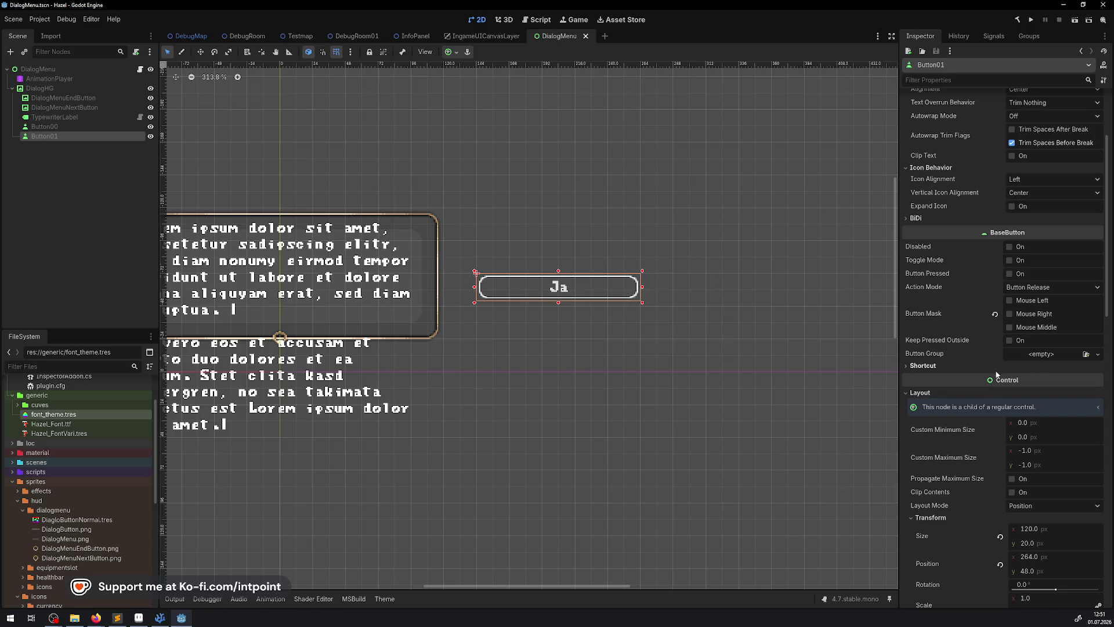
Step: Centre the dialog box on the canvas and compare the Nein and Ja button sizes
scroll(971, 410, "down", 3)
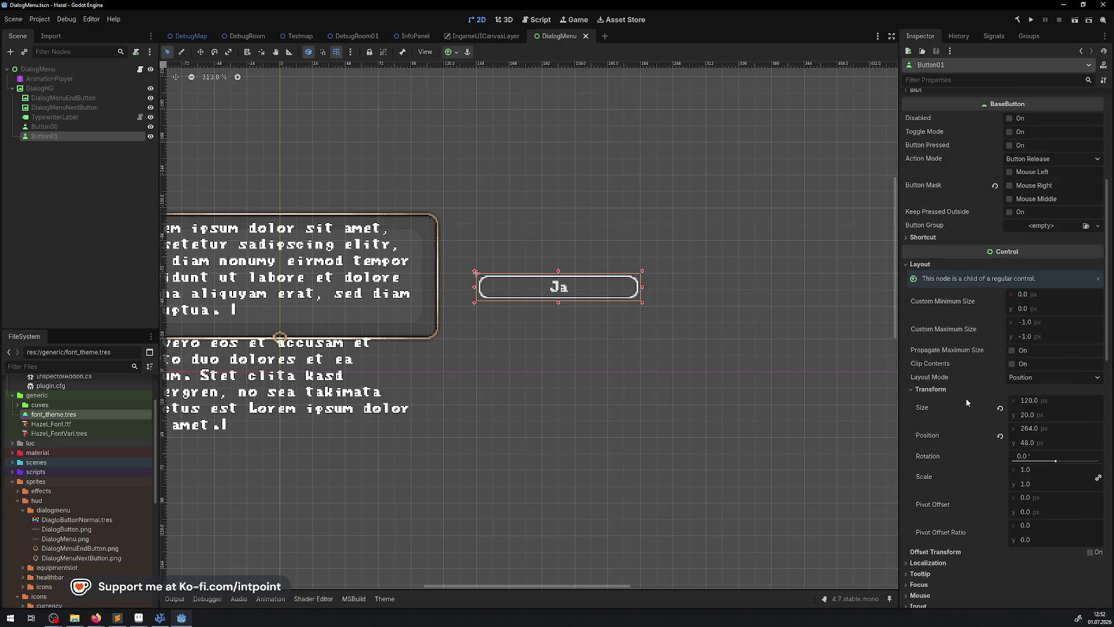
left_click_drag(412, 274, 509, 292)
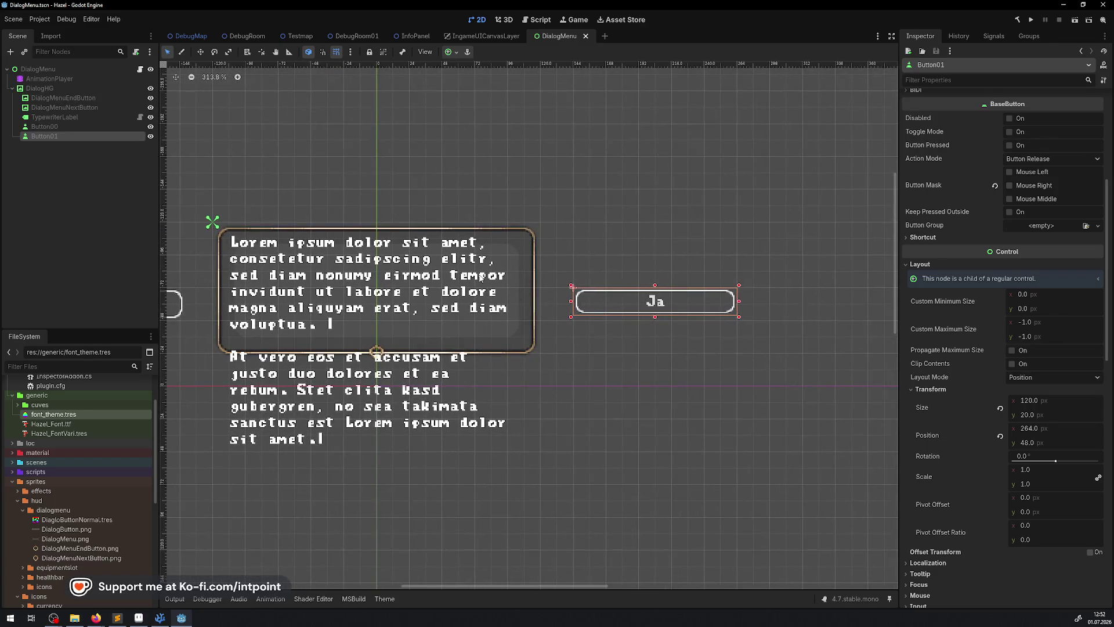
left_click_drag(520, 210, 643, 229)
left_click(286, 323, "shift")
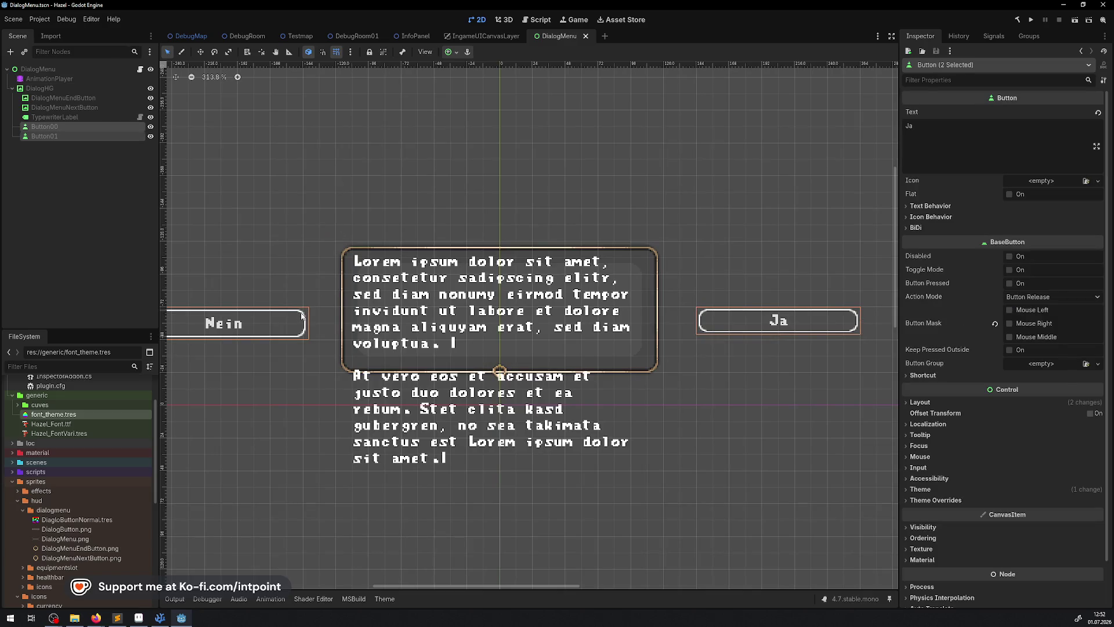
left_click(746, 321)
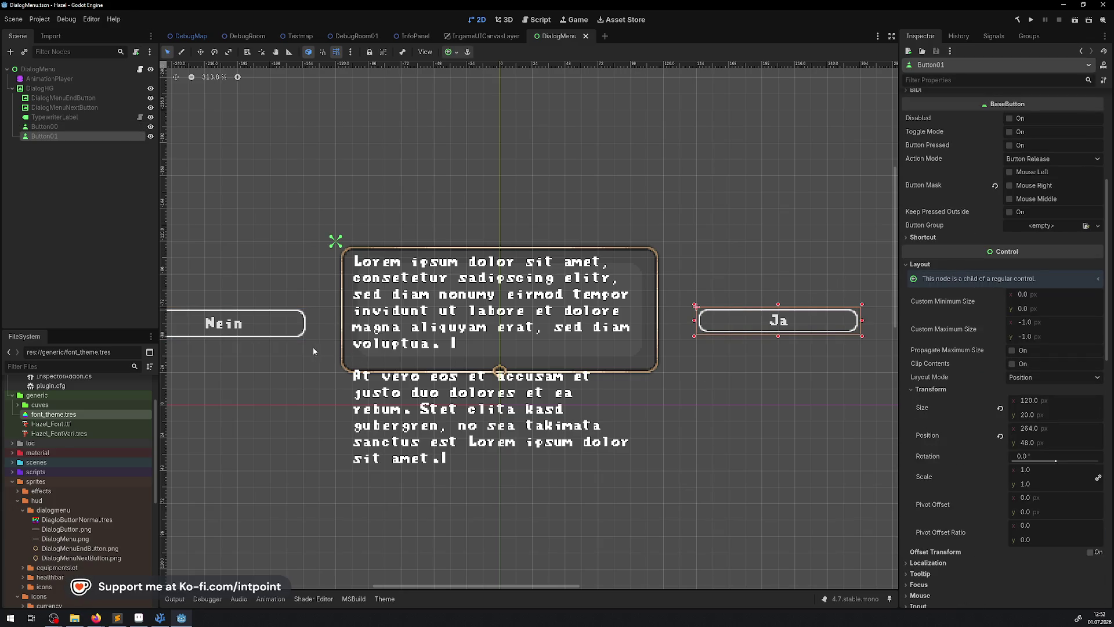
left_click(307, 326)
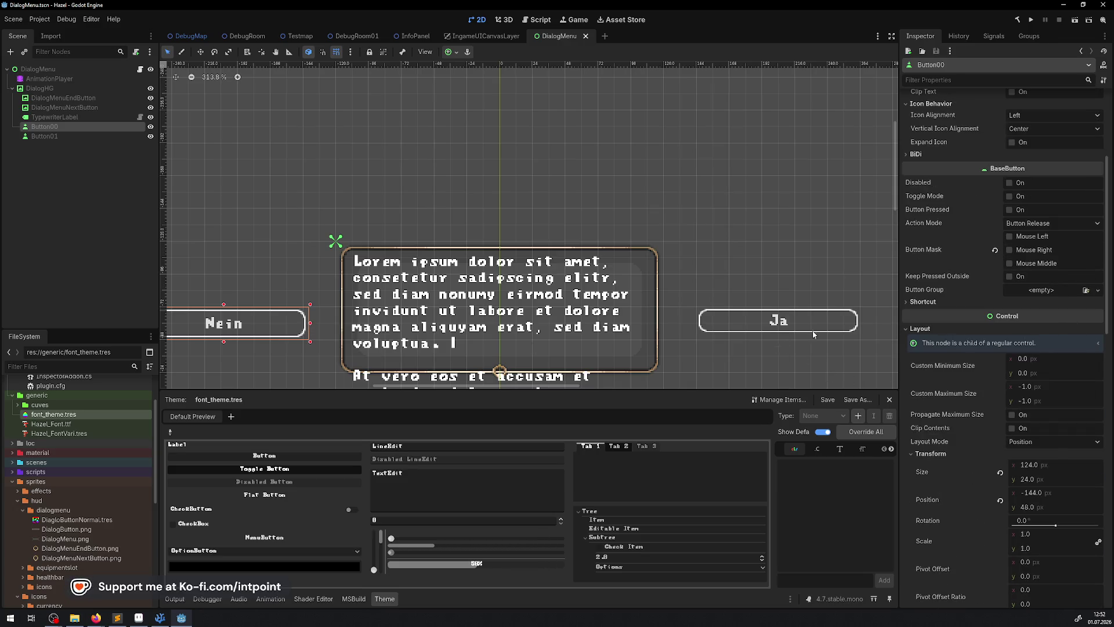
left_click(855, 321)
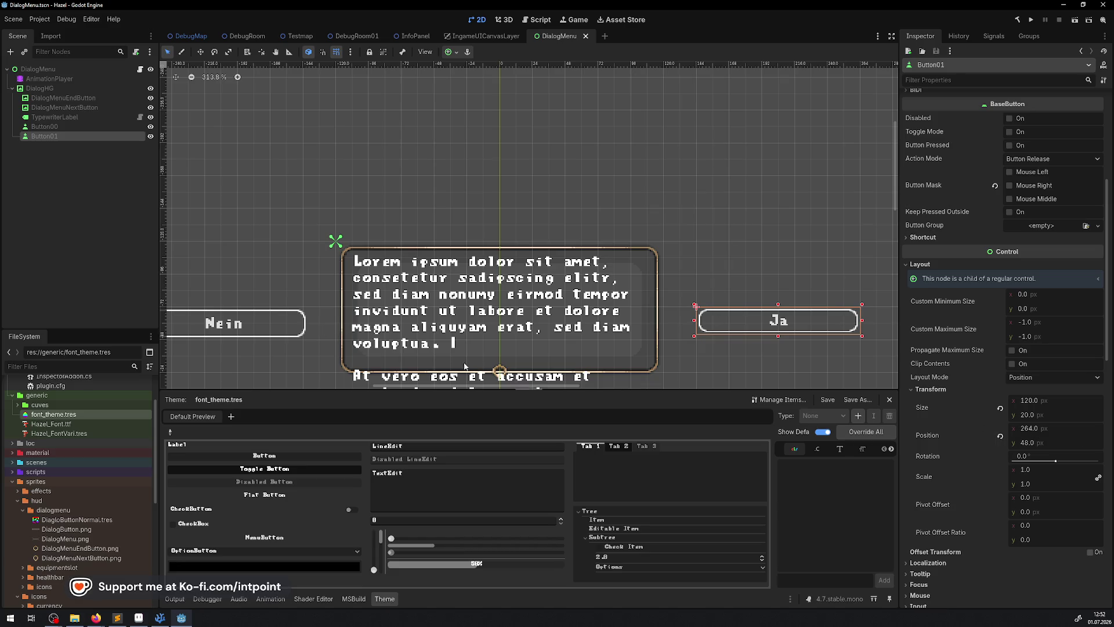
left_click(306, 322)
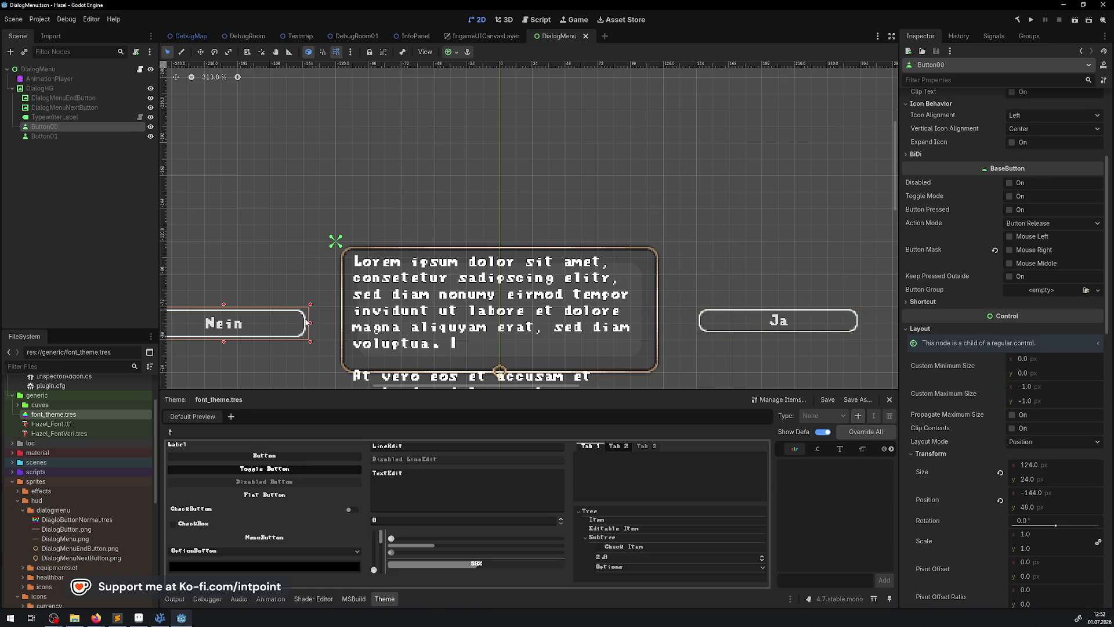
left_click(853, 334)
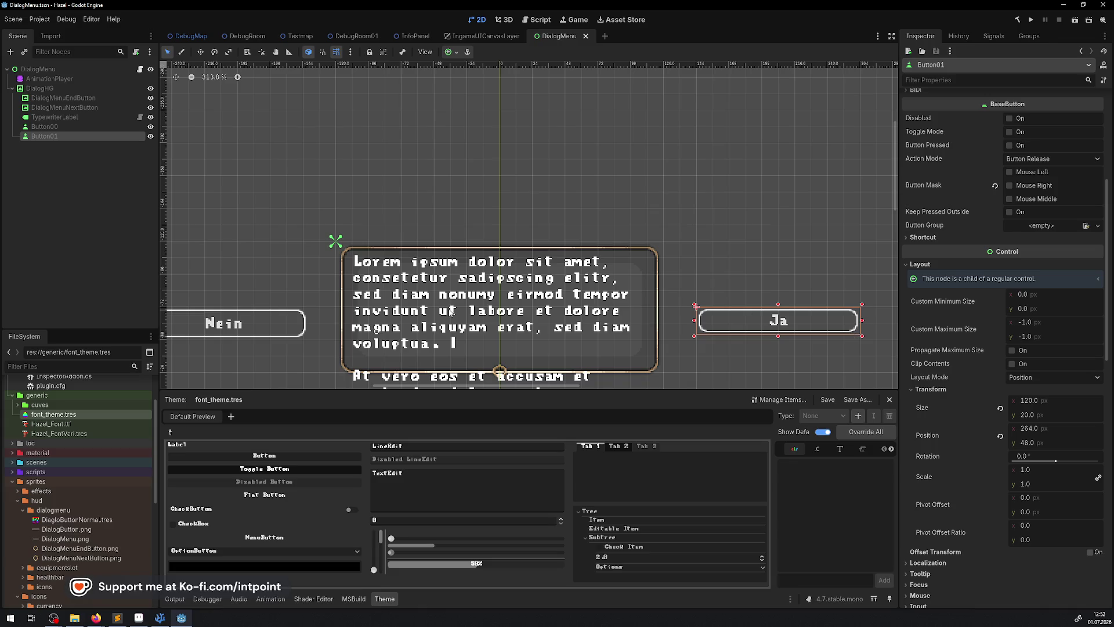
left_click(301, 332)
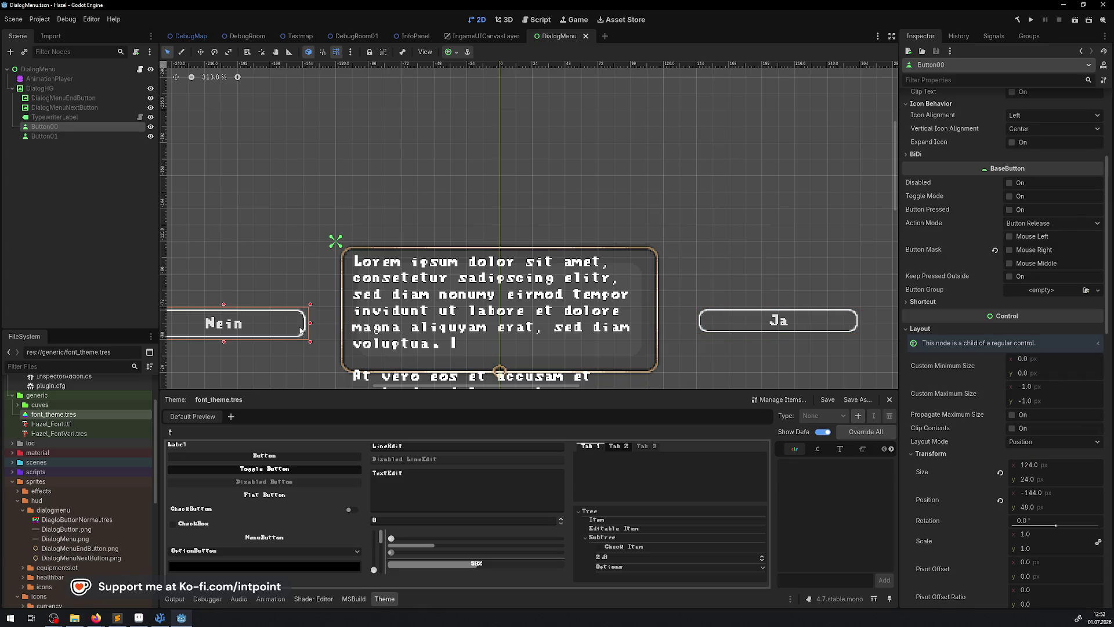
left_click(836, 335)
Step: Resize the Ja button to 124 × 24, save the scene and run the project
left_click(1045, 401)
type("124")
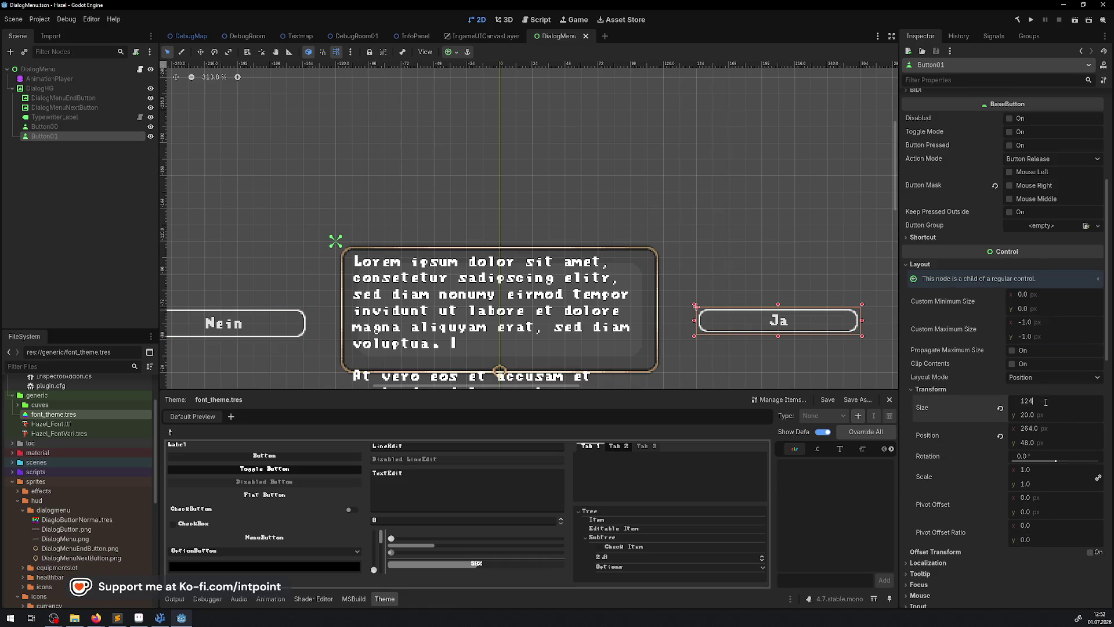
key("Return")
left_click(1033, 414)
type("24")
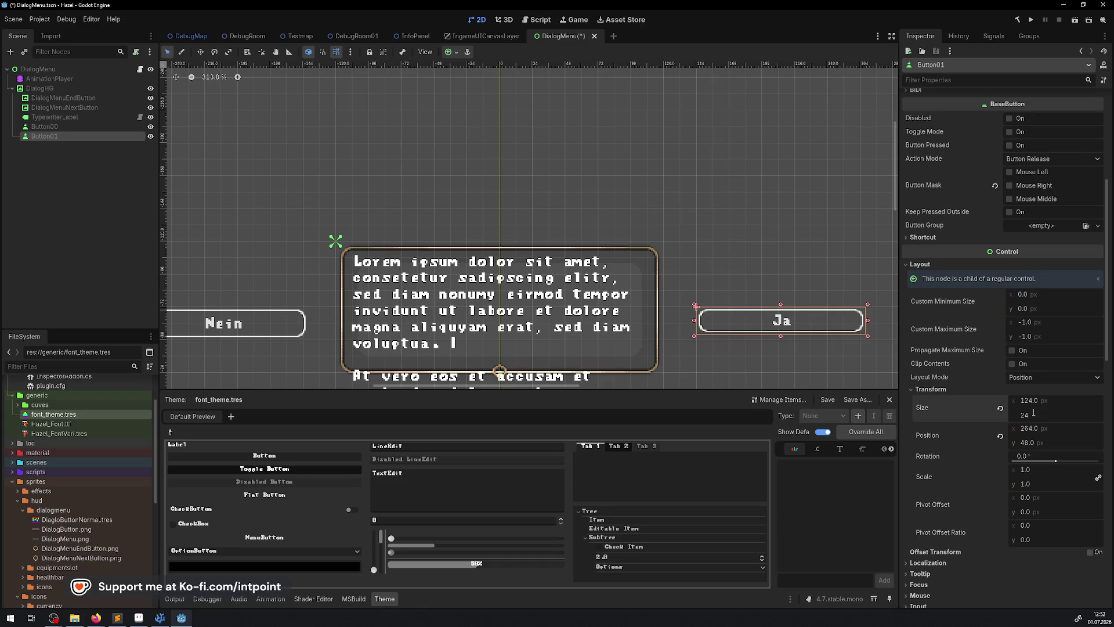
key("Return")
key("ctrl+s")
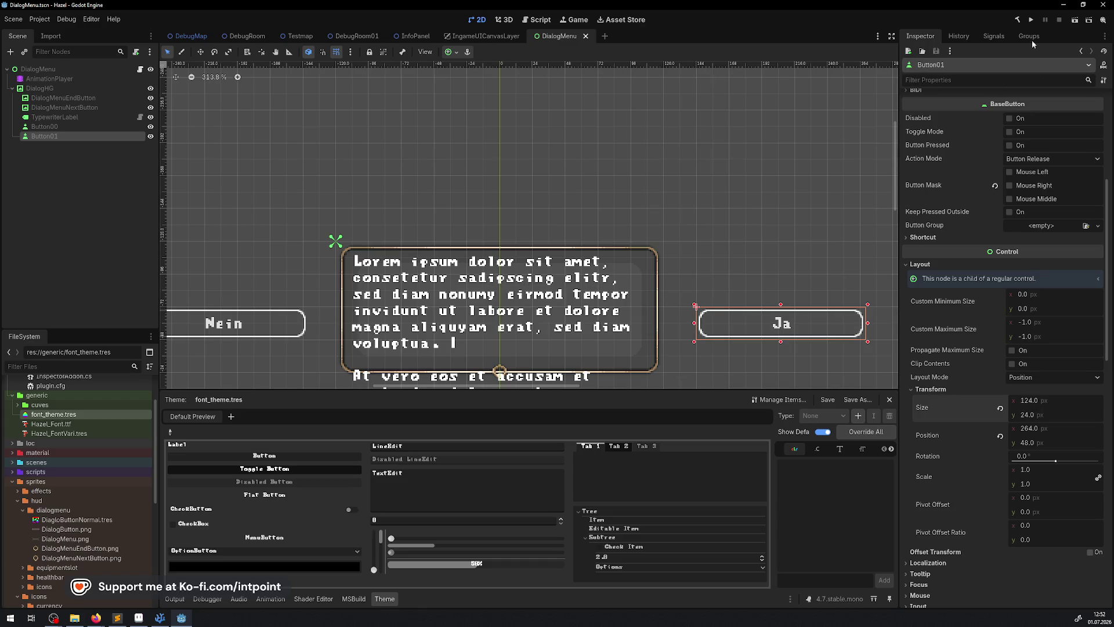
left_click(1031, 21)
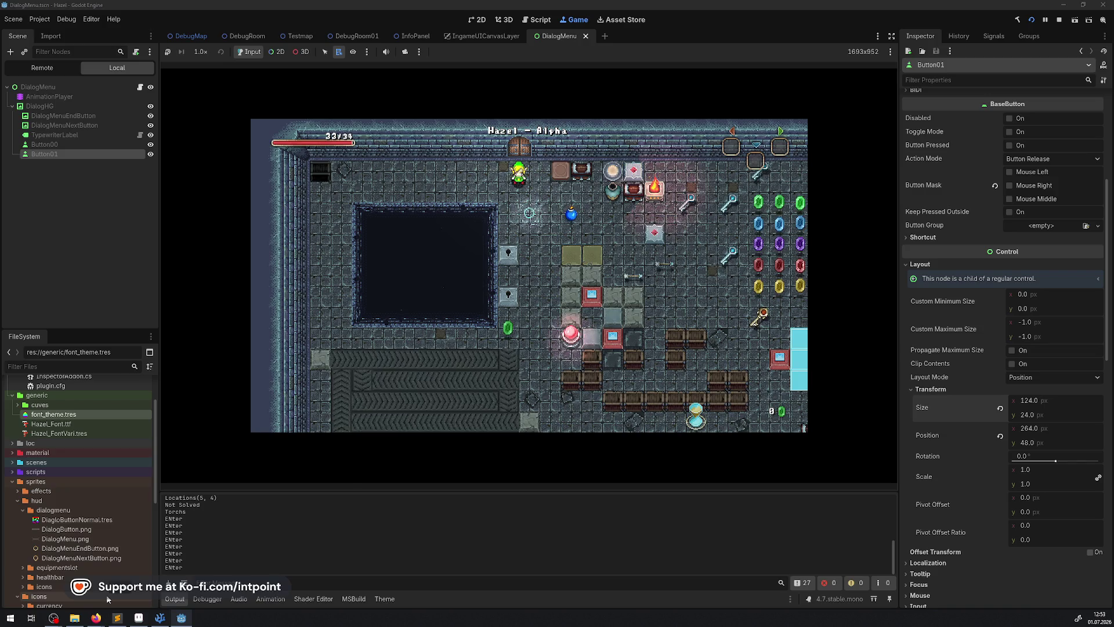
Step: Review the State == 0 branch of UpdateDialogButton in DialogMenu.cs, then rebuild the C# project
left_click(160, 618)
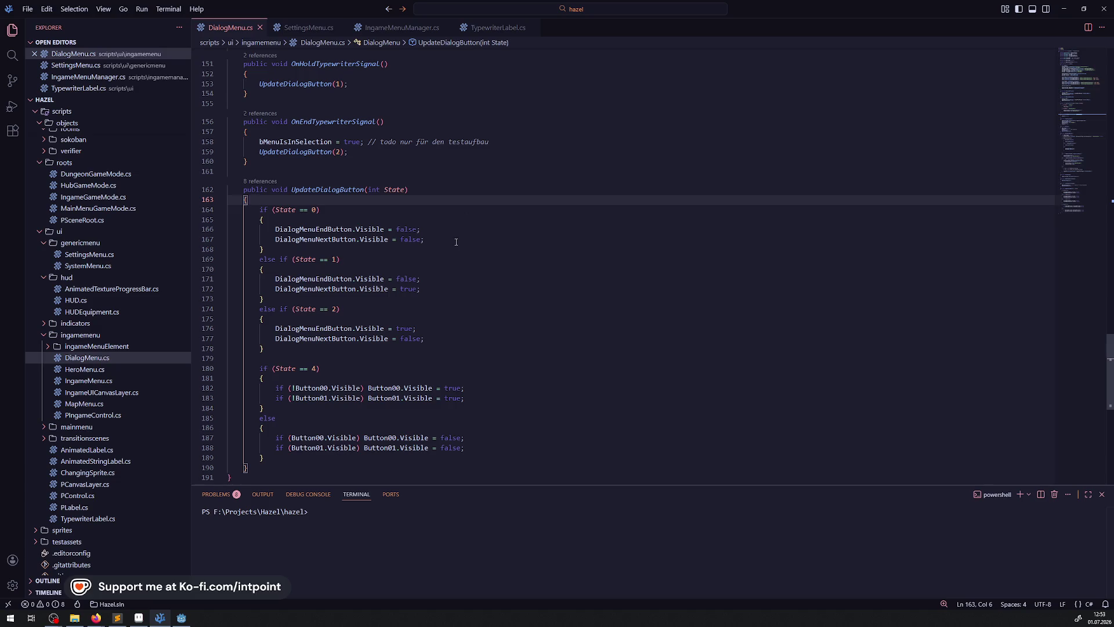
left_click(733, 209)
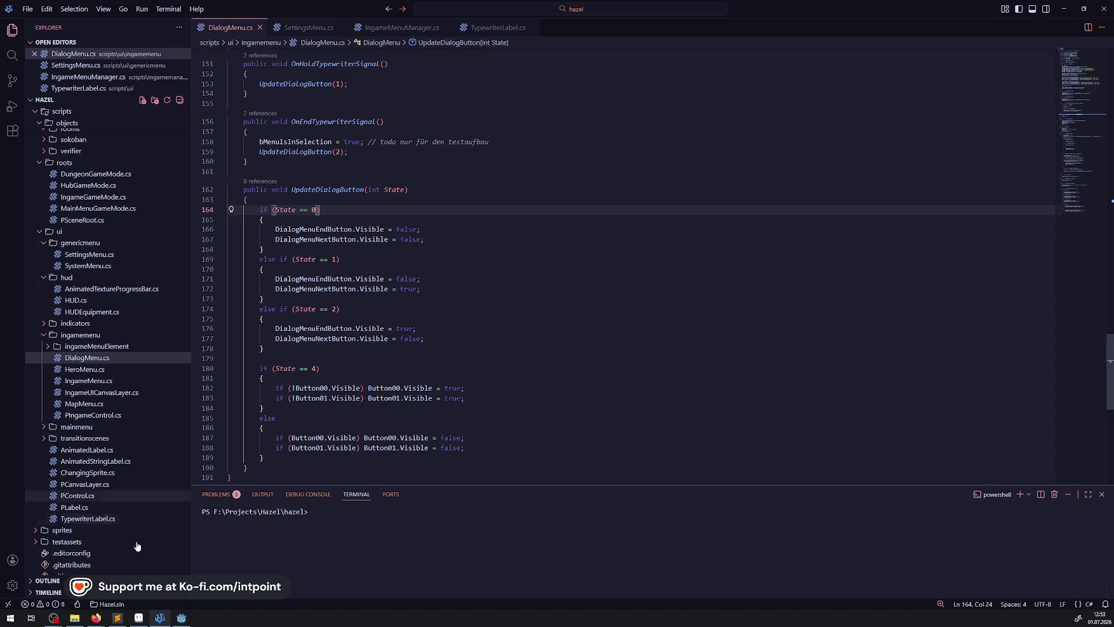
left_click(179, 617)
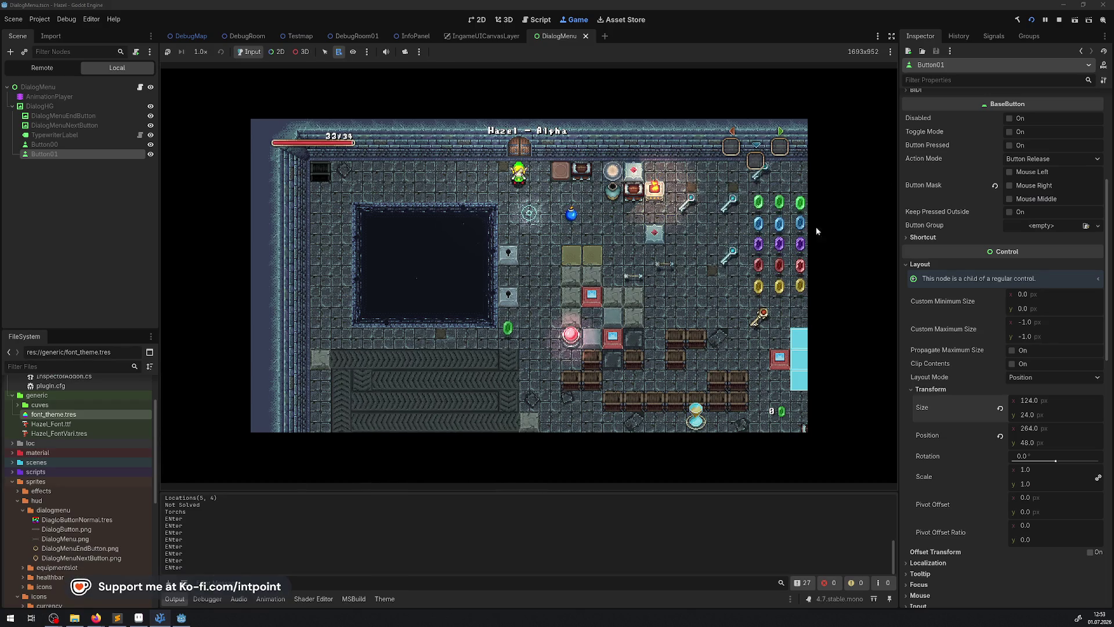
left_click(1017, 19)
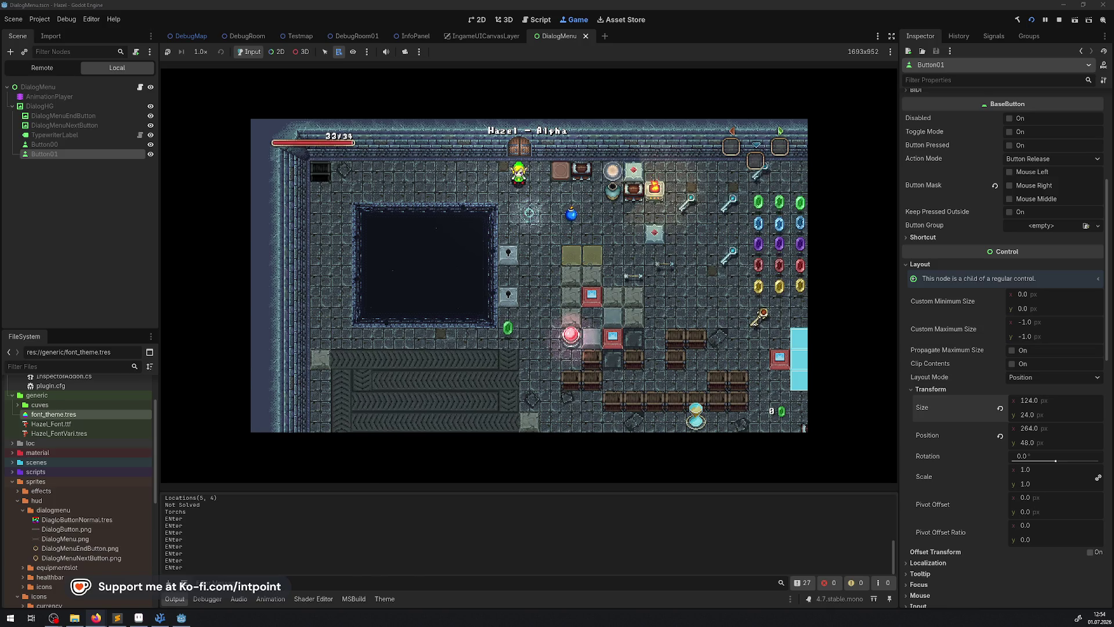
key("alt+Tab")
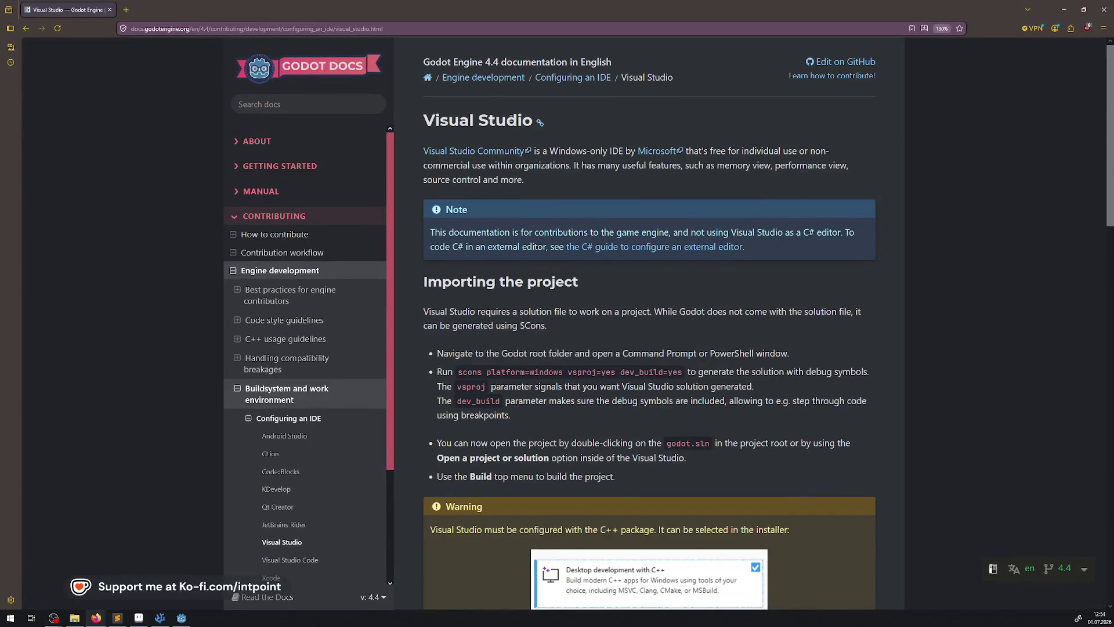
Step: Scroll through the Visual Studio configuration guide and highlight the sentence about asking for help
scroll(593, 228, "down", 8)
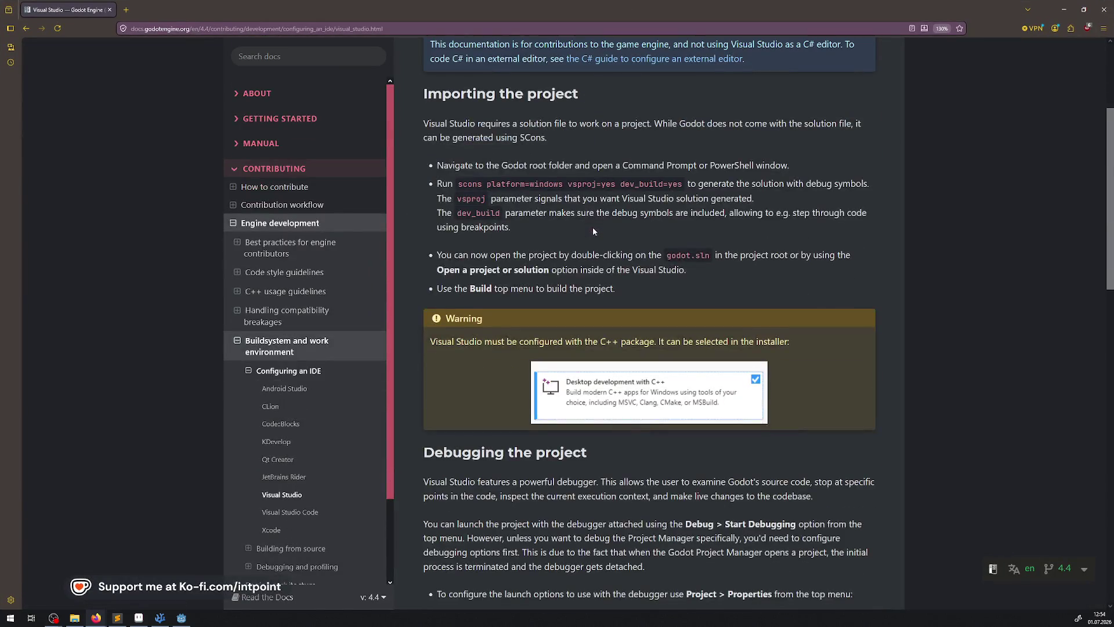
scroll(649, 325, "down", 7)
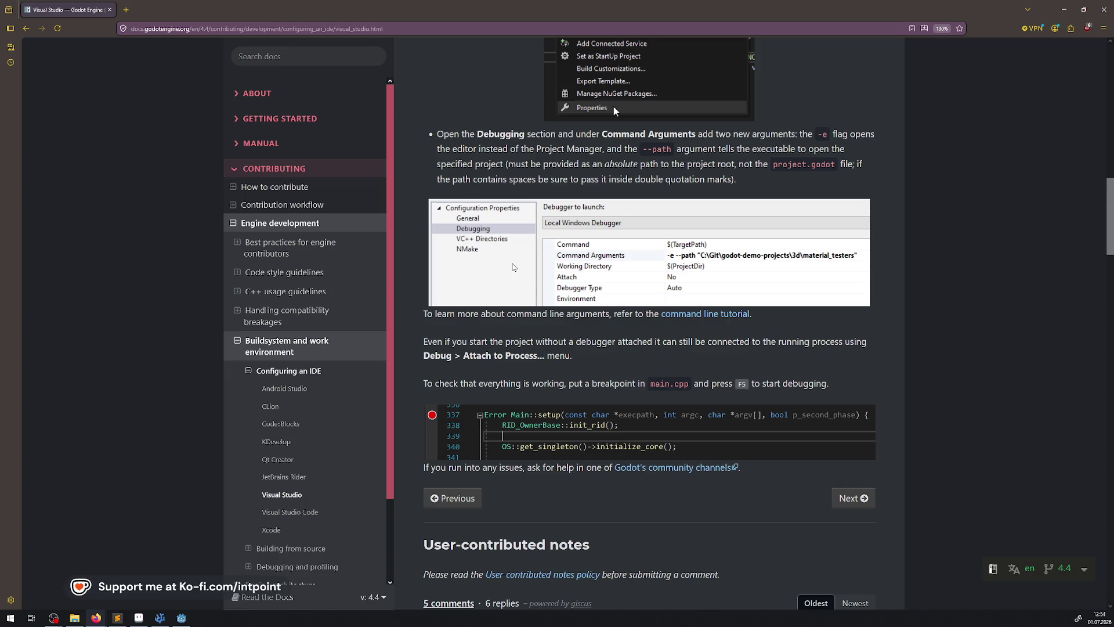
scroll(615, 174, "up", 9)
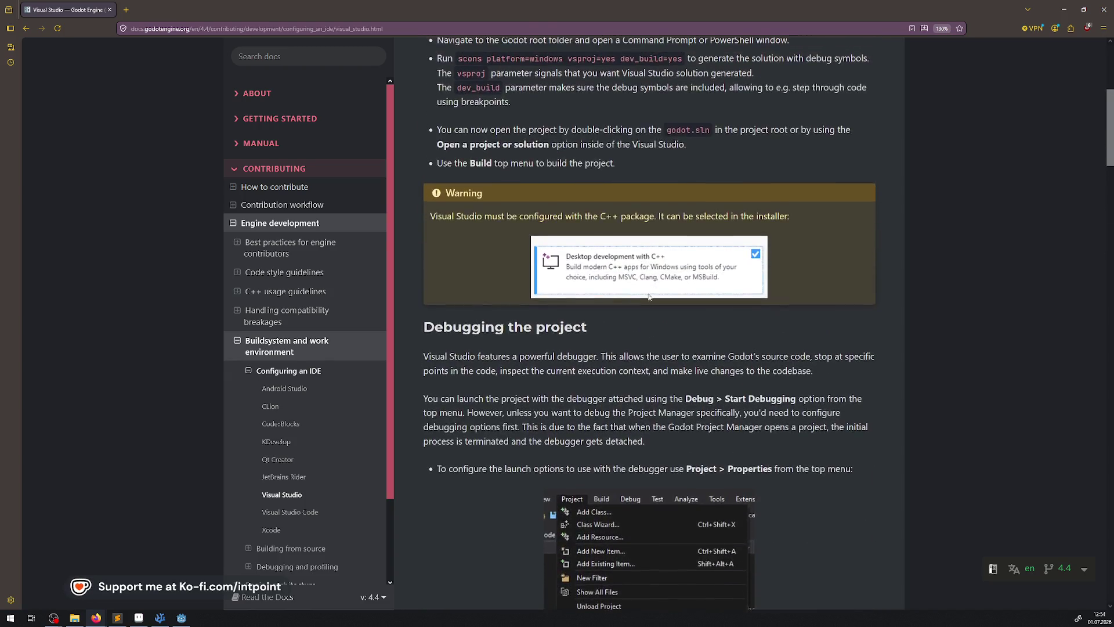
scroll(649, 297, "up", 4)
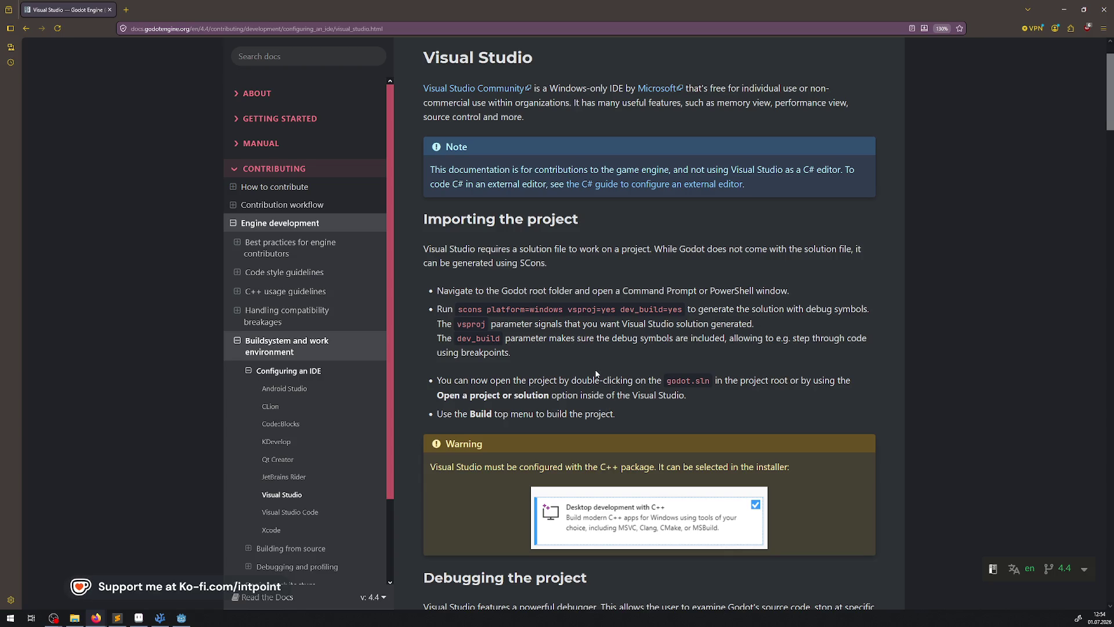
scroll(579, 367, "down", 1)
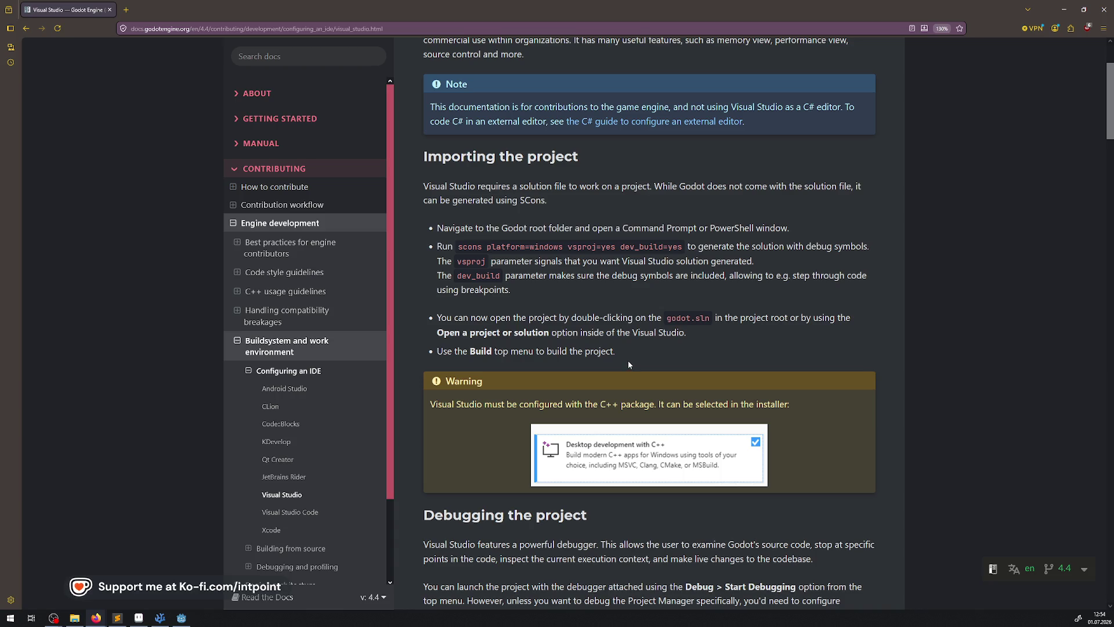
scroll(628, 351, "down", 2)
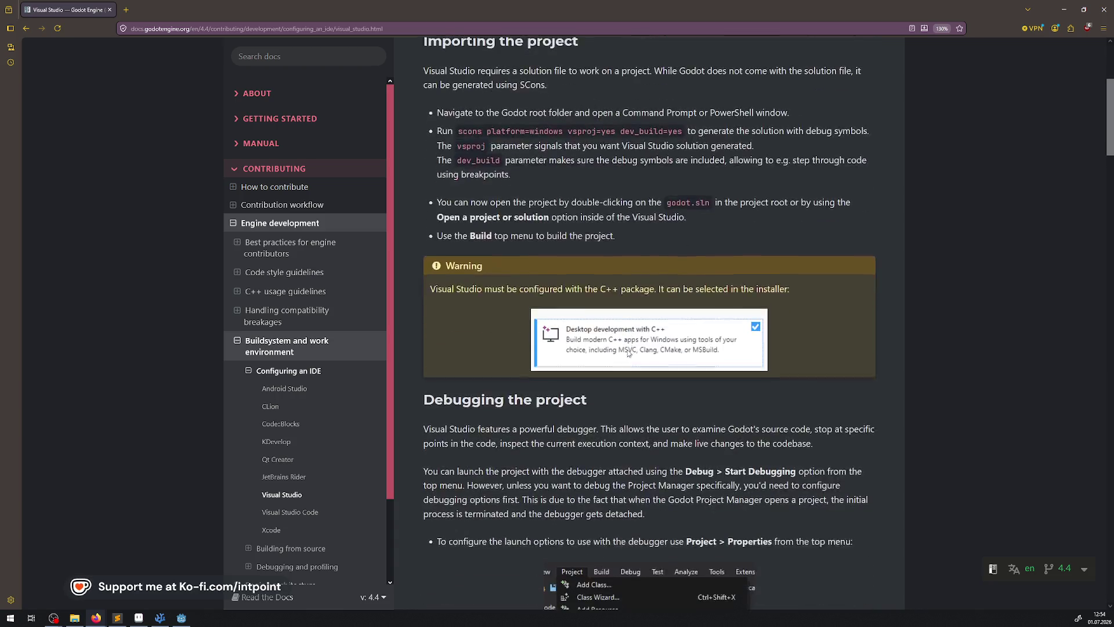
scroll(660, 423, "down", 3)
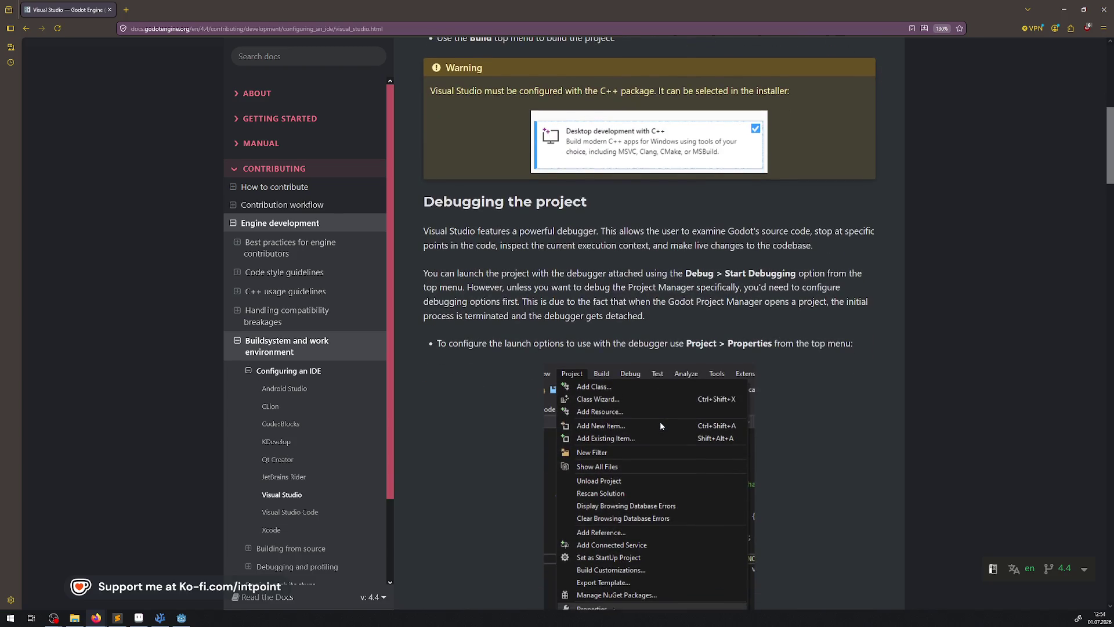
scroll(660, 422, "down", 1)
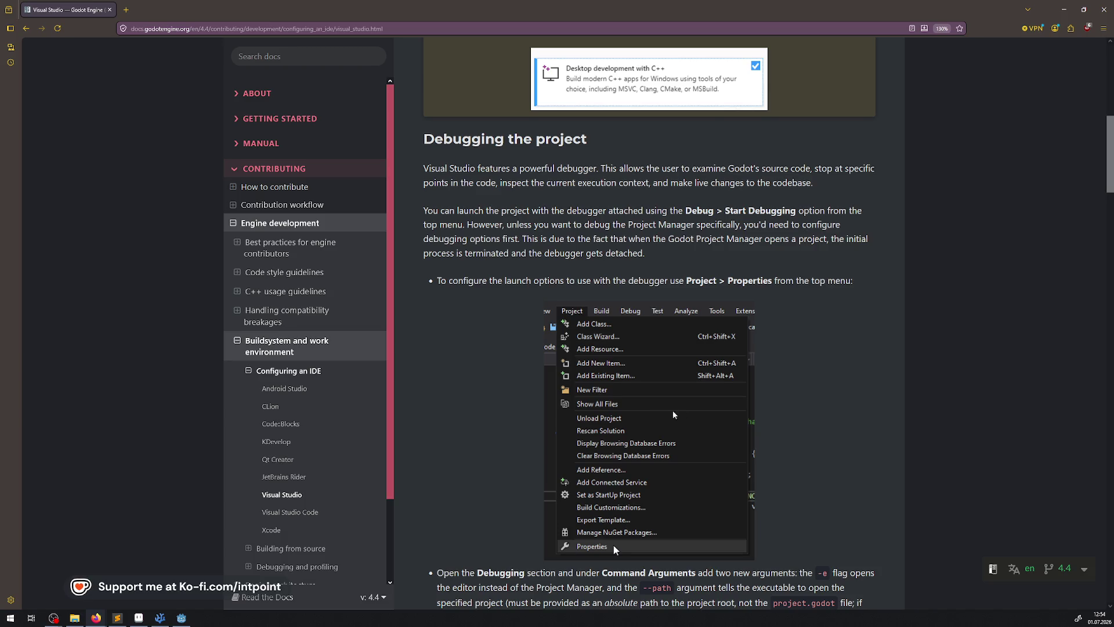
scroll(673, 414, "down", 2)
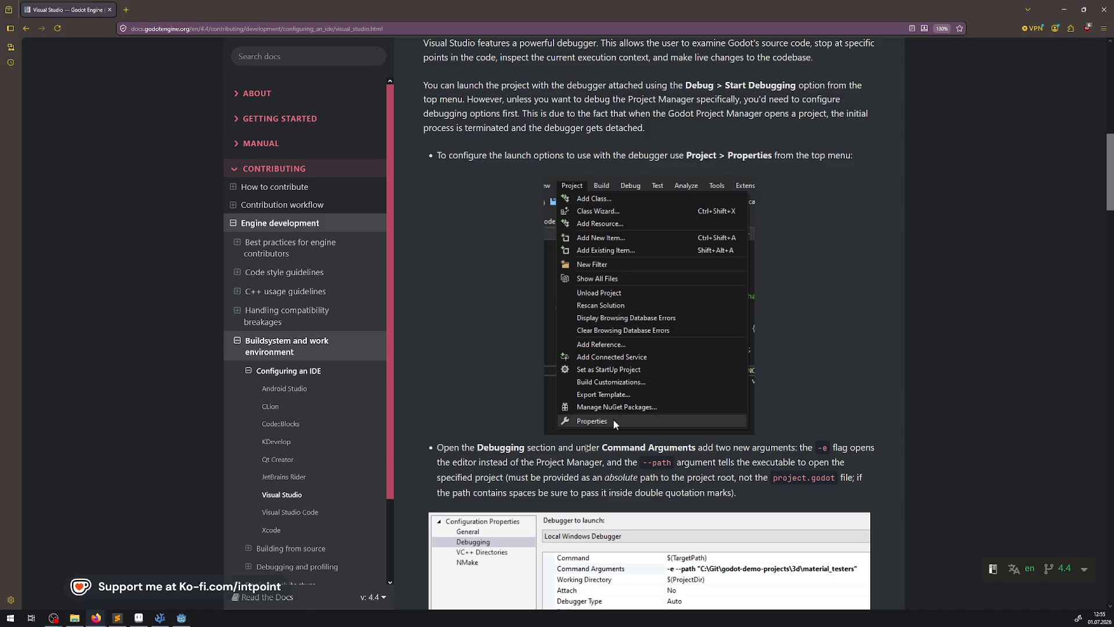
scroll(614, 420, "down", 8)
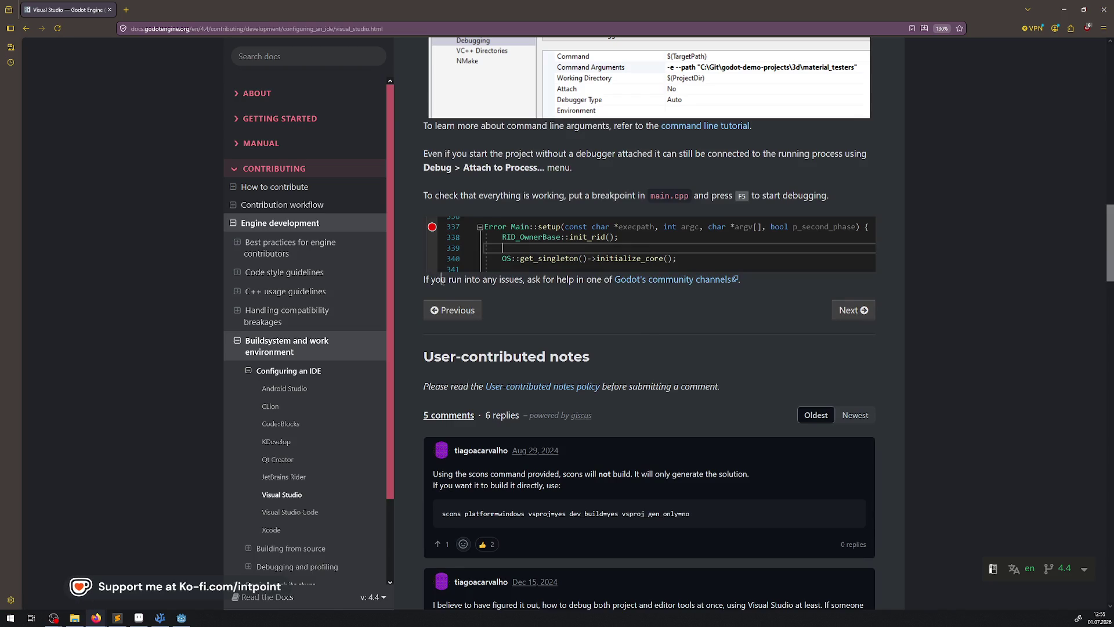
left_click_drag(441, 279, 596, 280)
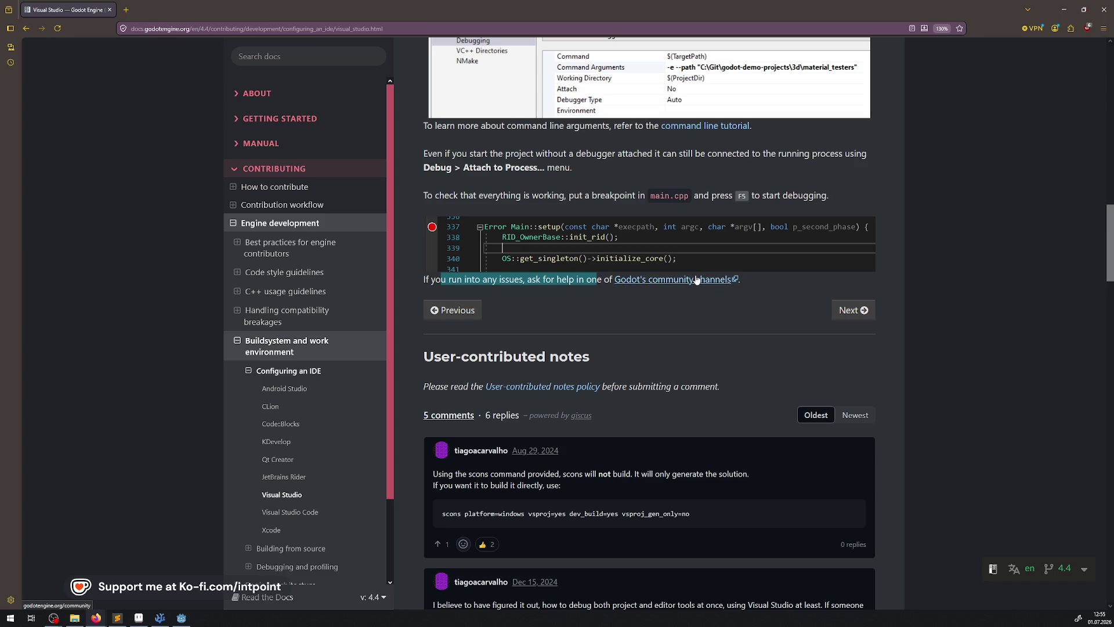
scroll(661, 273, "down", 3)
scroll(662, 272, "down", 3)
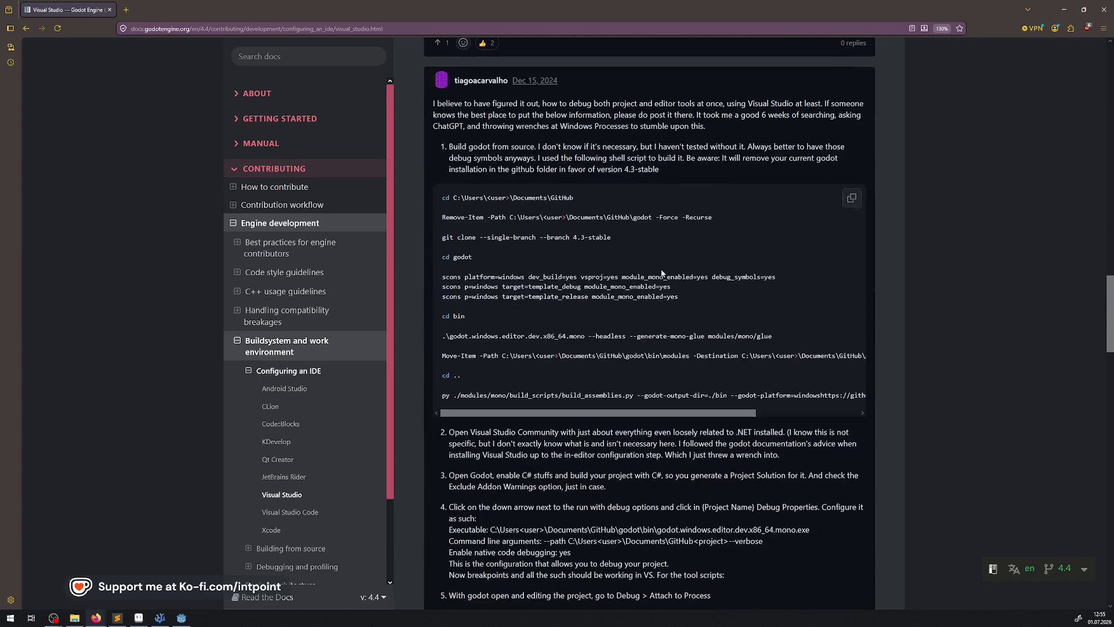
scroll(662, 273, "down", 4)
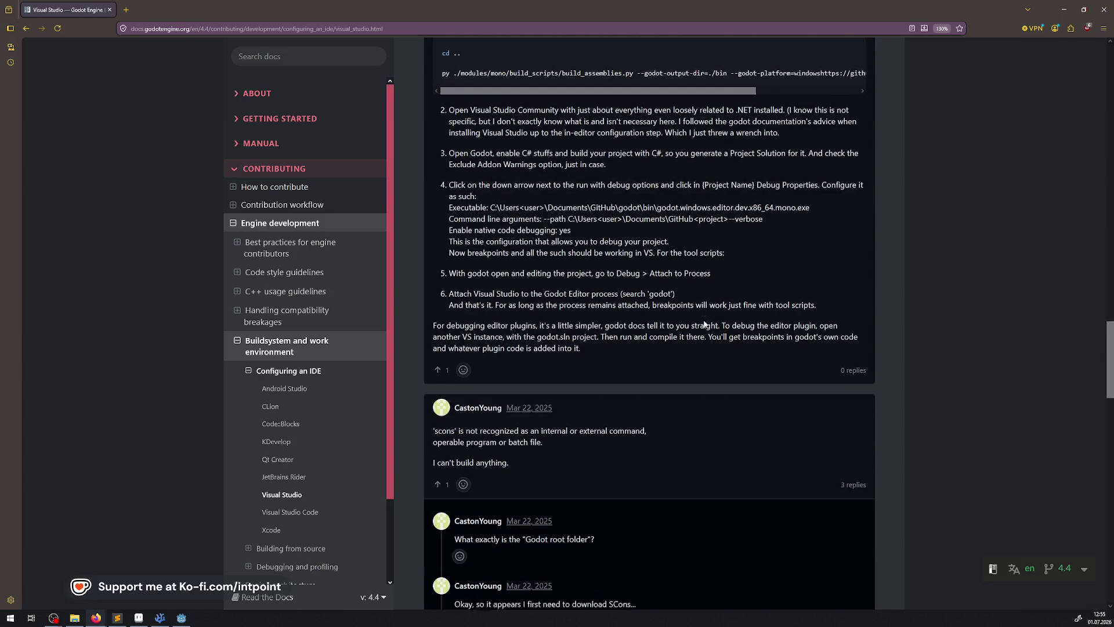
scroll(704, 322, "down", 2)
scroll(704, 322, "down", 5)
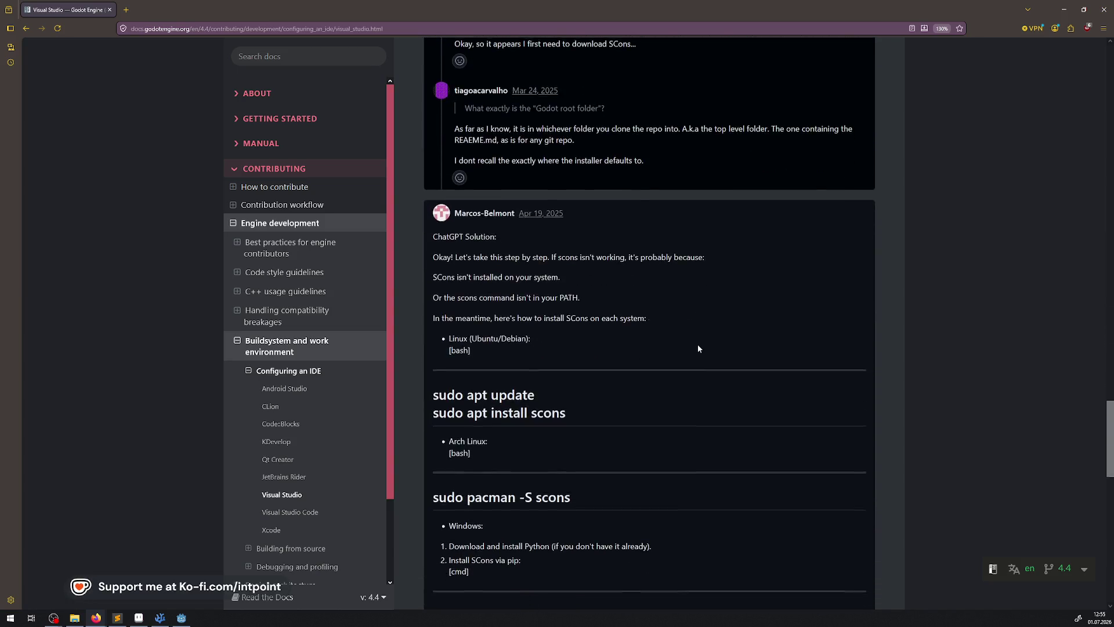
scroll(698, 346, "down", 8)
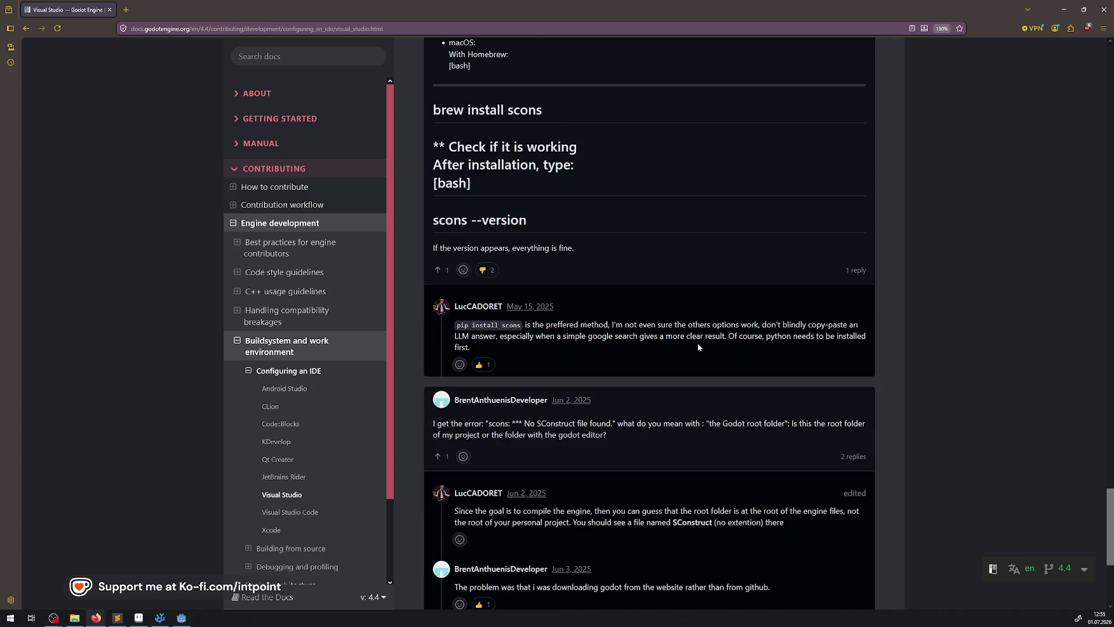
scroll(698, 343, "down", 3)
scroll(697, 343, "down", 1)
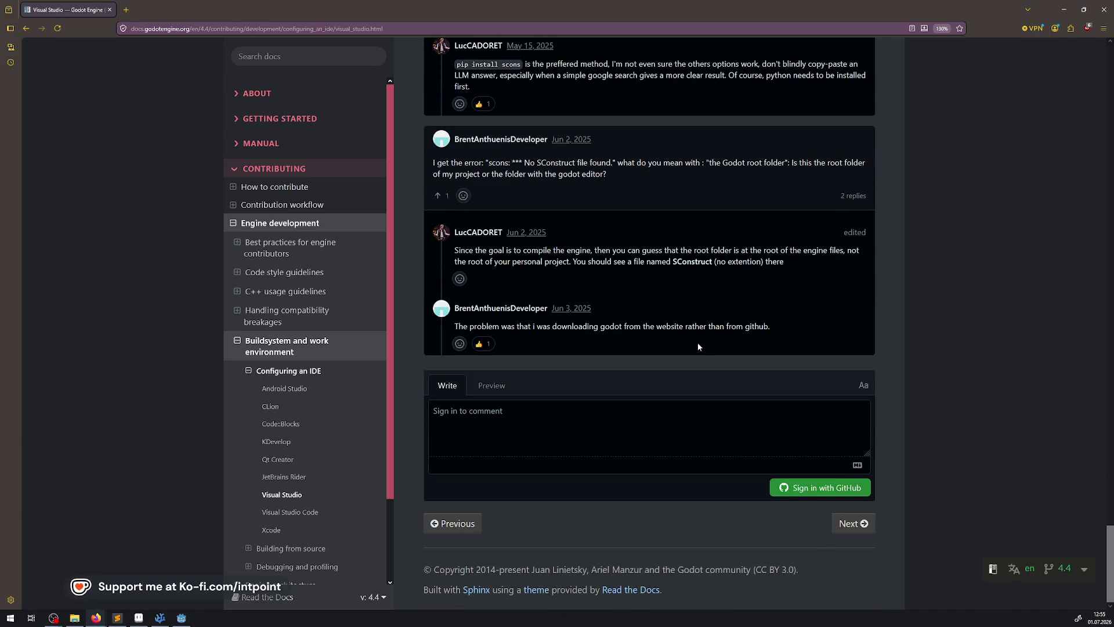
scroll(698, 347, "up", 5)
scroll(698, 347, "down", 2)
scroll(698, 347, "up", 14)
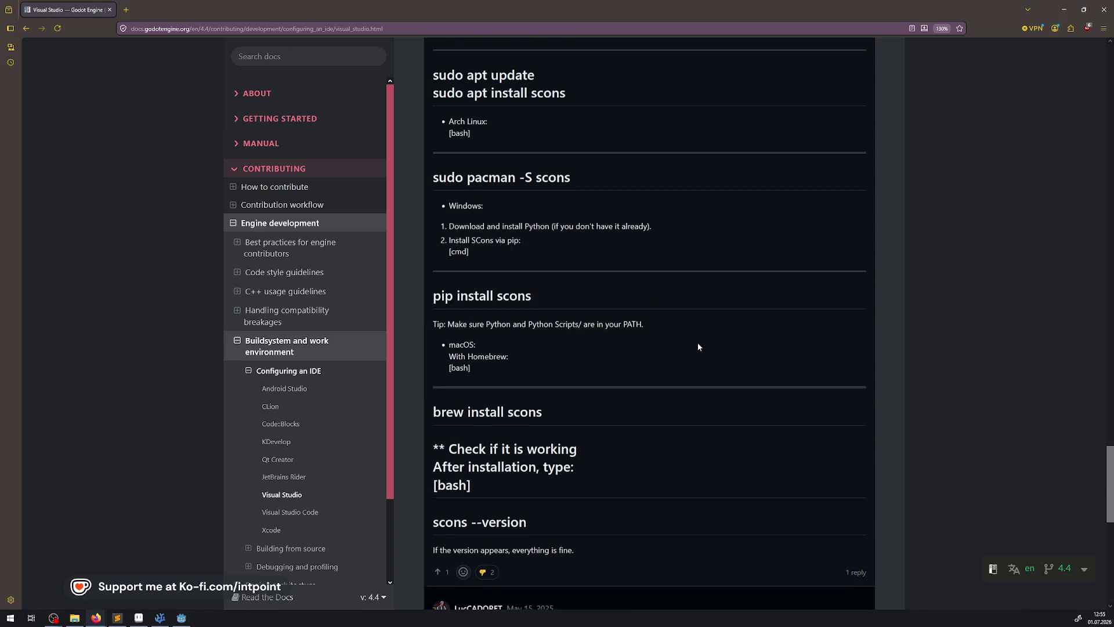
scroll(698, 347, "up", 15)
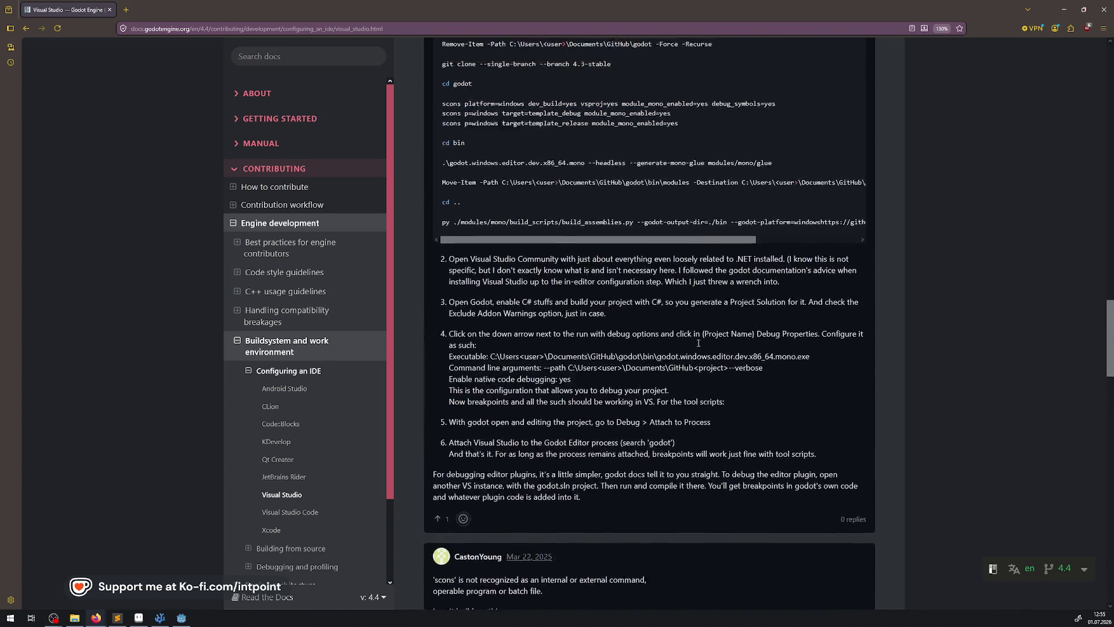
scroll(701, 365, "down", 3)
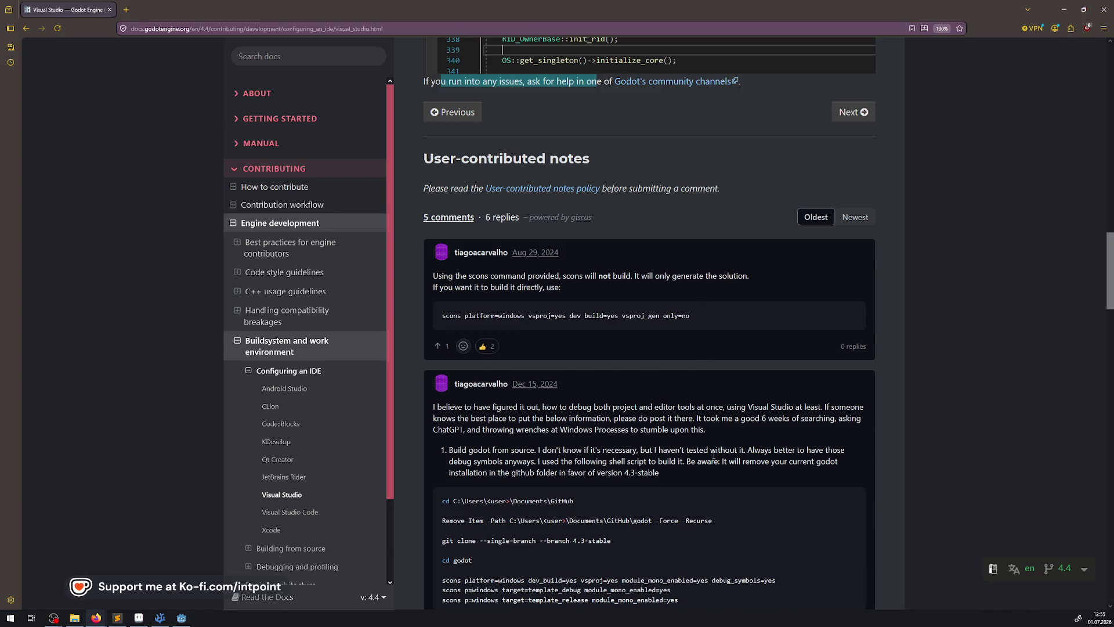
scroll(713, 455, "up", 15)
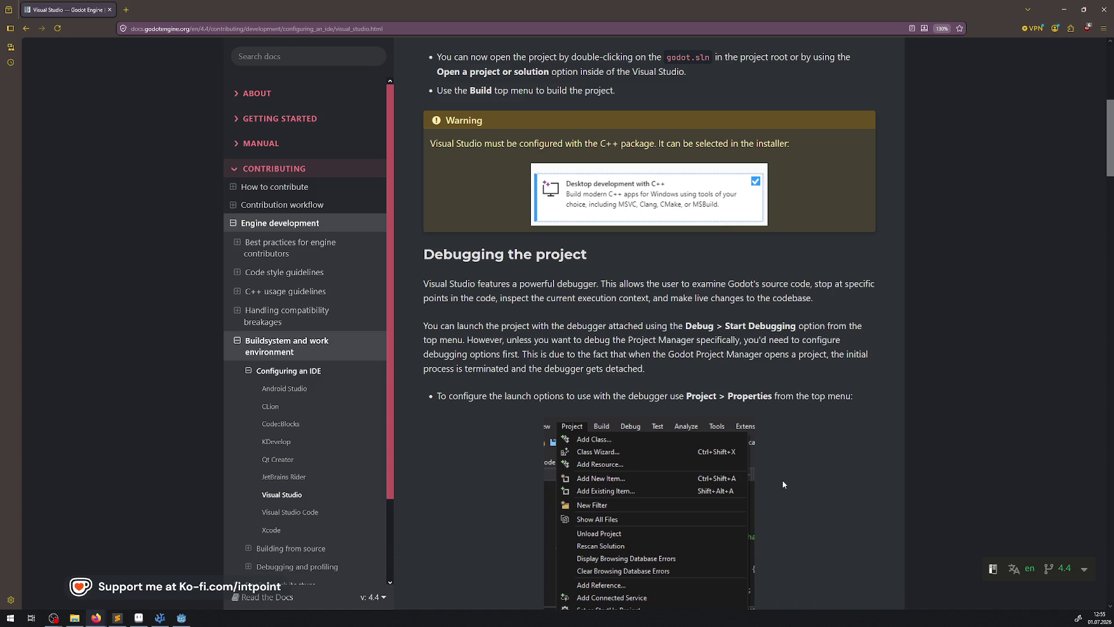
scroll(598, 343, "up", 5)
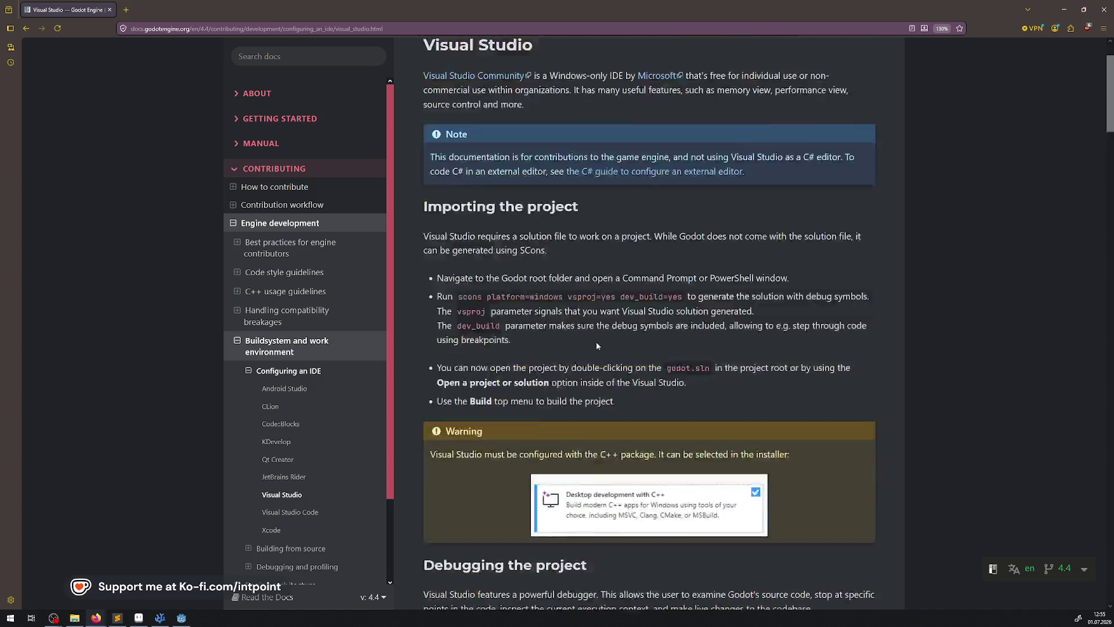
scroll(596, 345, "up", 1)
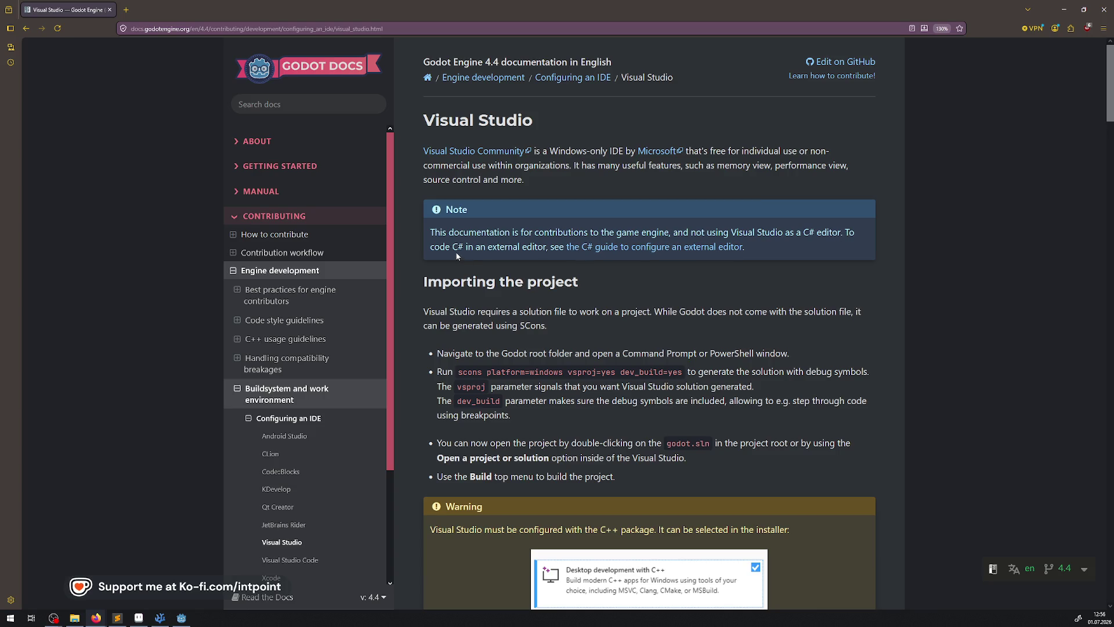
left_click(610, 250)
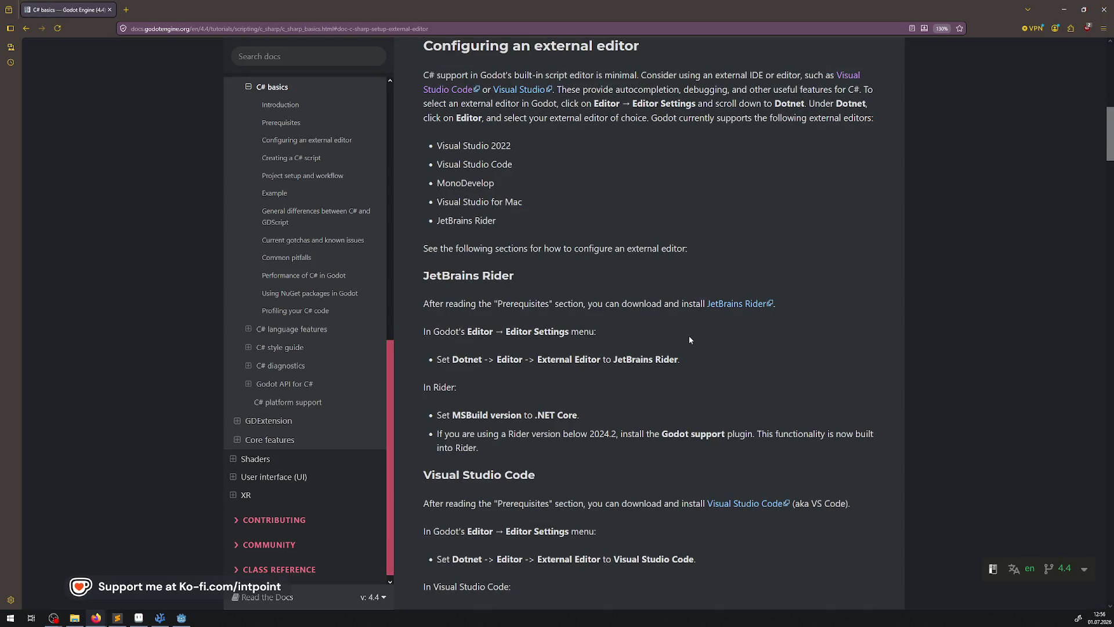
Step: Go back to the Visual Studio setup page and follow its link to the C# external editor guide
scroll(689, 339, "up", 1)
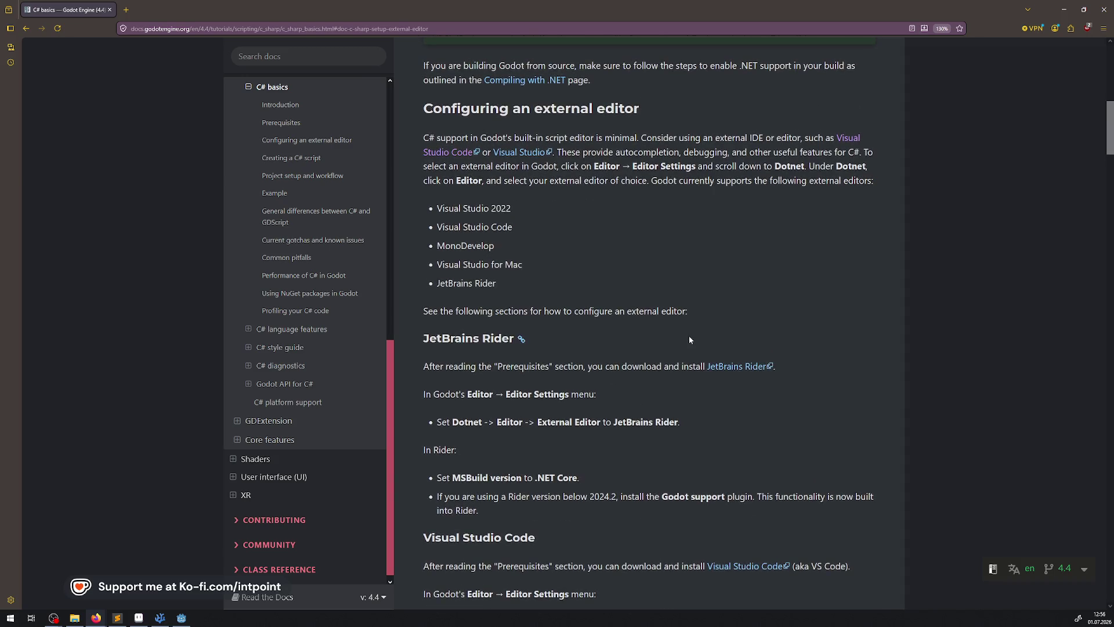
scroll(689, 340, "up", 1)
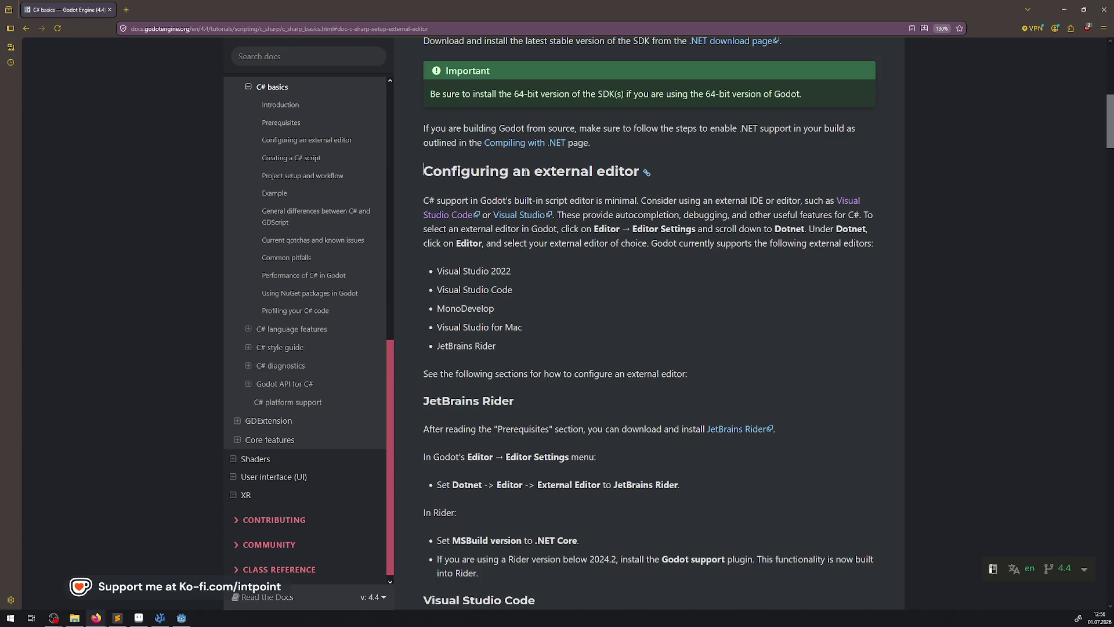
left_click_drag(534, 172, 643, 172)
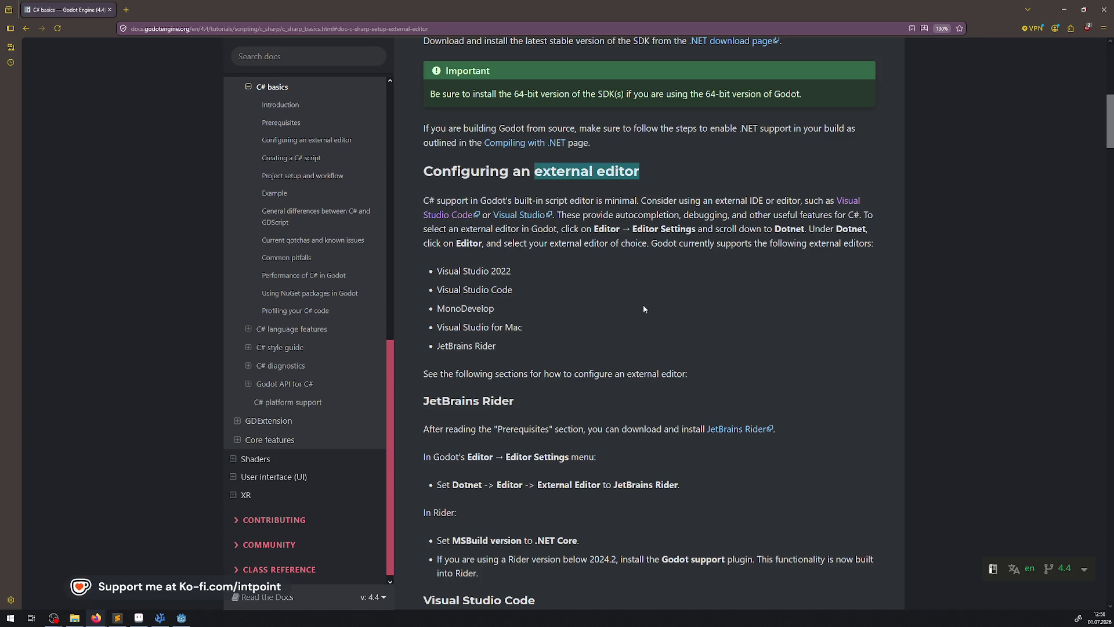
key("alt+Left")
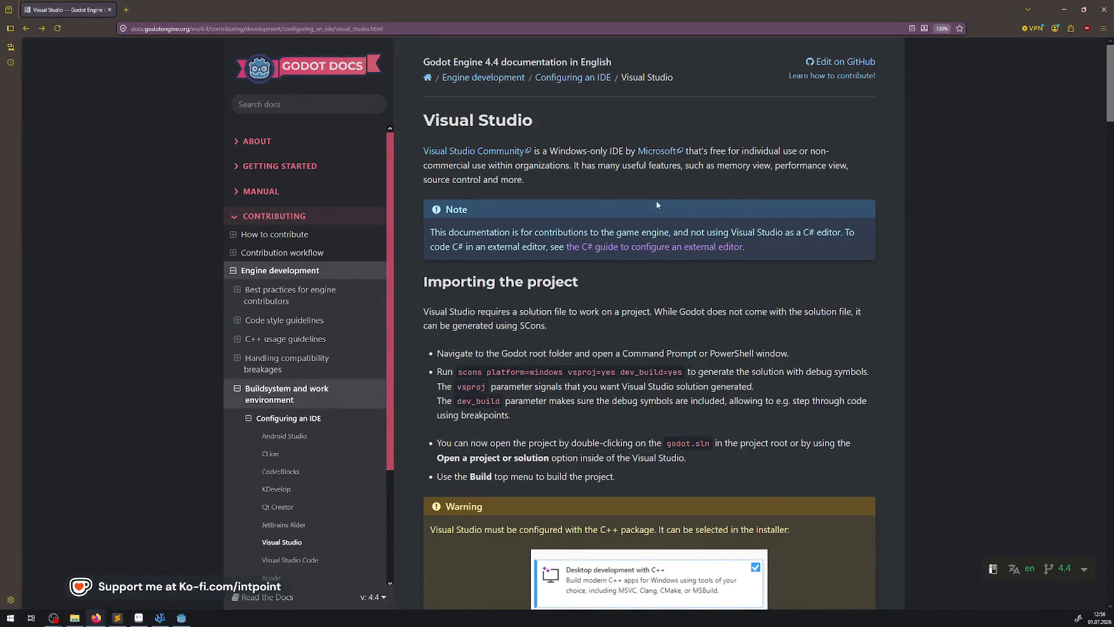
scroll(550, 320, "down", 10)
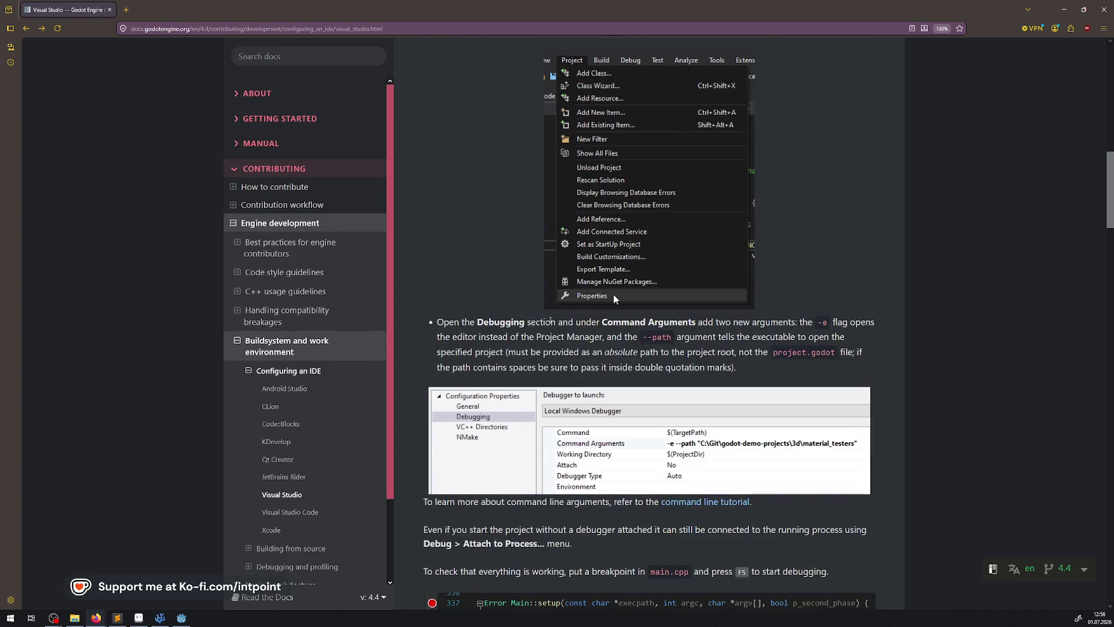
scroll(678, 267, "up", 7)
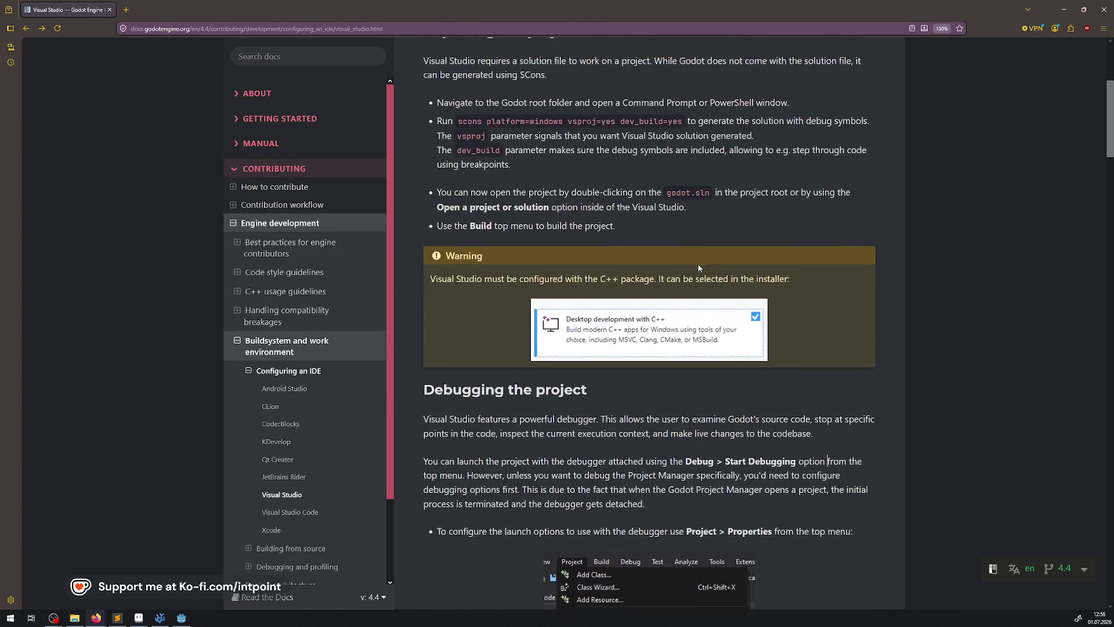
scroll(699, 268, "up", 5)
left_click(740, 253)
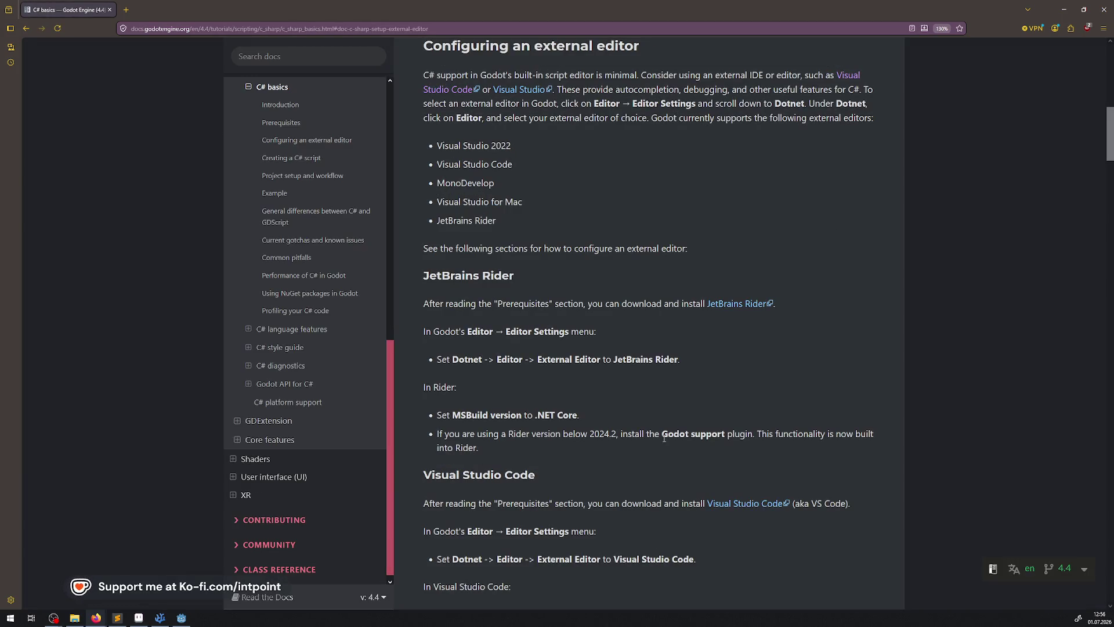
Step: Read through the guide's VS Code section, then bring up DialogMenu.cs in VS Code
scroll(646, 356, "down", 2)
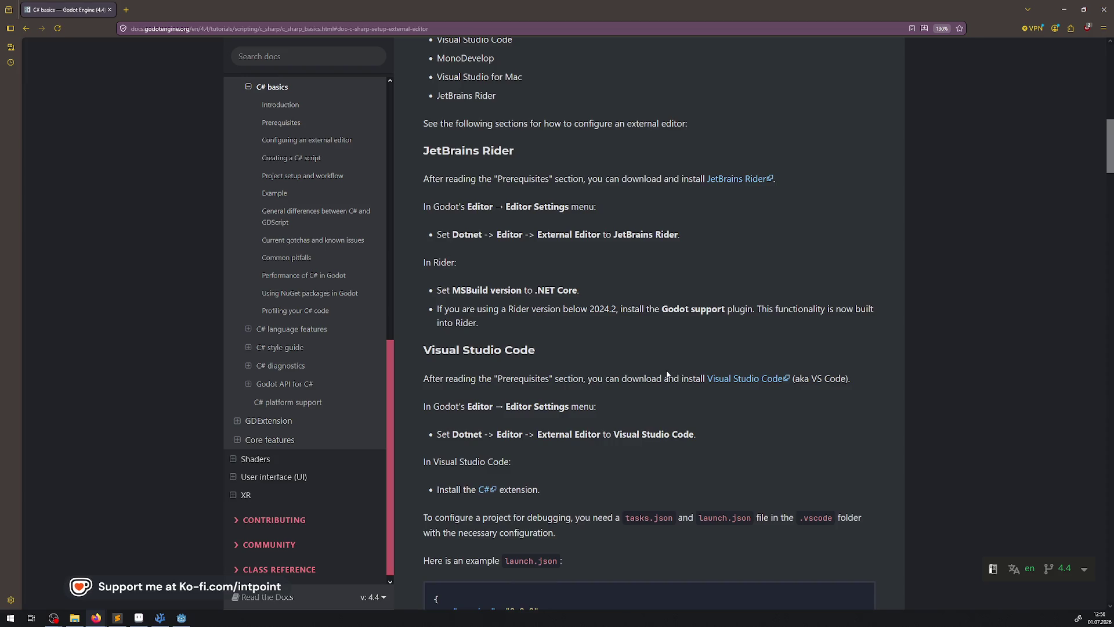
scroll(673, 371, "down", 3)
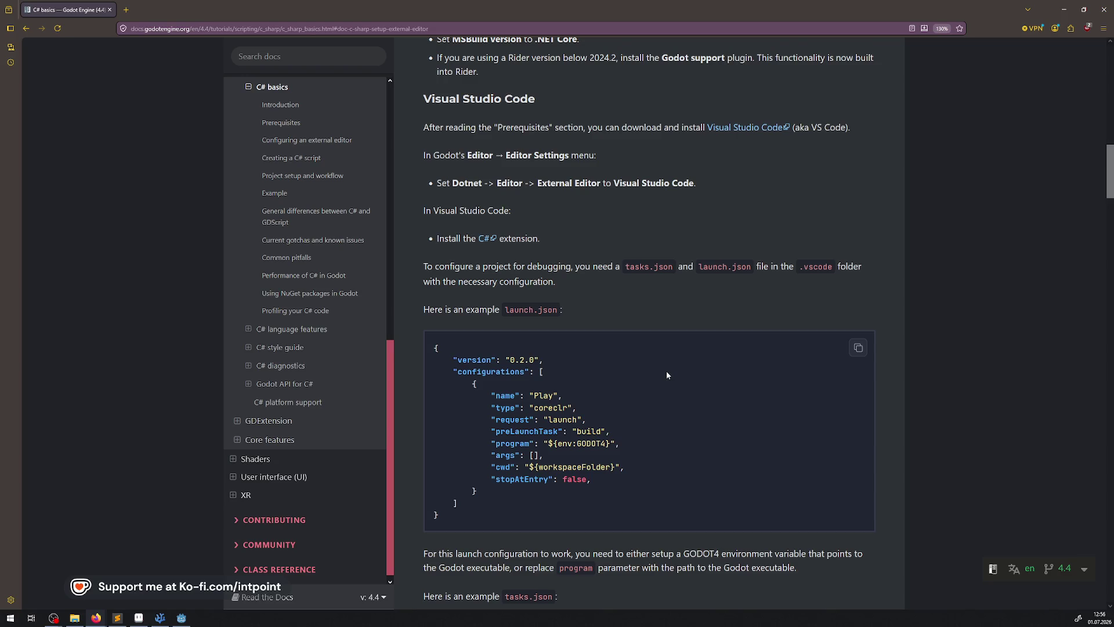
scroll(666, 372, "down", 6)
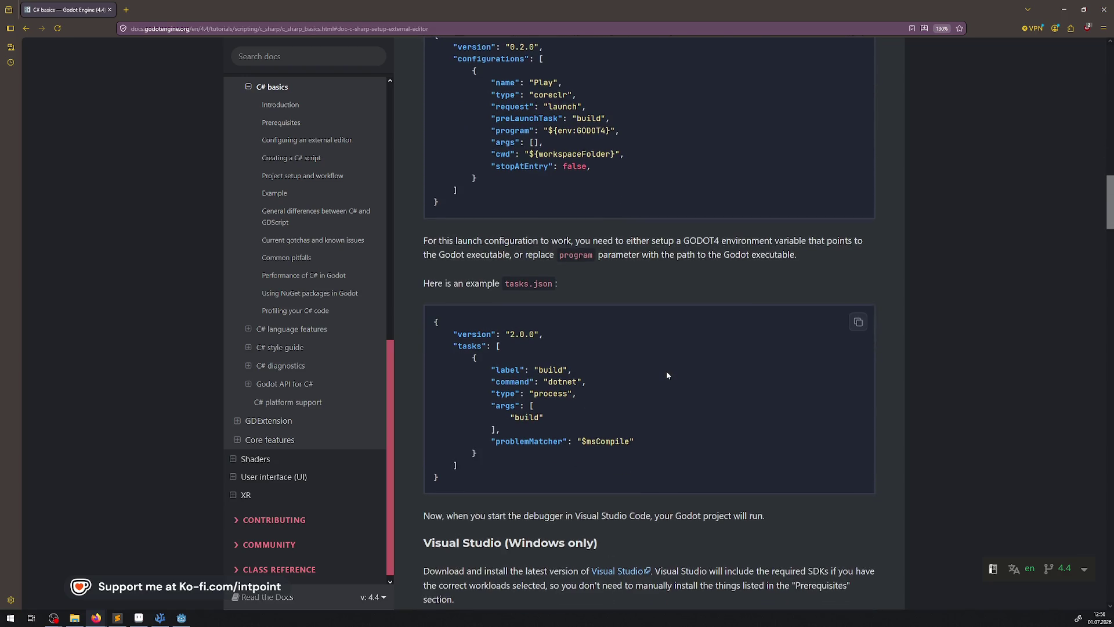
scroll(666, 371, "up", 2)
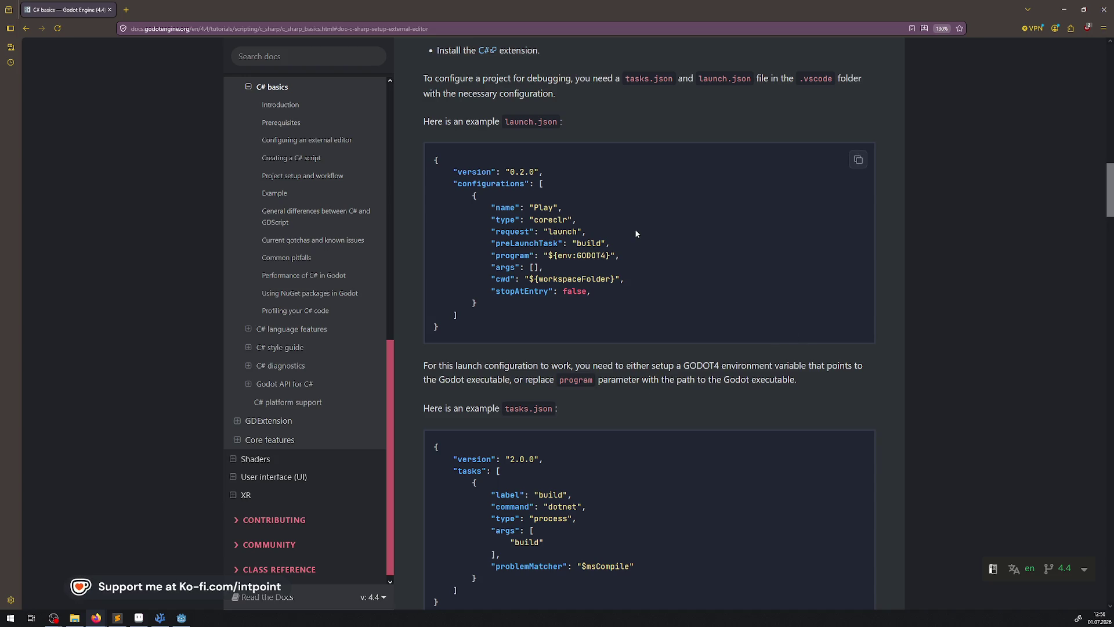
scroll(615, 215, "down", 5)
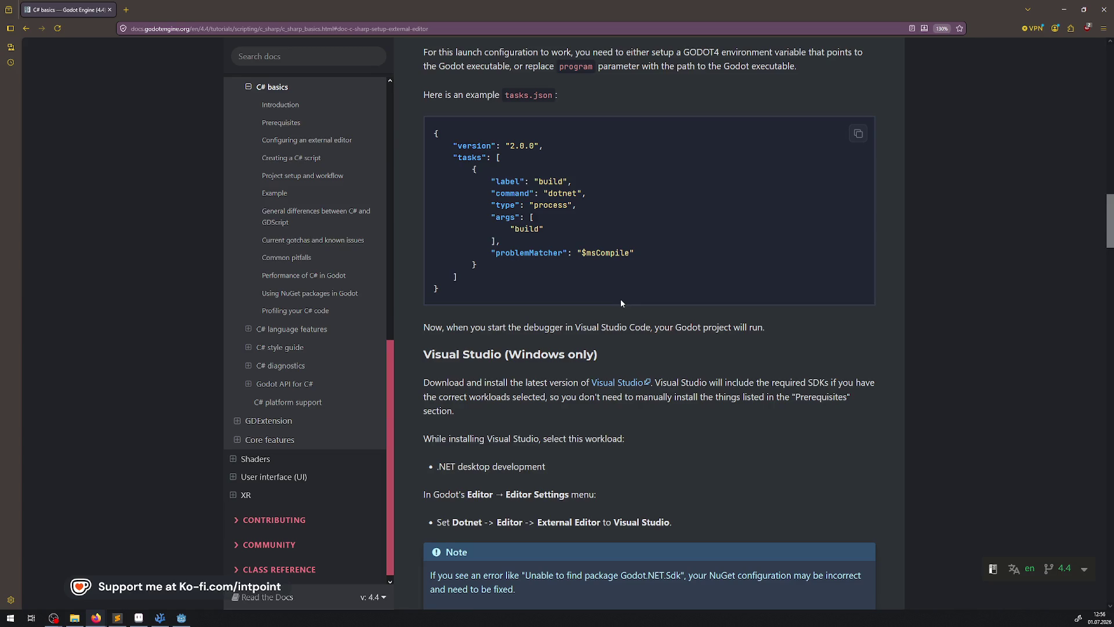
scroll(621, 301, "down", 4)
scroll(642, 330, "up", 4)
scroll(683, 183, "down", 10)
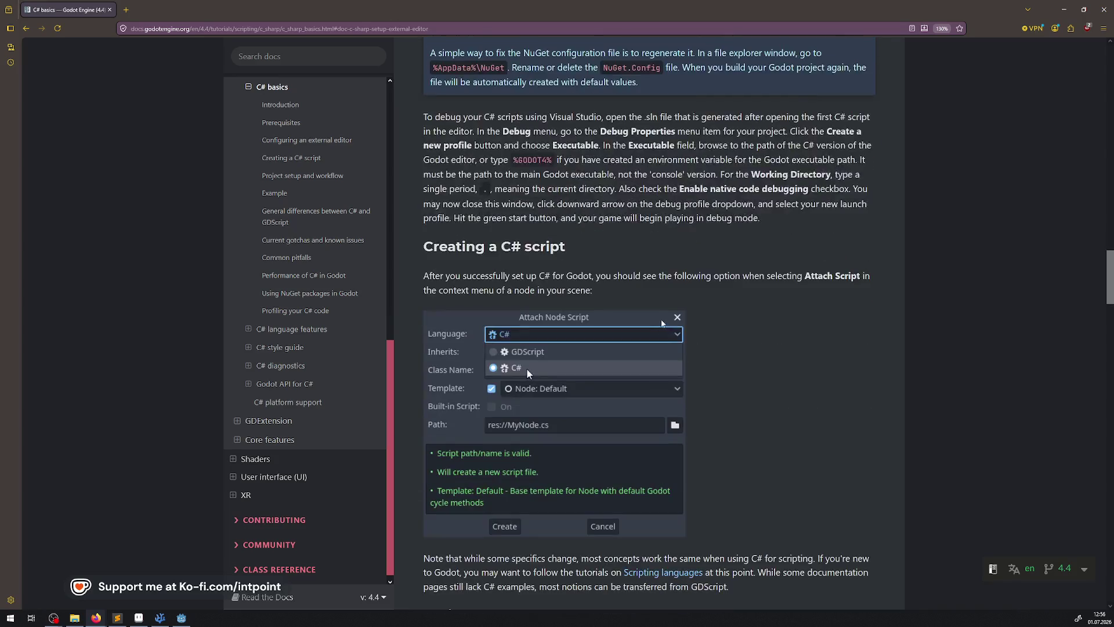
scroll(661, 323, "down", 2)
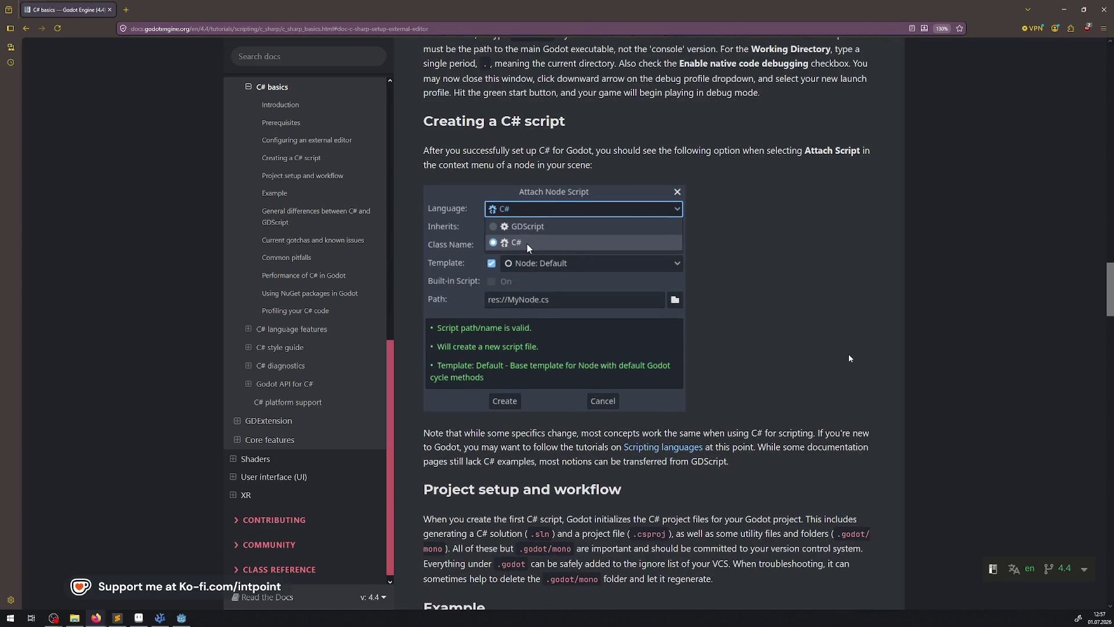
scroll(742, 347, "down", 2)
scroll(713, 317, "down", 3)
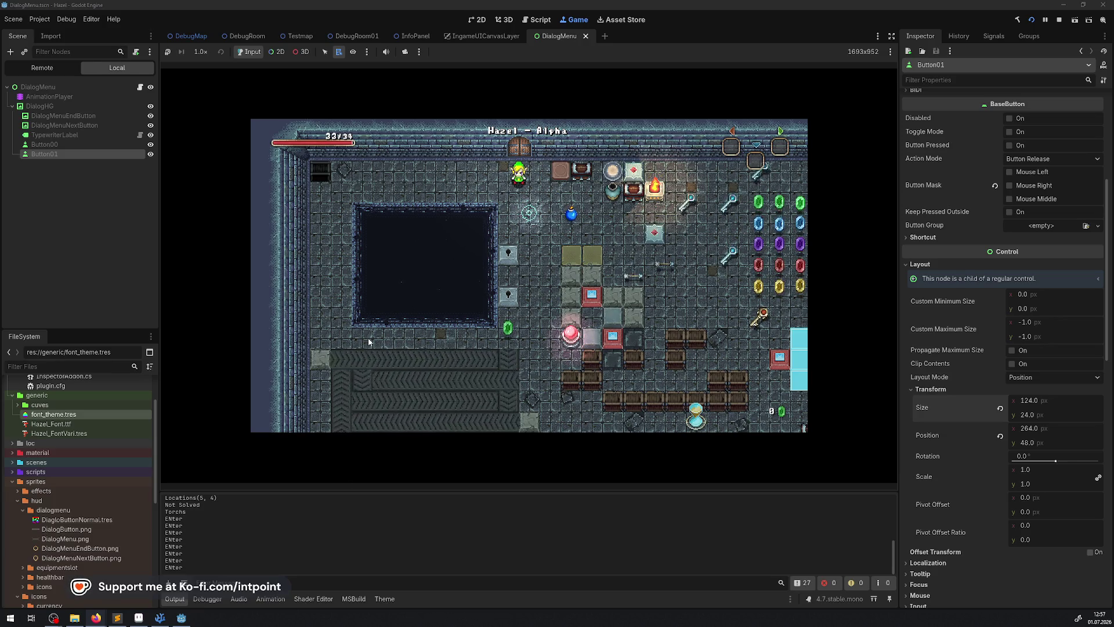
key("Left")
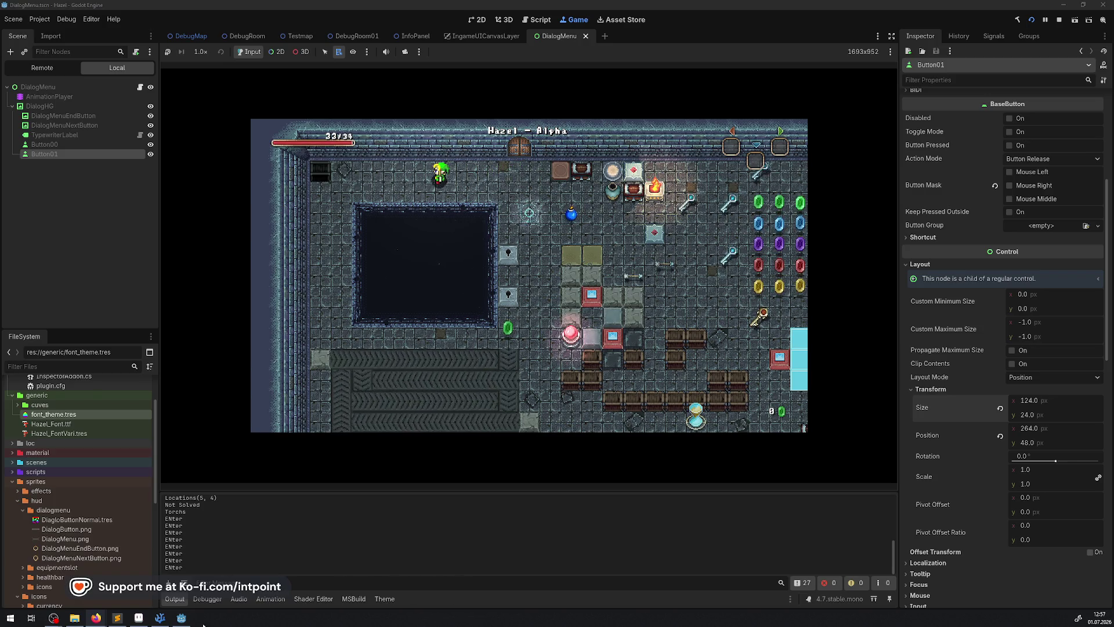
left_click(159, 618)
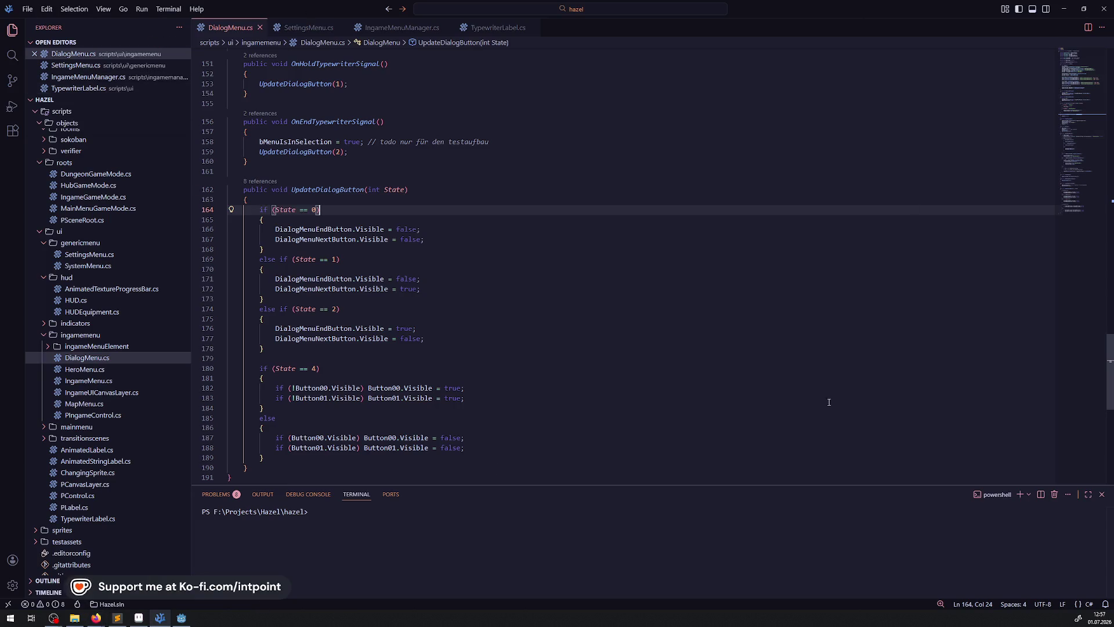
Step: Look over the installed C# extensions in VS Code's Extensions view, then return to Godot
left_click(572, 317)
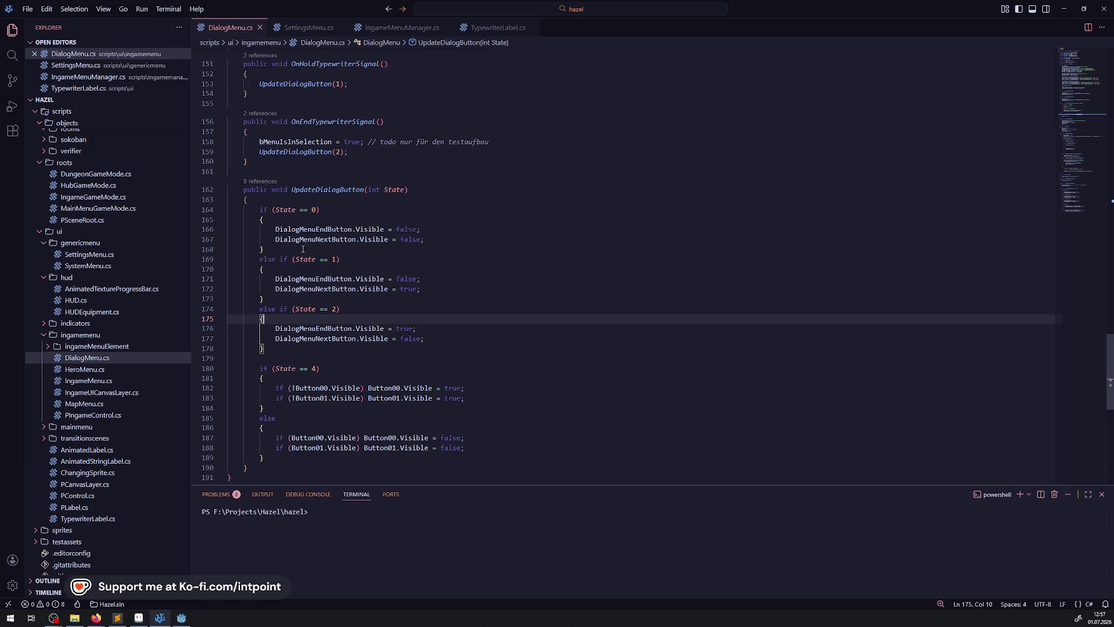
mouse_move(301, 245)
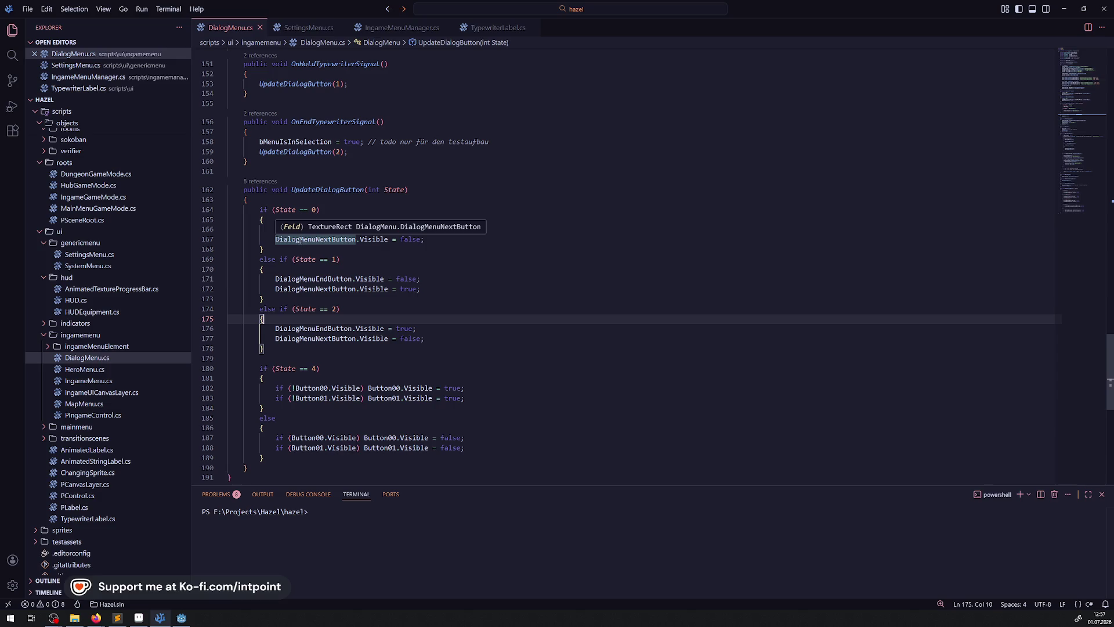
left_click(12, 131)
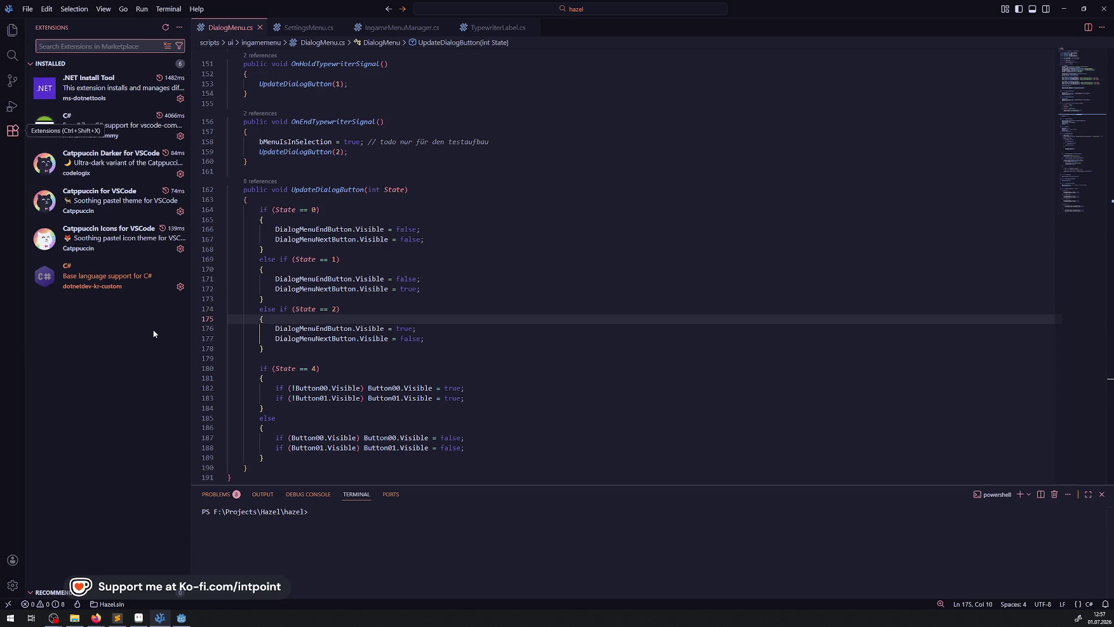
mouse_move(114, 131)
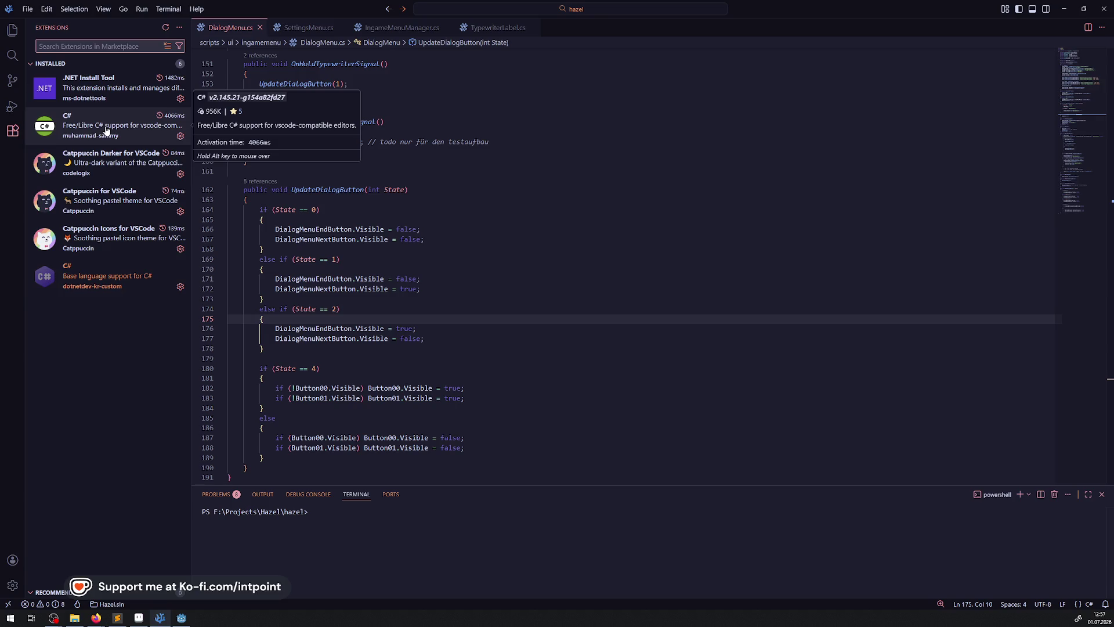
mouse_move(104, 286)
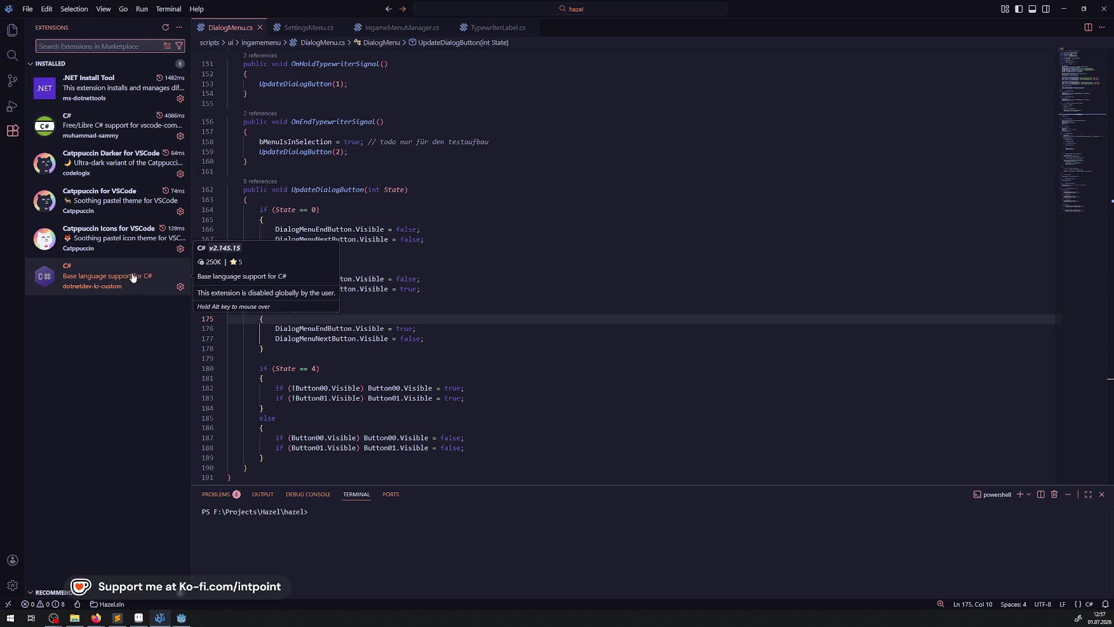
left_click(8, 33)
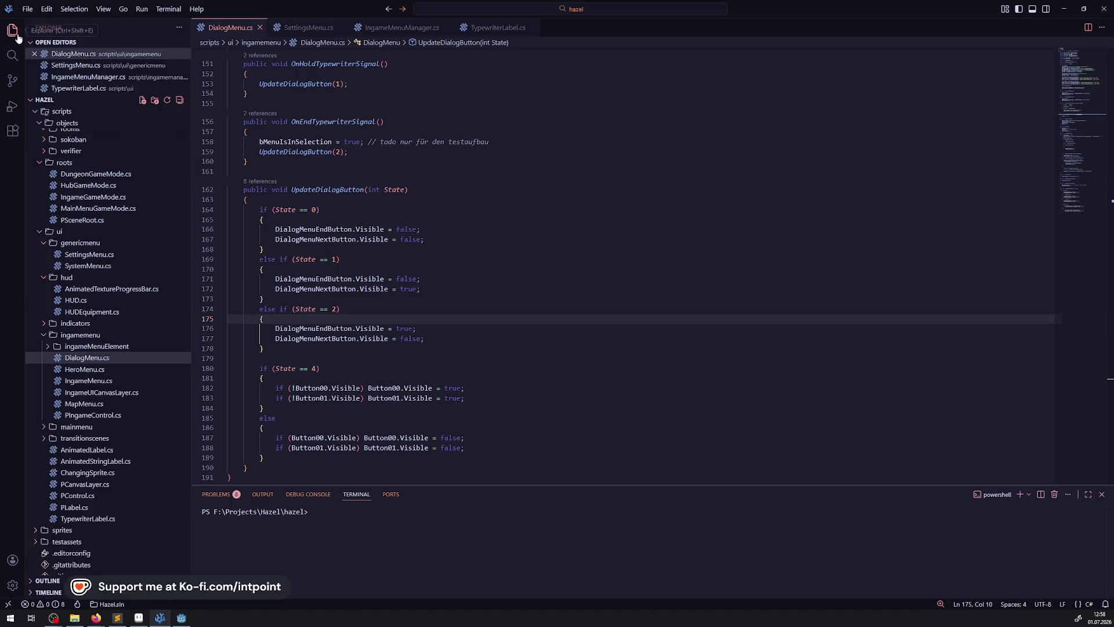
left_click(570, 254)
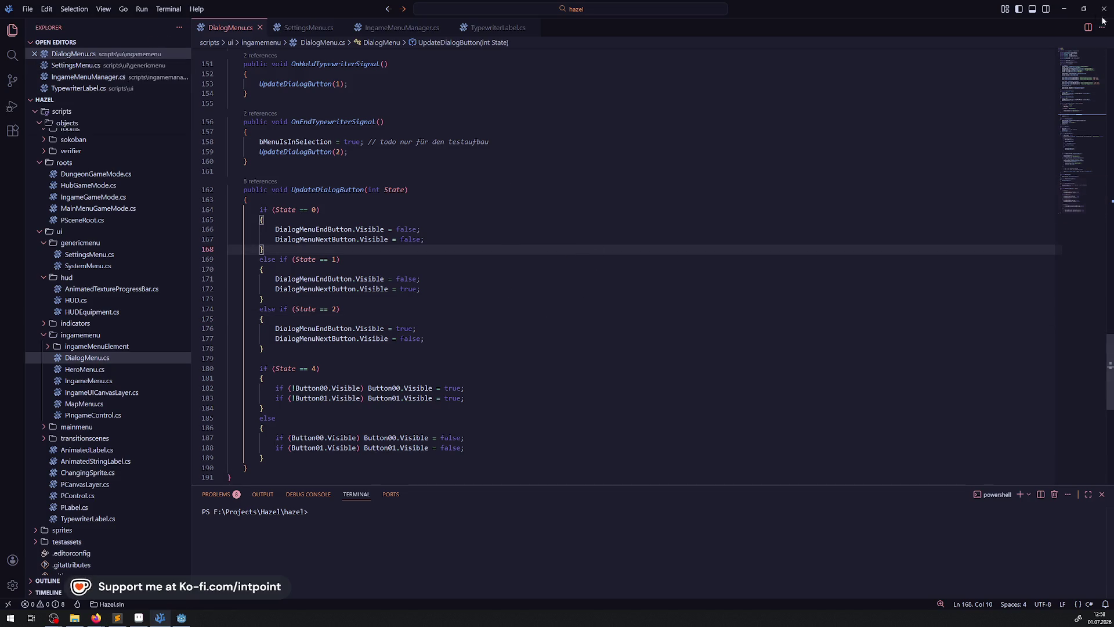
left_click(181, 617)
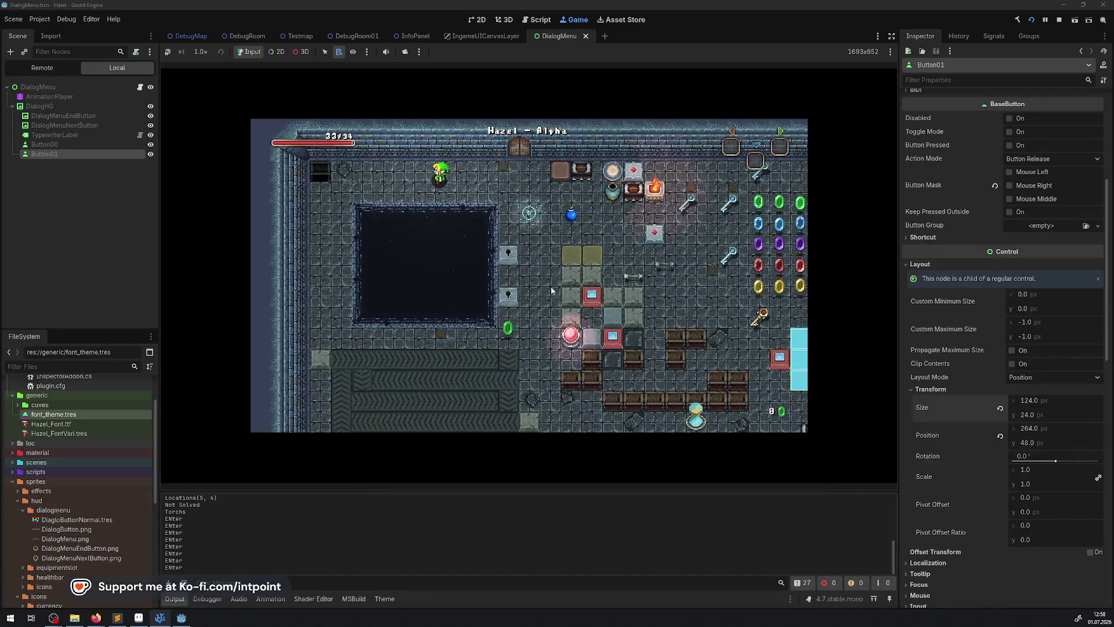
Step: Enlarge the Game view, hide Output, and walk the player to trigger the Lorem ipsum dialog
left_click(892, 36)
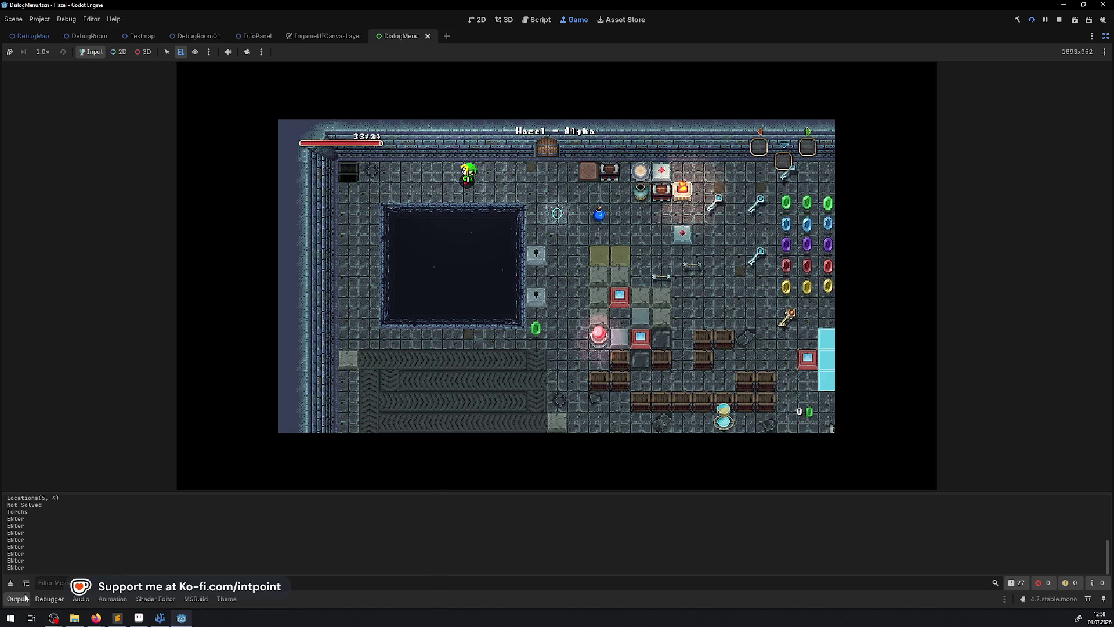
left_click(17, 599)
key("Left")
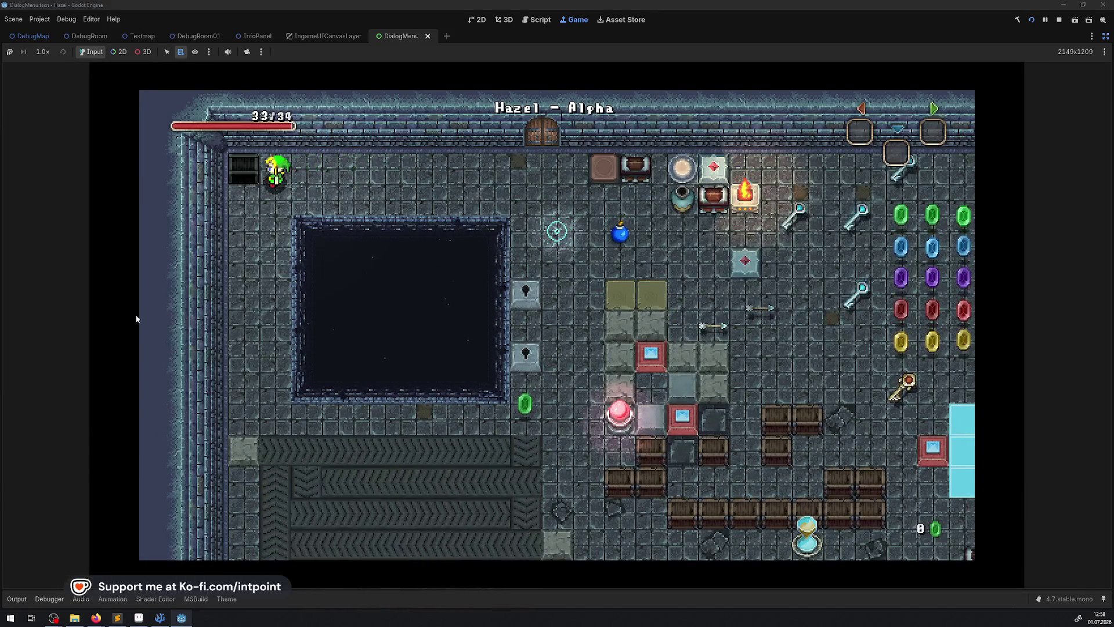
key("Down")
key("Return")
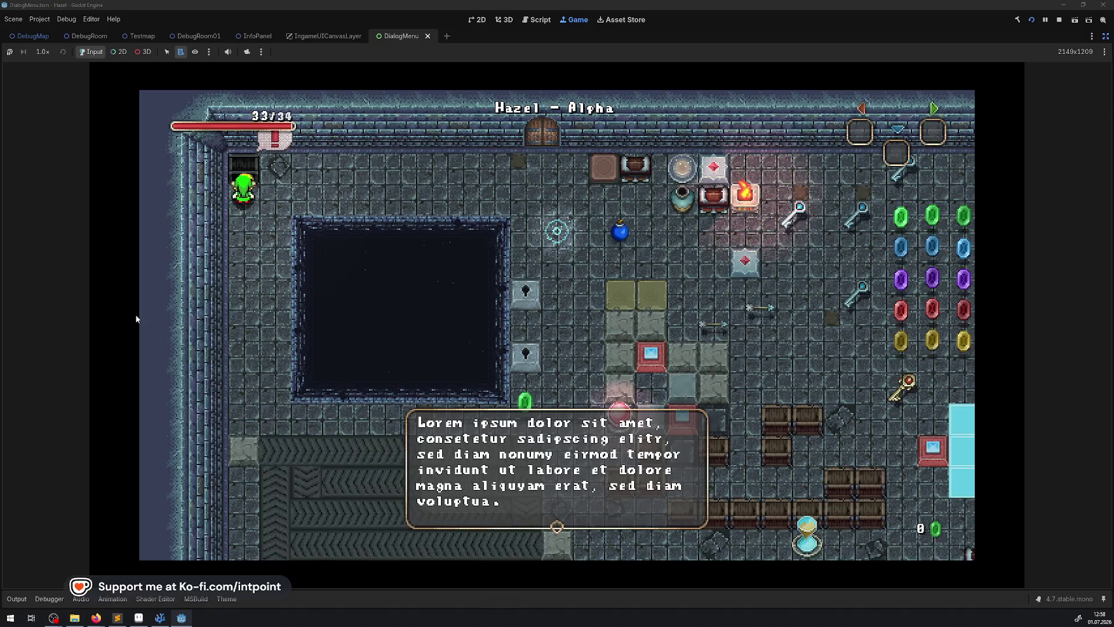
key("Return")
key("Return")
key("Return")
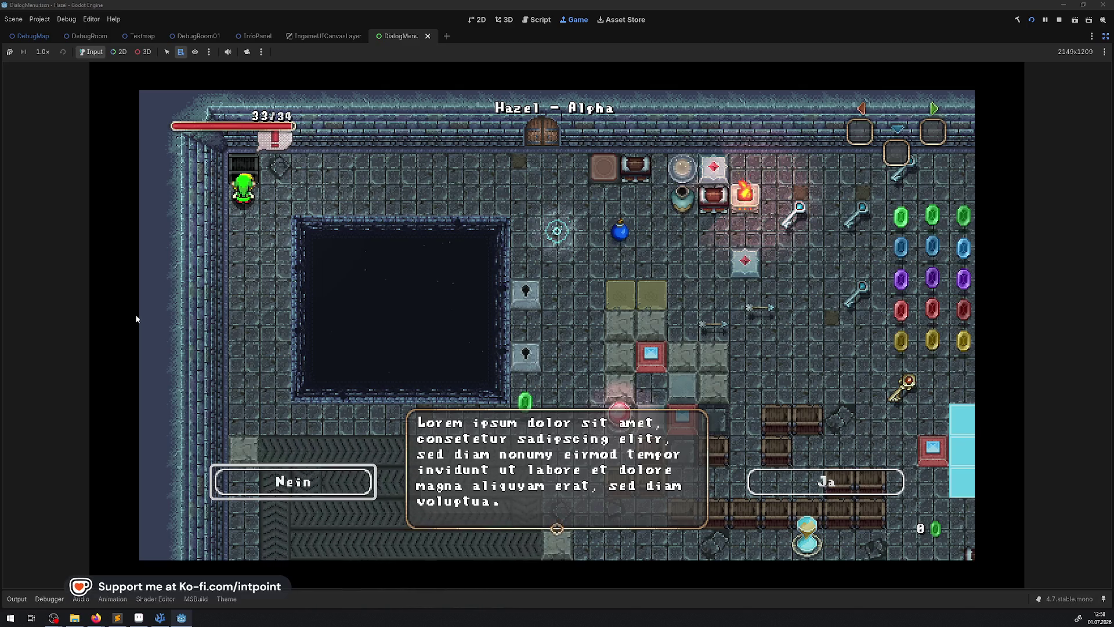
Step: Toggle the choice between Nein and Ja, stop the game, and switch to Aseprite
key("Right")
key("Left")
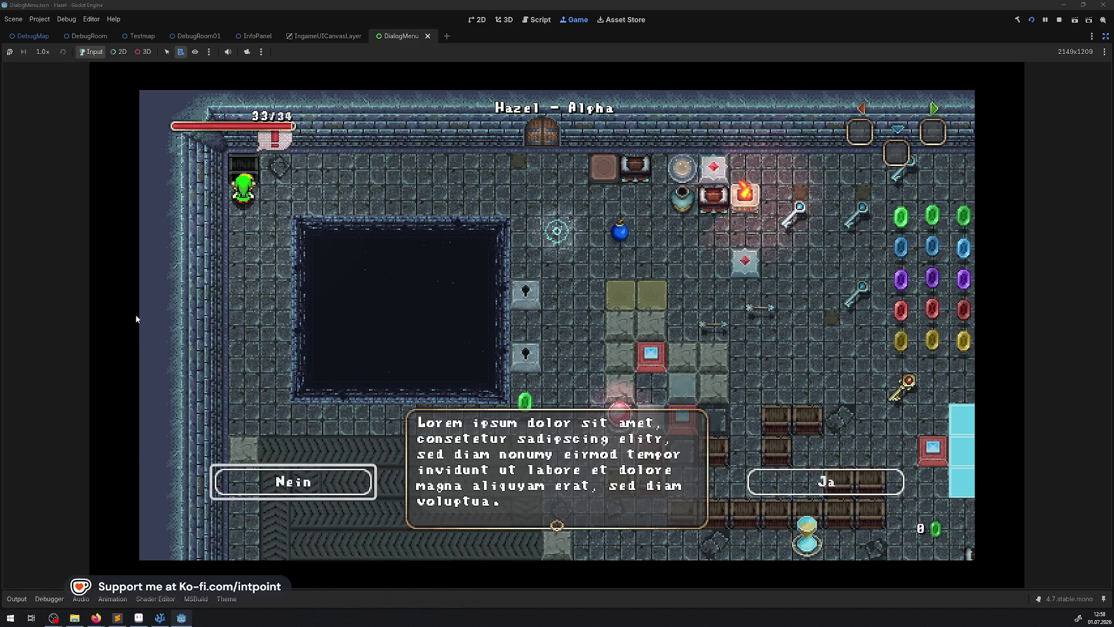
left_click(1058, 19)
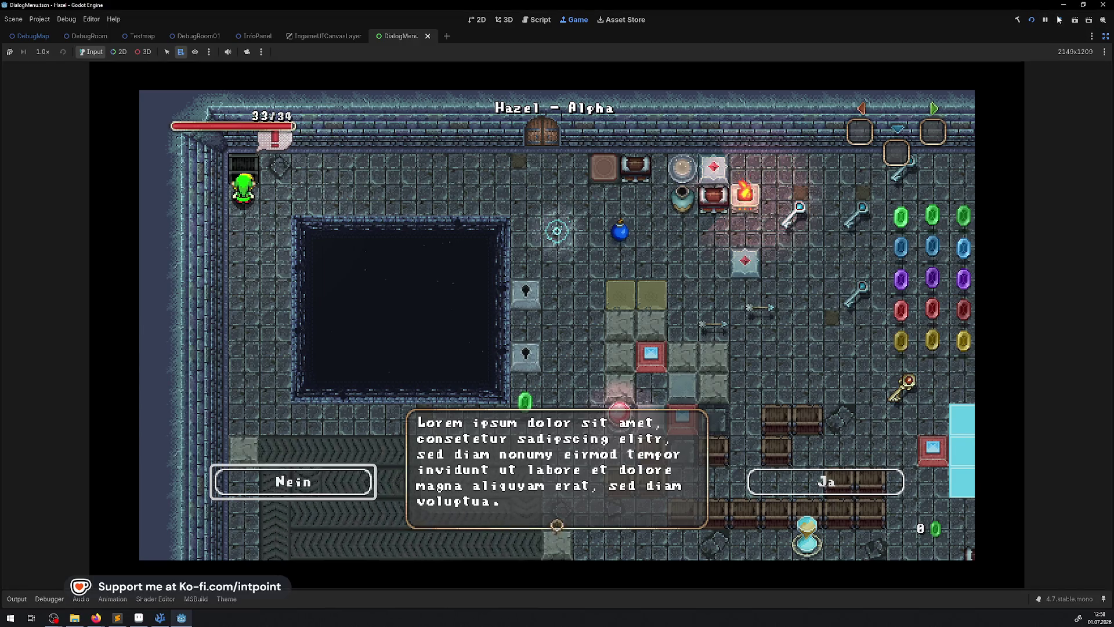
left_click(158, 619)
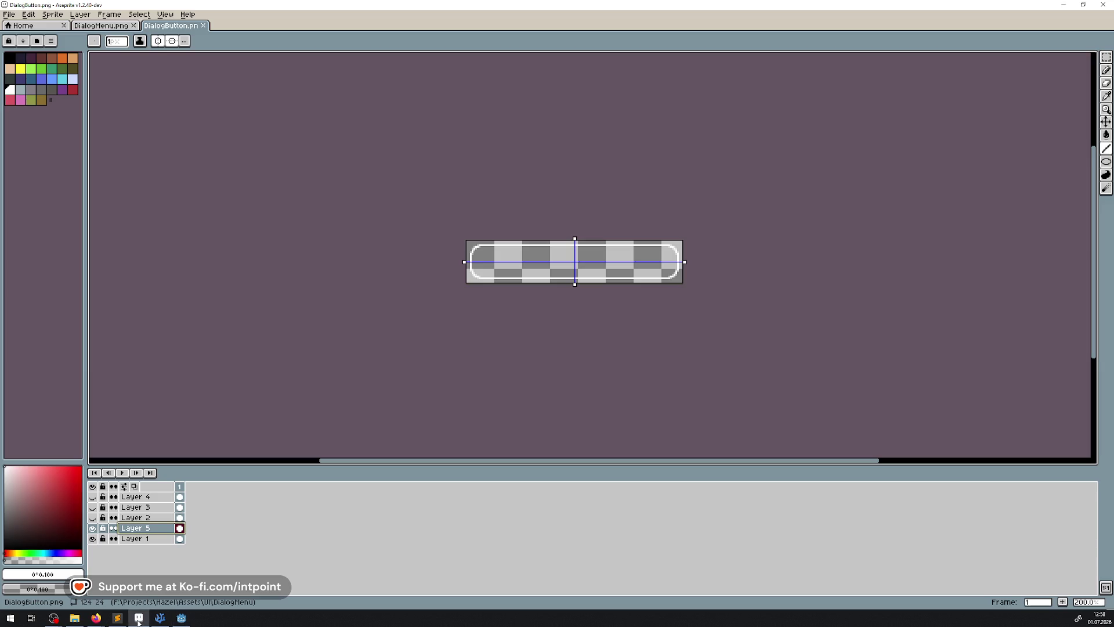
Step: Hide Layer 5 and delete the unused layers 2, 3 and 4
scroll(547, 249, "up", 3)
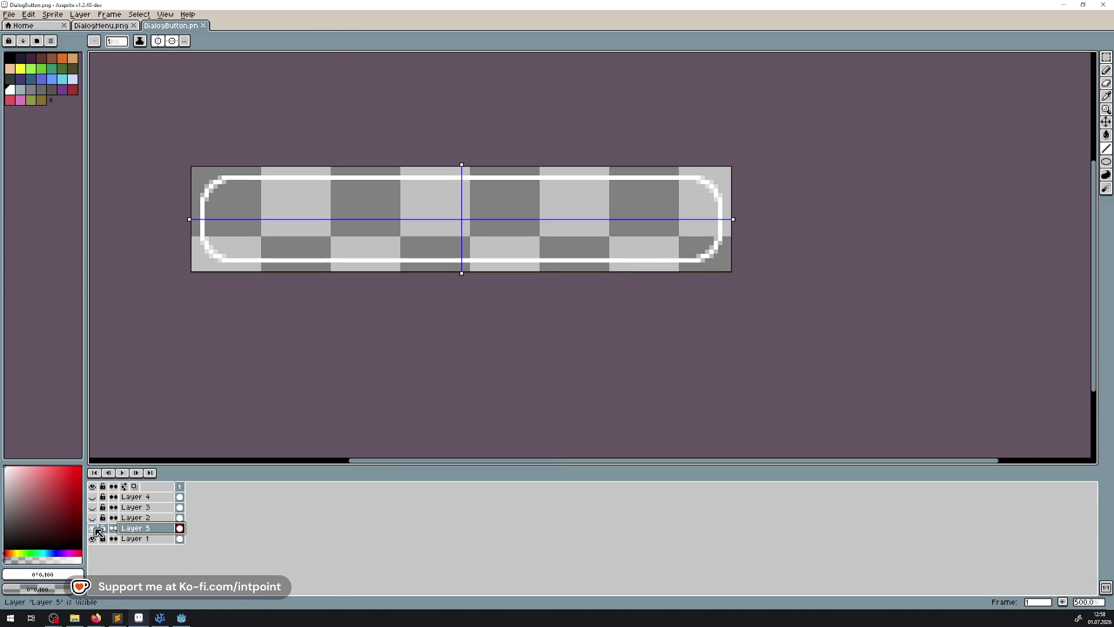
left_click(92, 528)
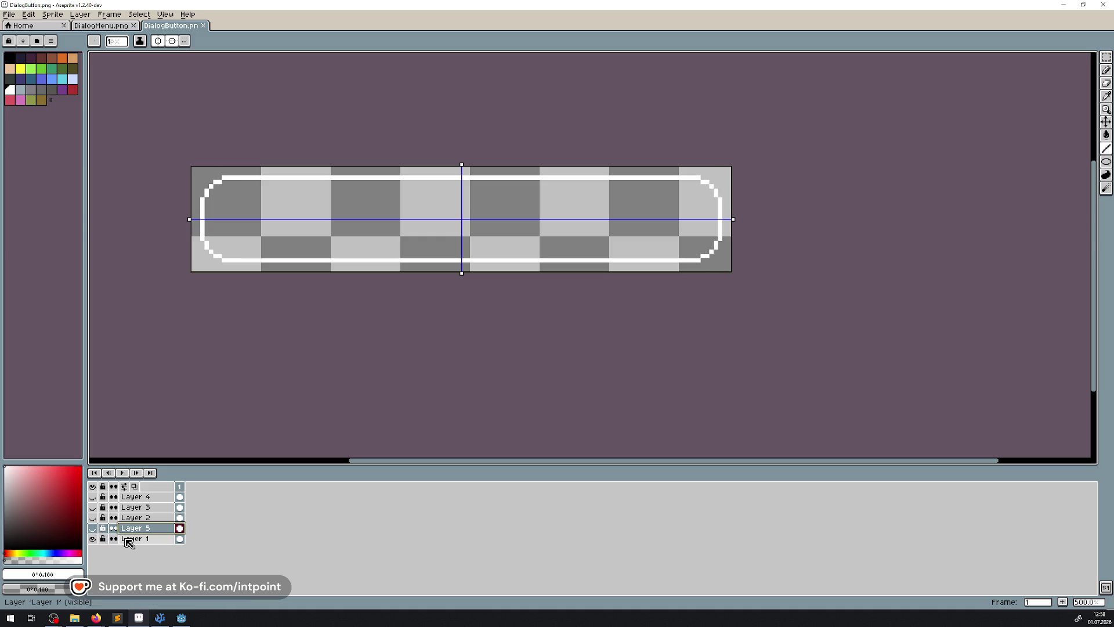
left_click(138, 517)
key("Delete")
key("Delete")
key("Delete")
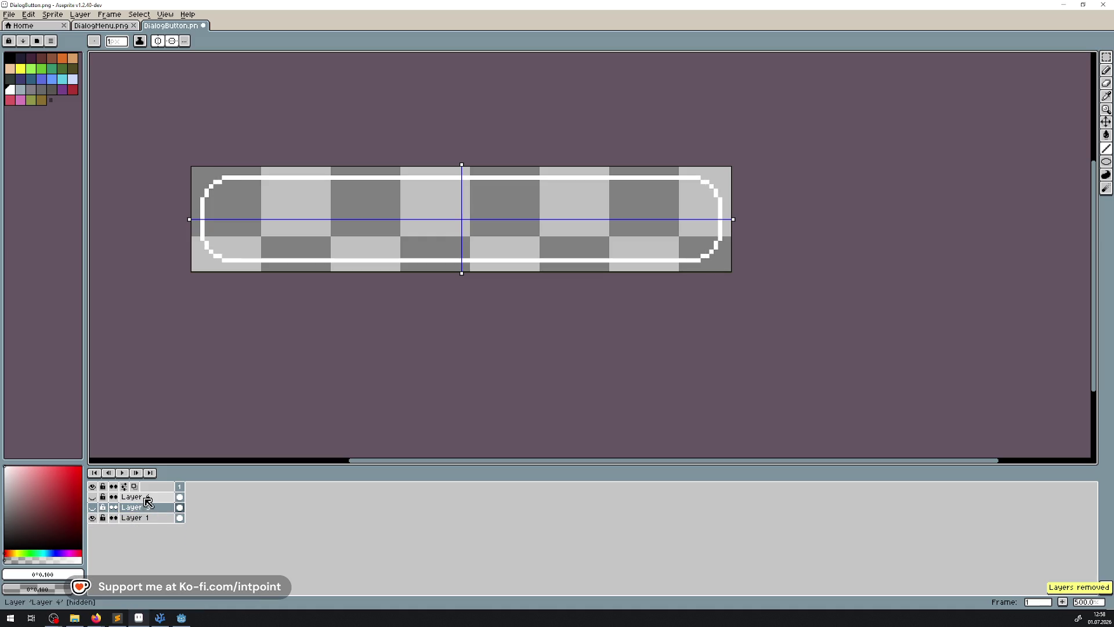
Step: Sample black and dark grey from DialogMenu.png's border as primary and secondary colours
left_click(113, 26)
key("i")
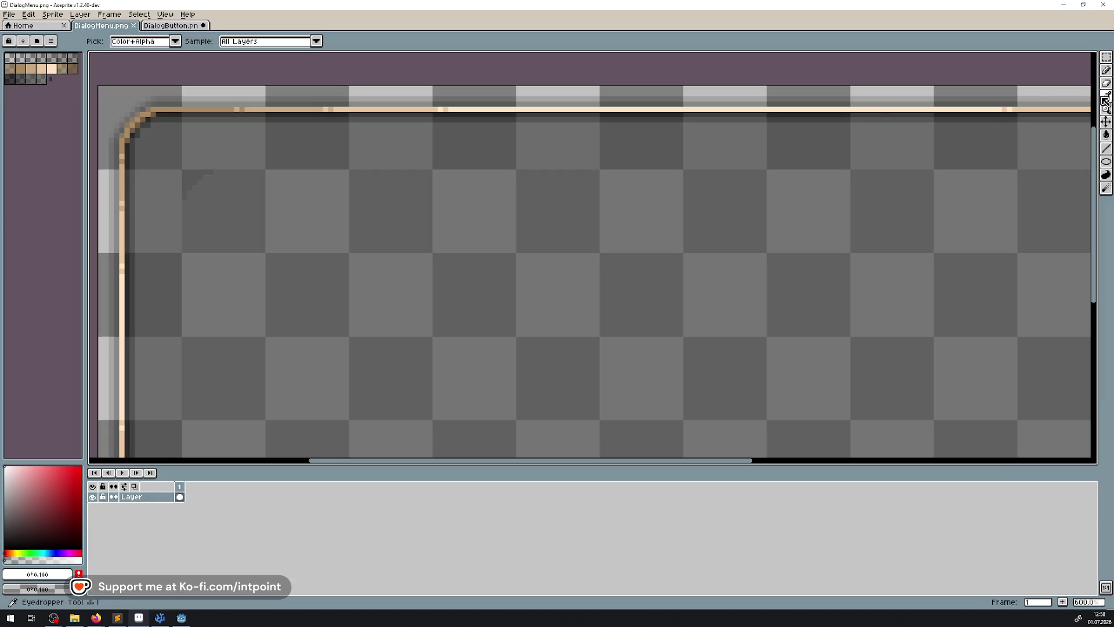
scroll(289, 198, "up", 4)
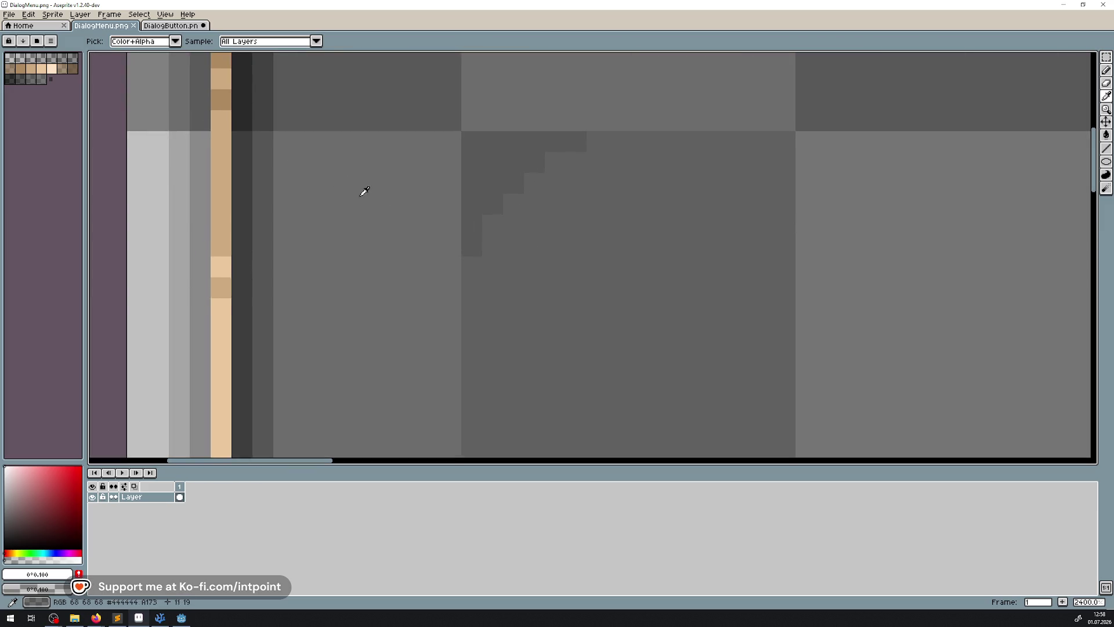
left_click(244, 192)
right_click(266, 167)
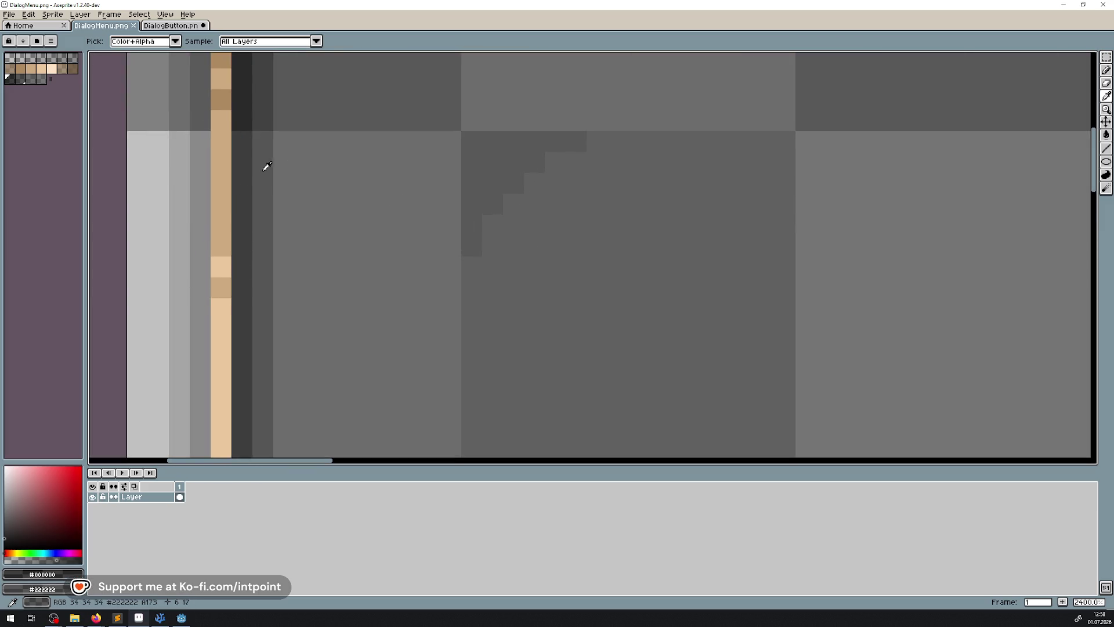
Step: Draw dark shading lines inside DialogButton's bottom outline and rounded left corner
left_click(174, 26)
left_click(1106, 148)
scroll(230, 249, "up", 4)
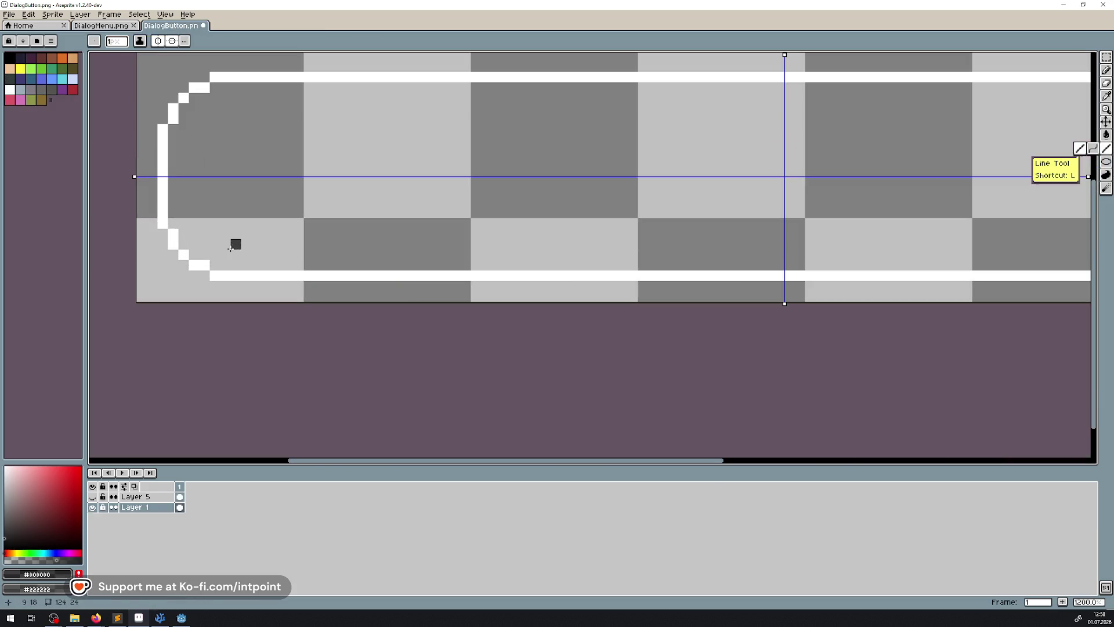
left_click_drag(212, 265, 824, 265)
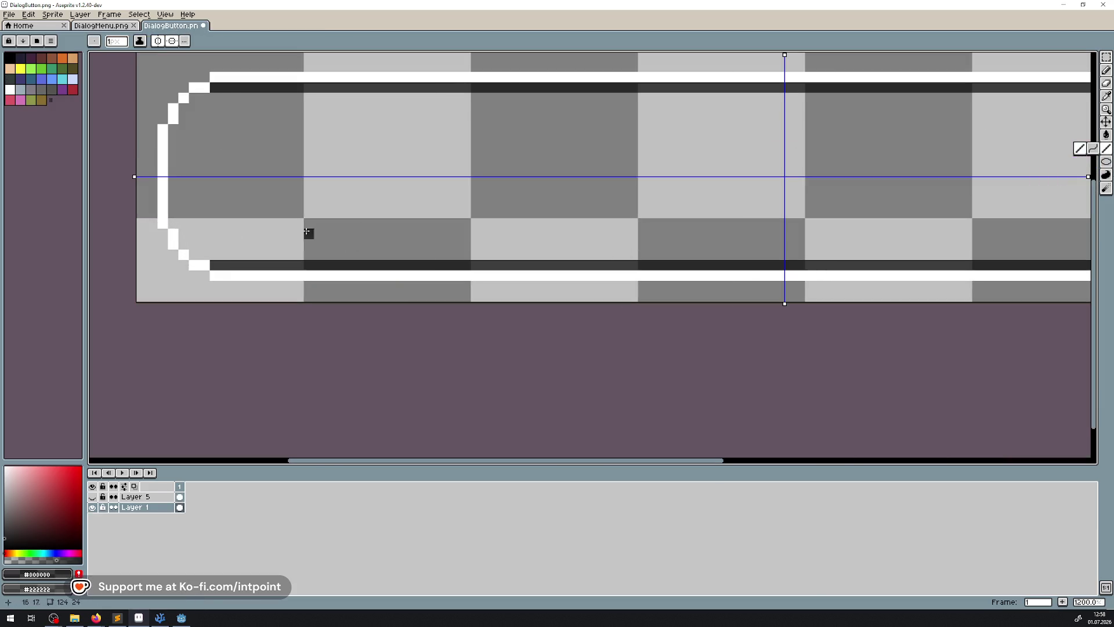
mouse_move(195, 254)
left_mouse_down()
mouse_move(205, 253)
mouse_move(184, 232)
mouse_move(173, 176)
mouse_move(183, 230)
mouse_move(426, 255)
mouse_move(995, 254)
left_mouse_up()
left_click(195, 235)
left_click(204, 245)
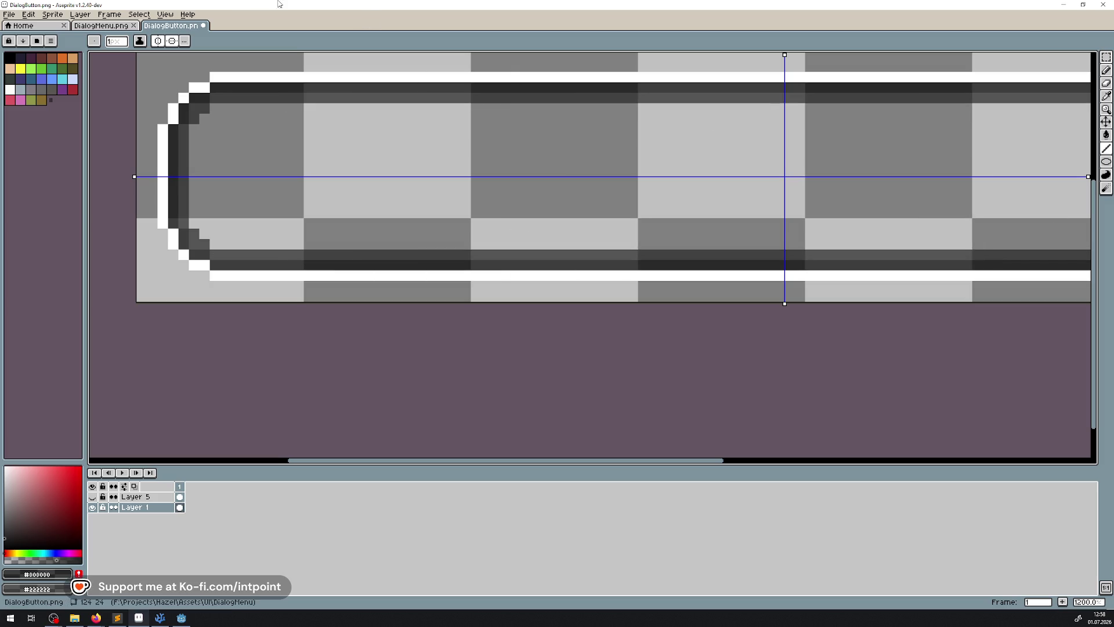
Step: Sample a mid grey and a lighter grey from DialogMenu.png's interior
left_click(101, 26)
left_click(1106, 96)
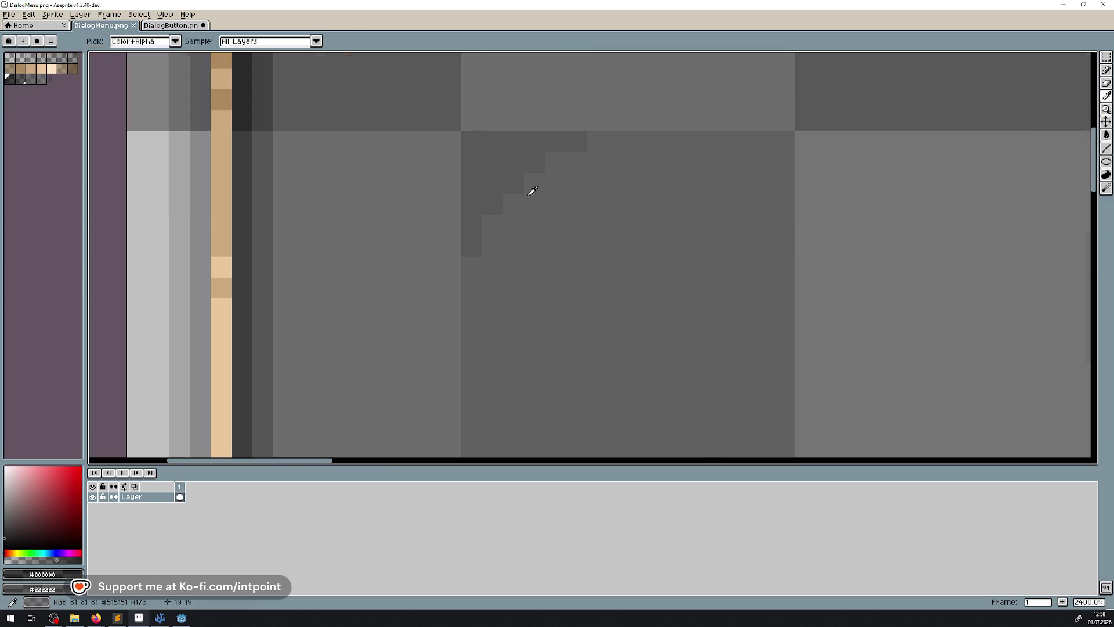
scroll(522, 191, "down", 5)
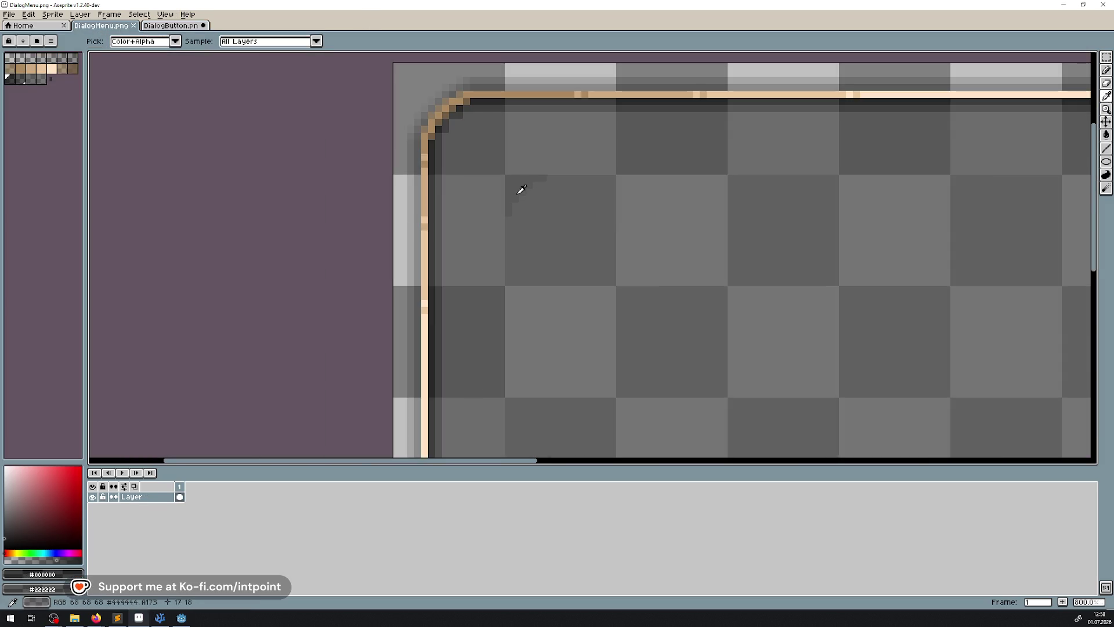
left_click(642, 234)
left_click(552, 122)
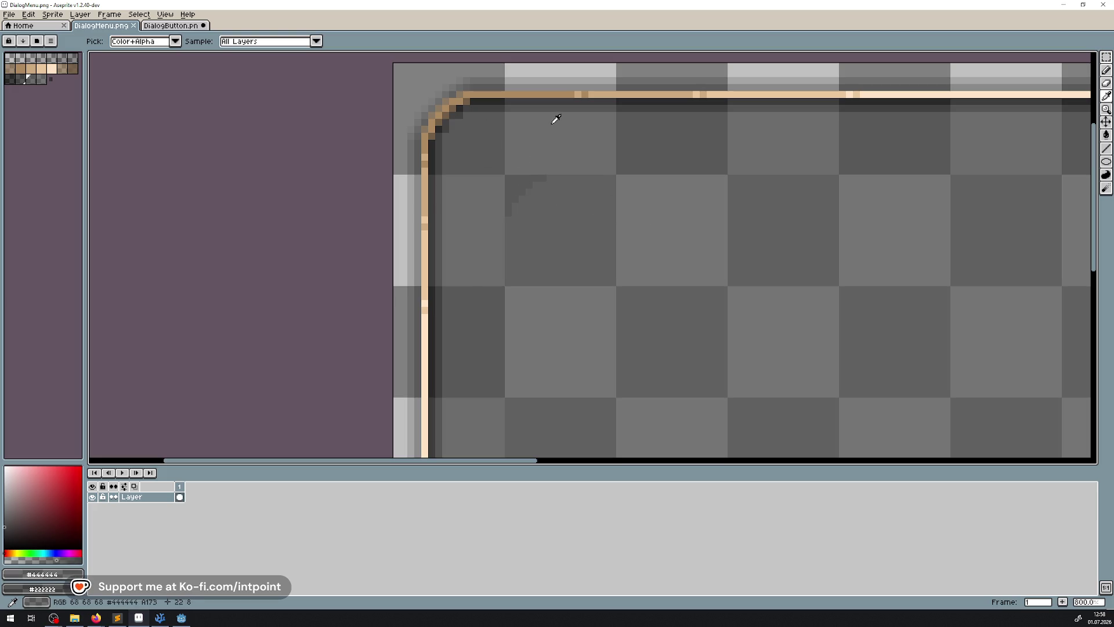
Step: Fill the DialogButton's interior with the semi-transparent grey #444444
left_click(173, 27)
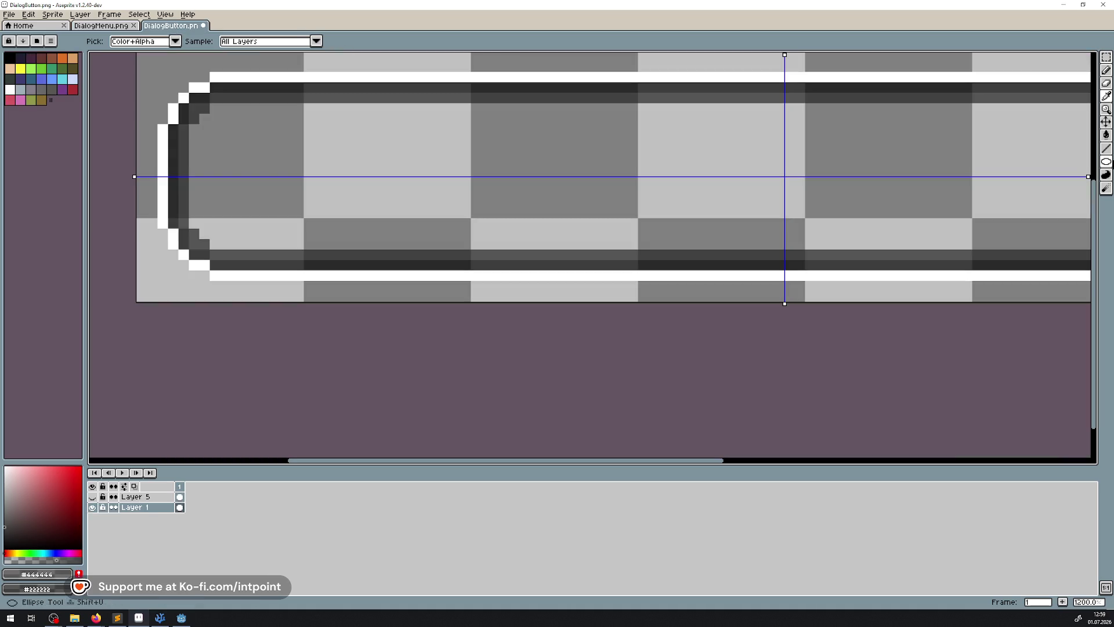
left_click(1106, 135)
scroll(423, 180, "down", 5)
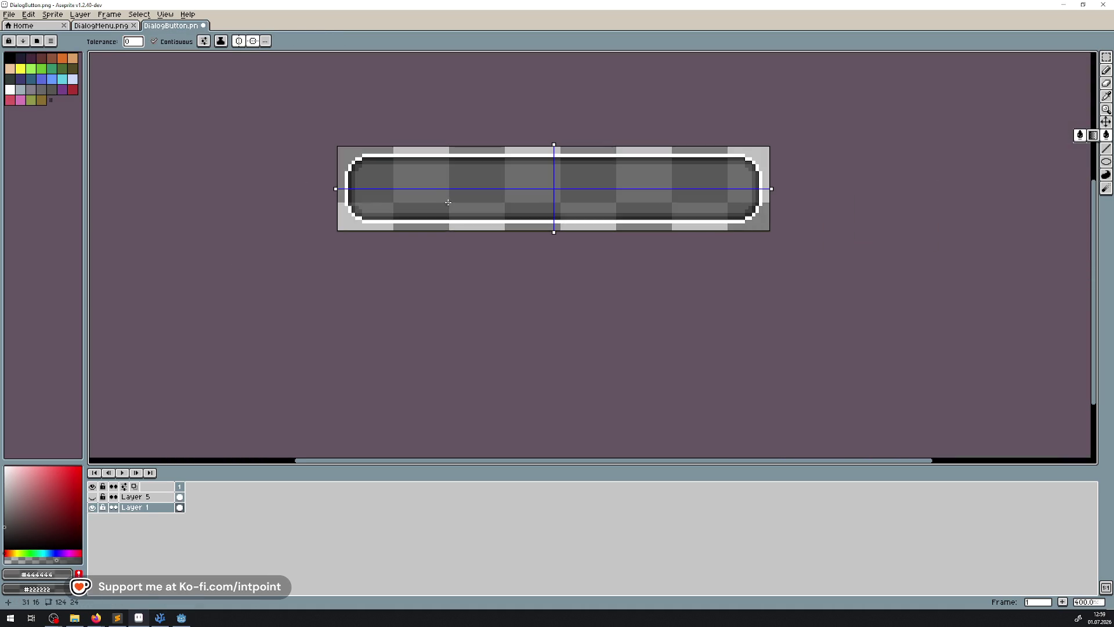
scroll(449, 203, "up", 2)
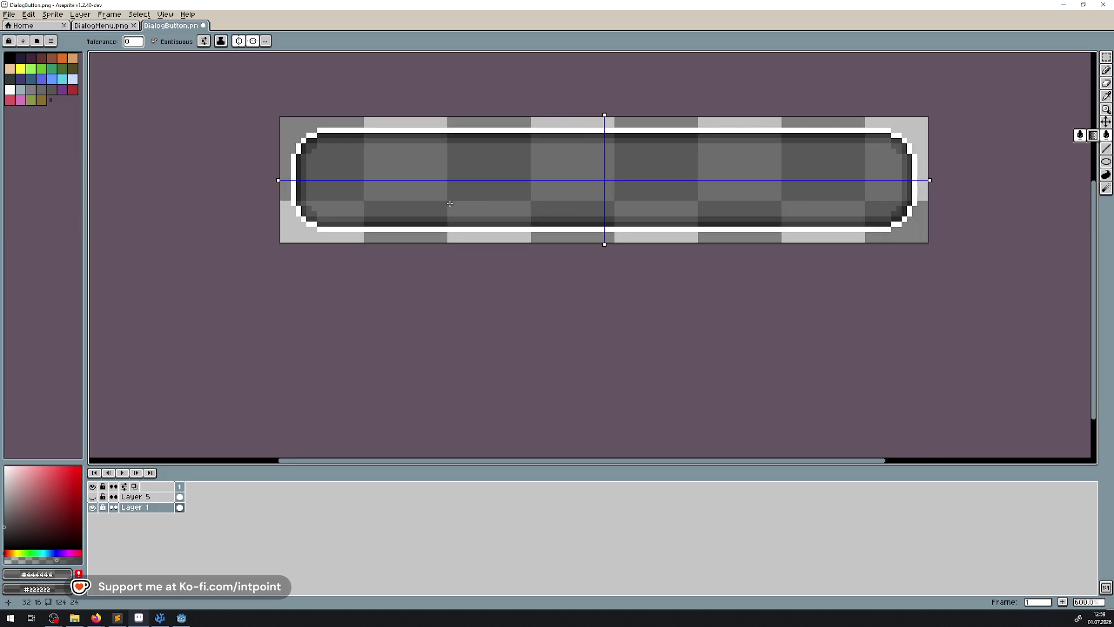
scroll(551, 246, "down", 2)
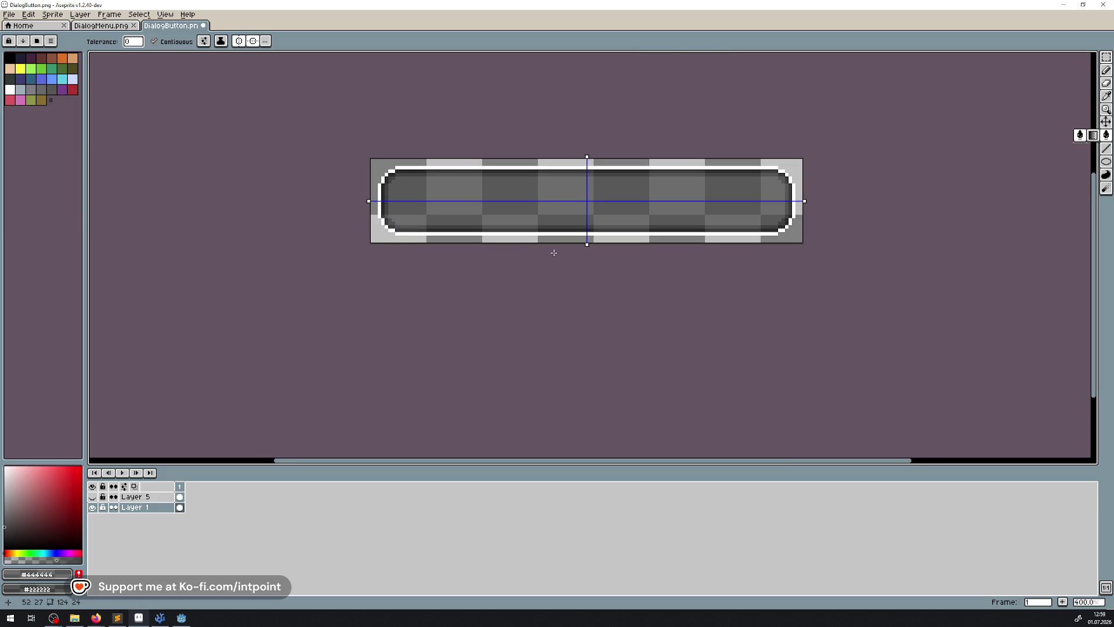
scroll(554, 252, "up", 2)
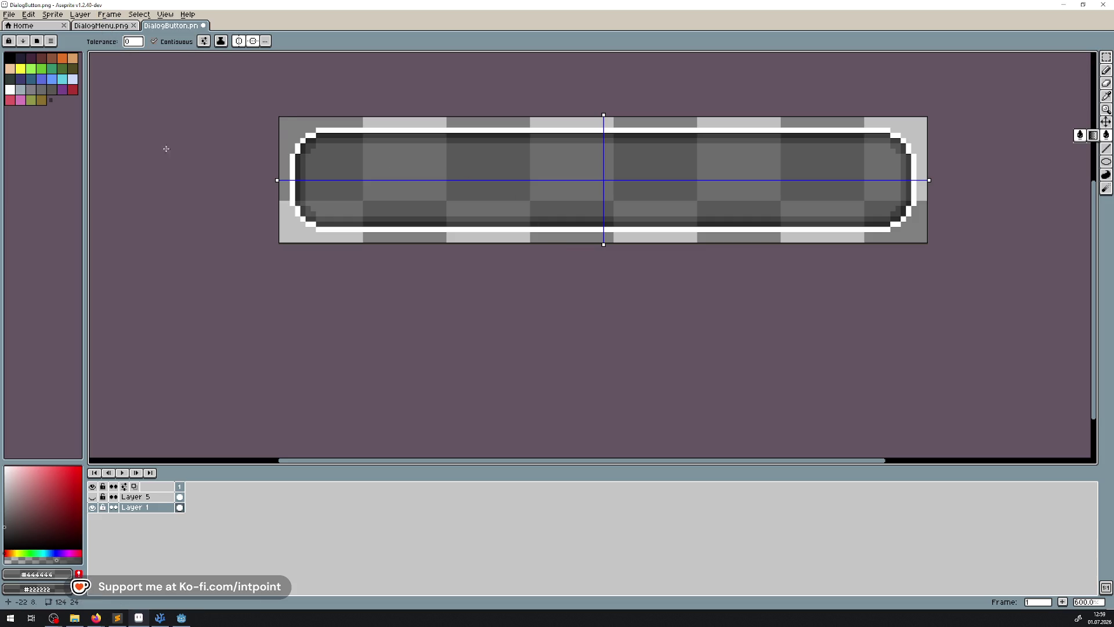
Step: Add Layer 6 below Layer 1 and pencil a black outline along the button's bottom and left edges
key("shift+n")
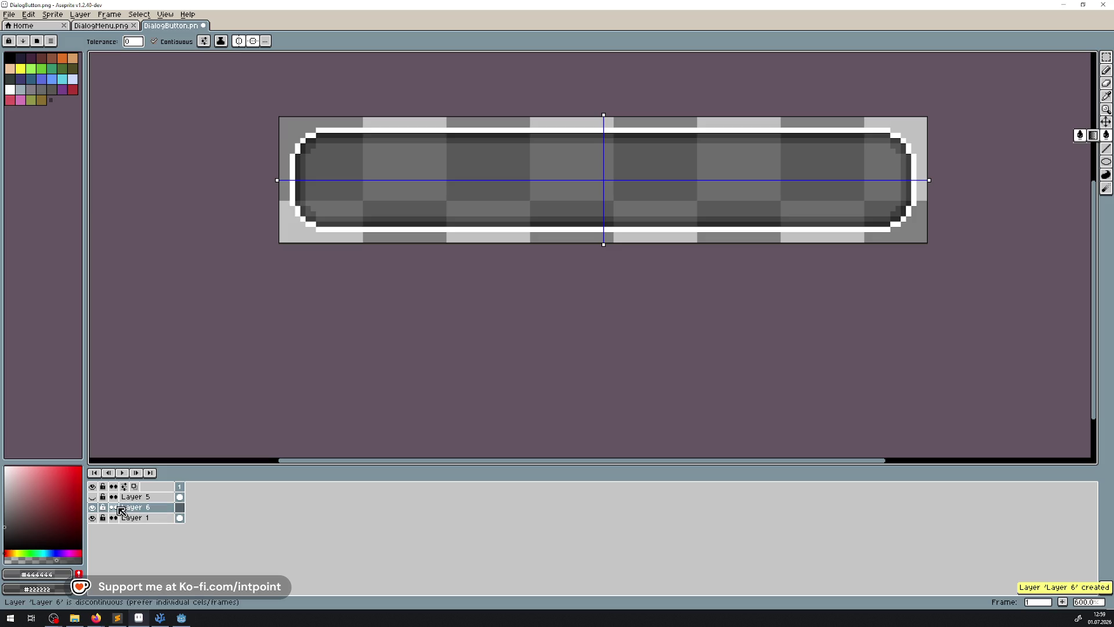
left_click_drag(120, 509, 120, 521)
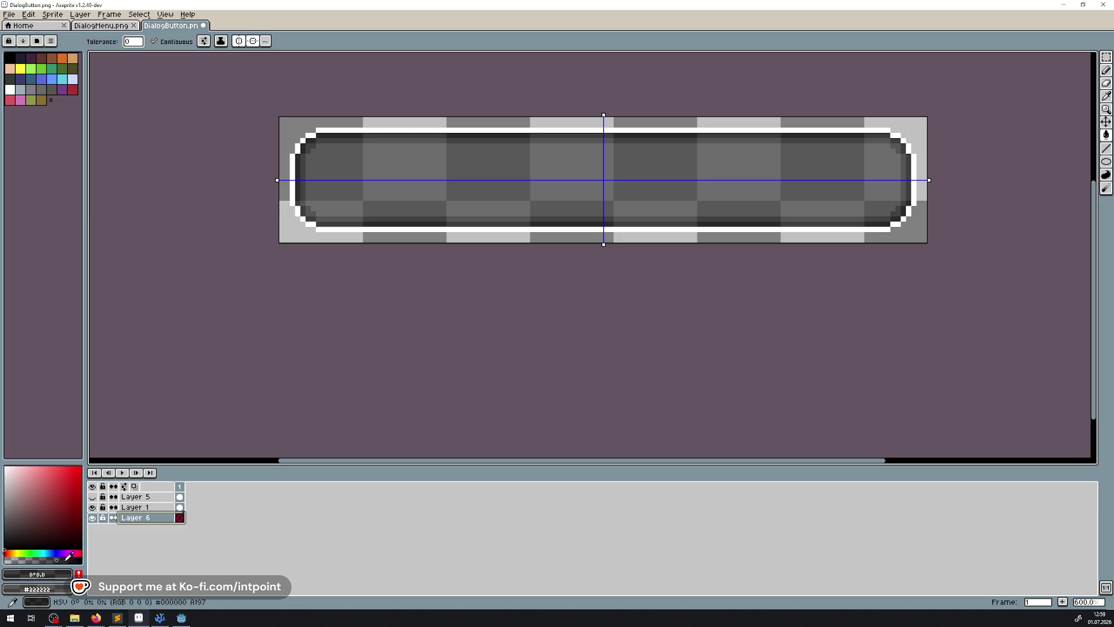
key("b")
scroll(325, 243, "up", 3)
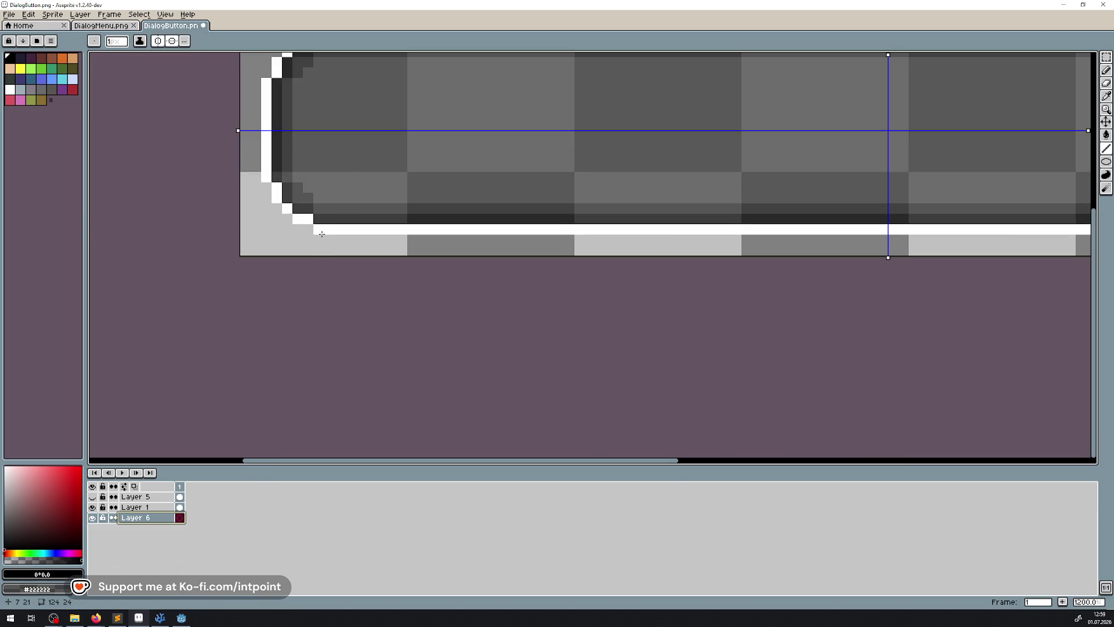
left_click_drag(321, 237, 903, 241)
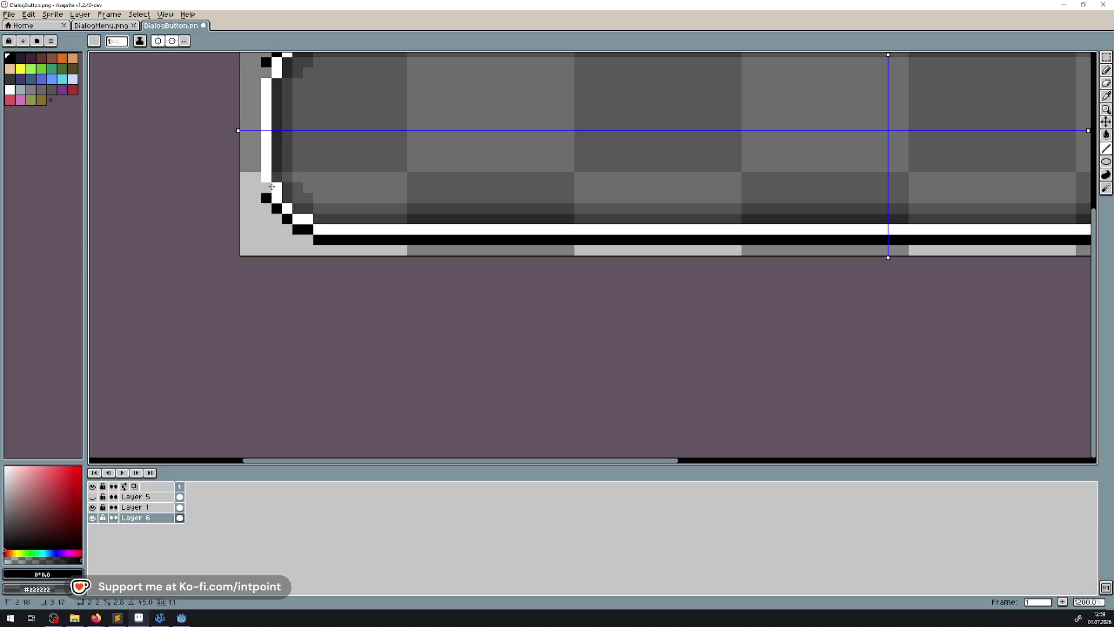
left_click_drag(256, 181, 256, 125)
Step: Blur Layer 6's black outline with the Convolution Matrix blur-3x3 filter
left_click(29, 14)
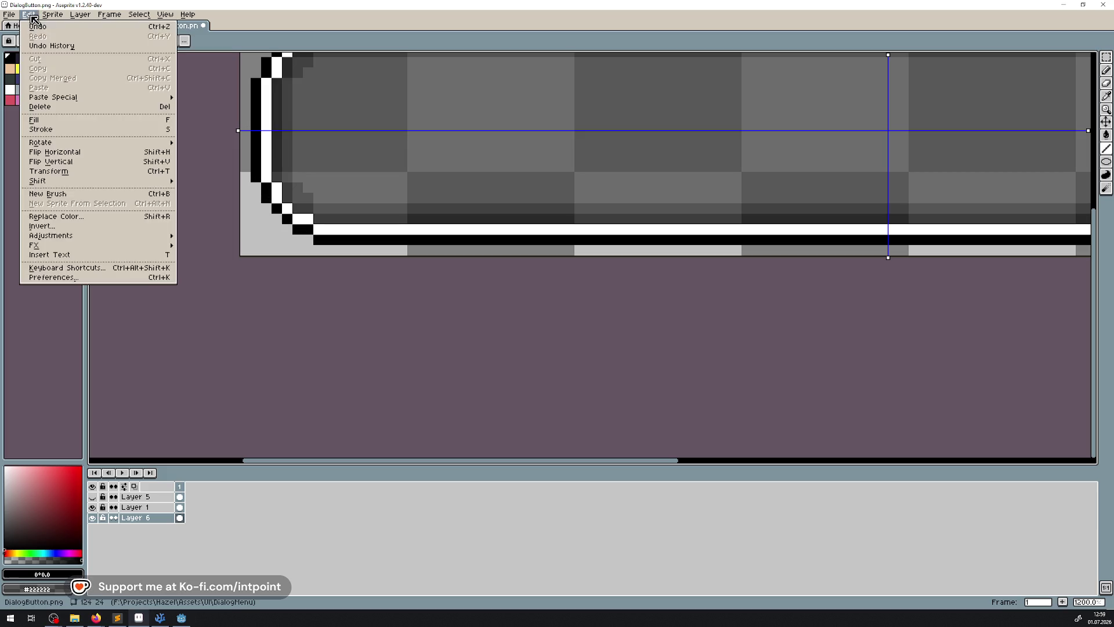
mouse_move(70, 244)
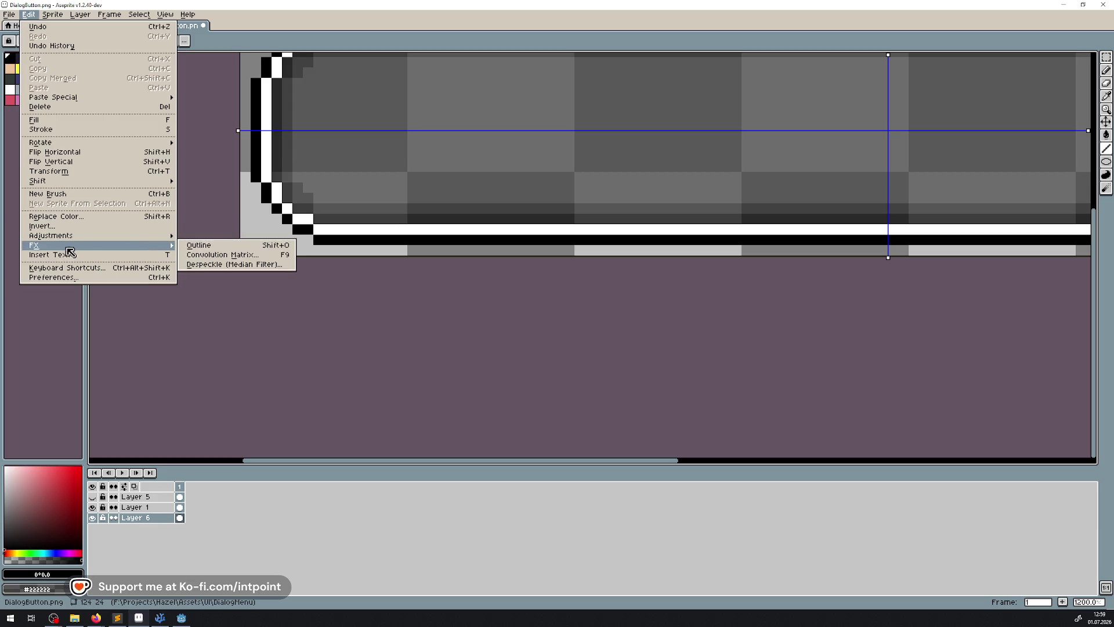
left_click(193, 254)
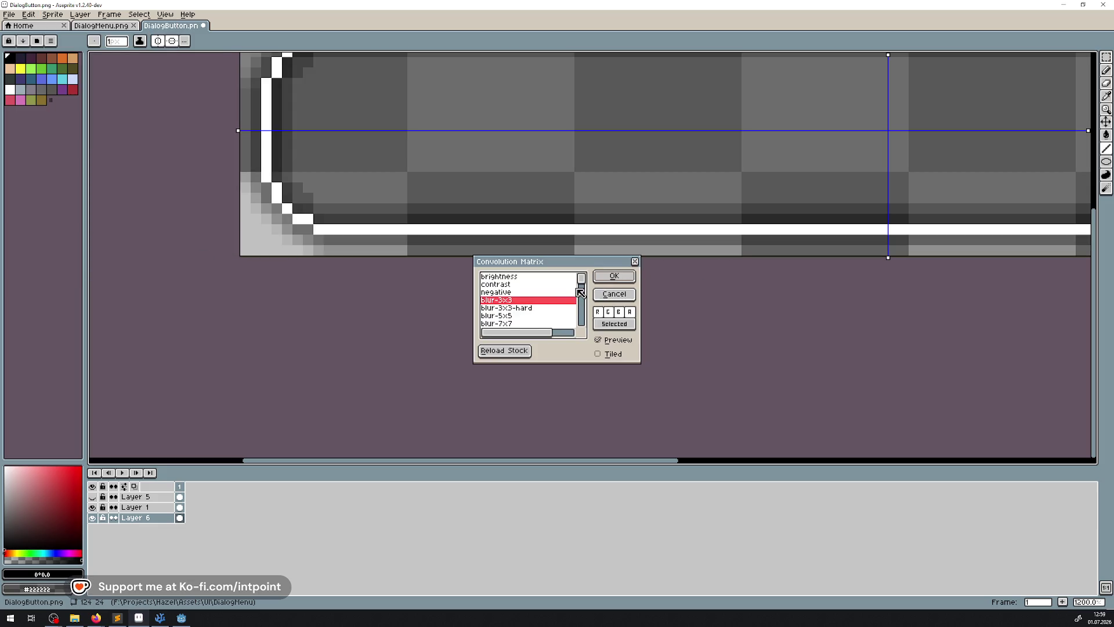
left_click(614, 281)
Step: Set Layer 6's opacity to 150 and view the whole button
double_click(146, 517)
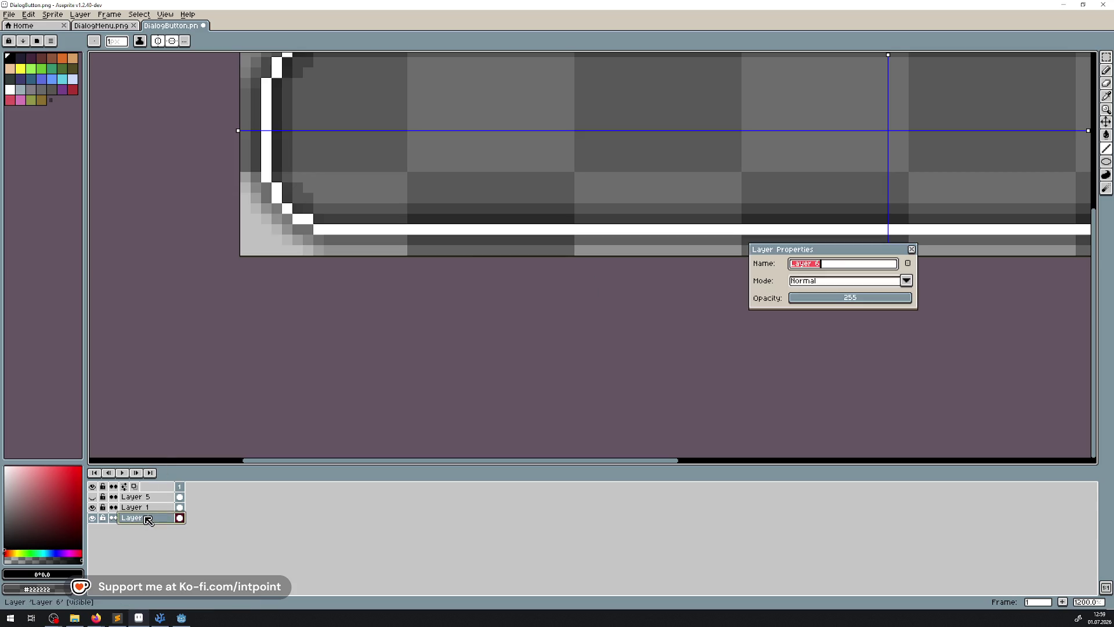
left_click(854, 302)
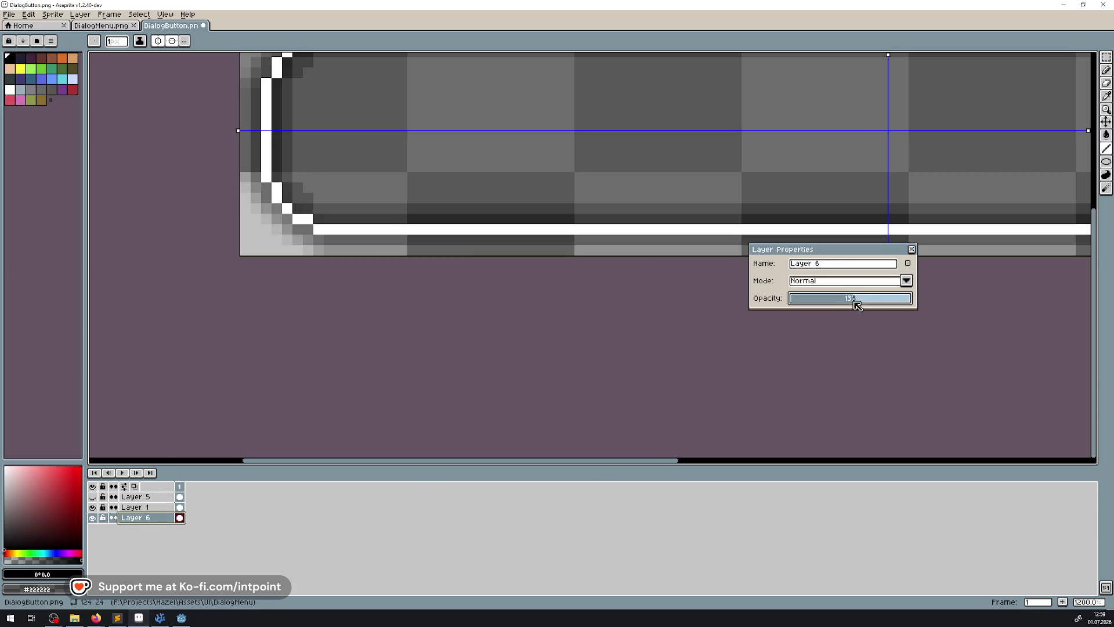
left_click_drag(865, 304, 866, 300)
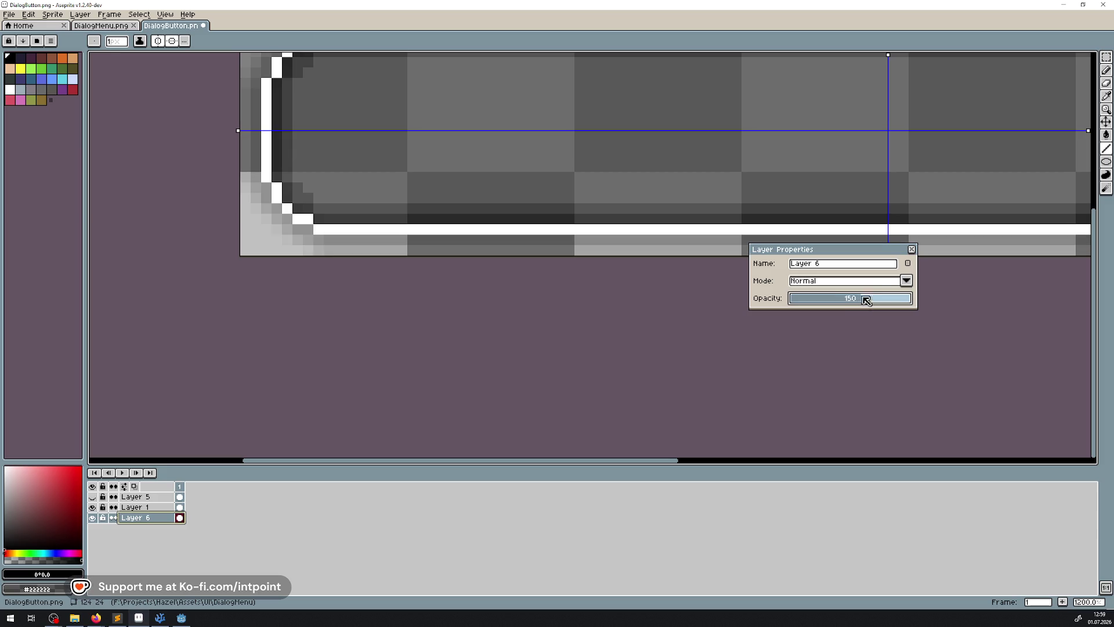
left_click(910, 254)
scroll(671, 248, "down", 4)
left_click_drag(634, 224, 431, 242)
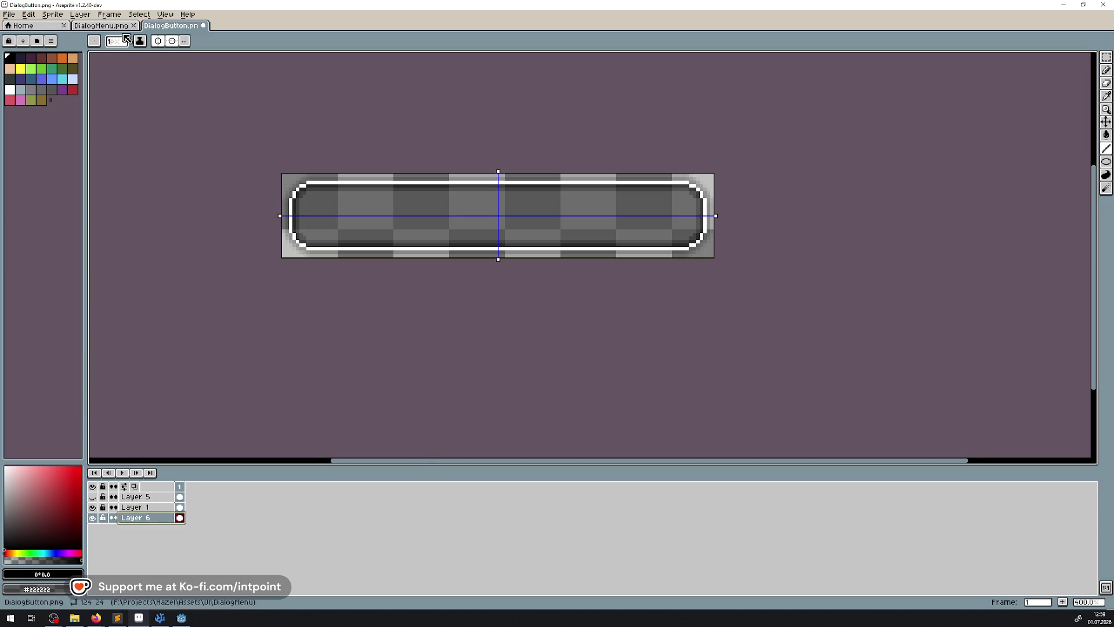
left_click(102, 26)
Step: In DialogMenu, sample the light beige #ceaa80 and darker beige #ae8a60 as primary and secondary colours
left_click(1107, 95)
scroll(462, 196, "up", 3)
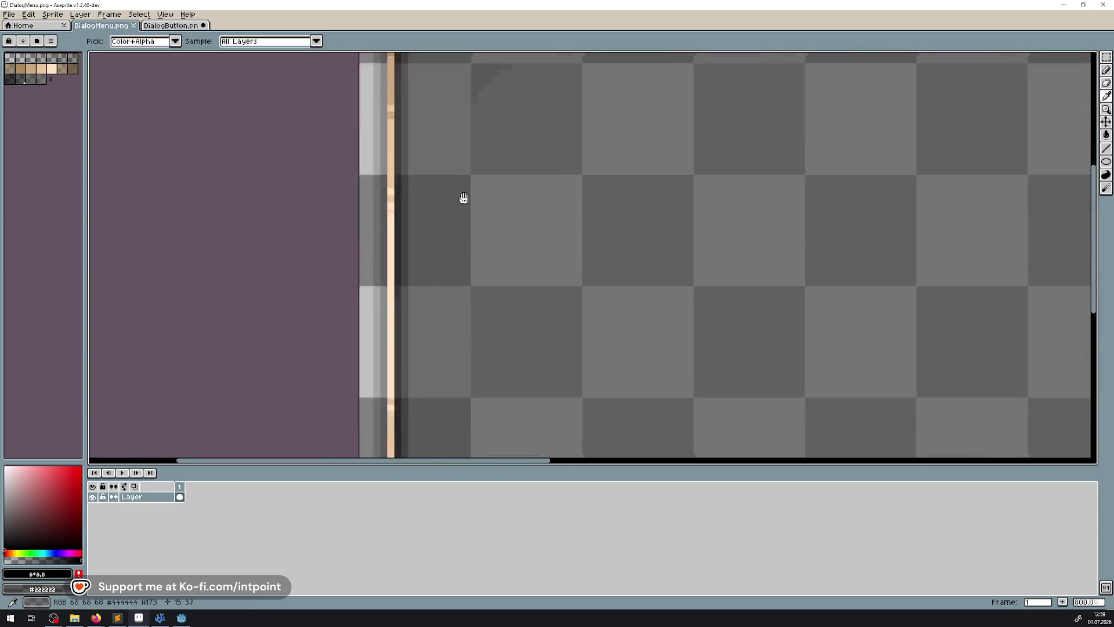
left_click(363, 315)
right_click(364, 360)
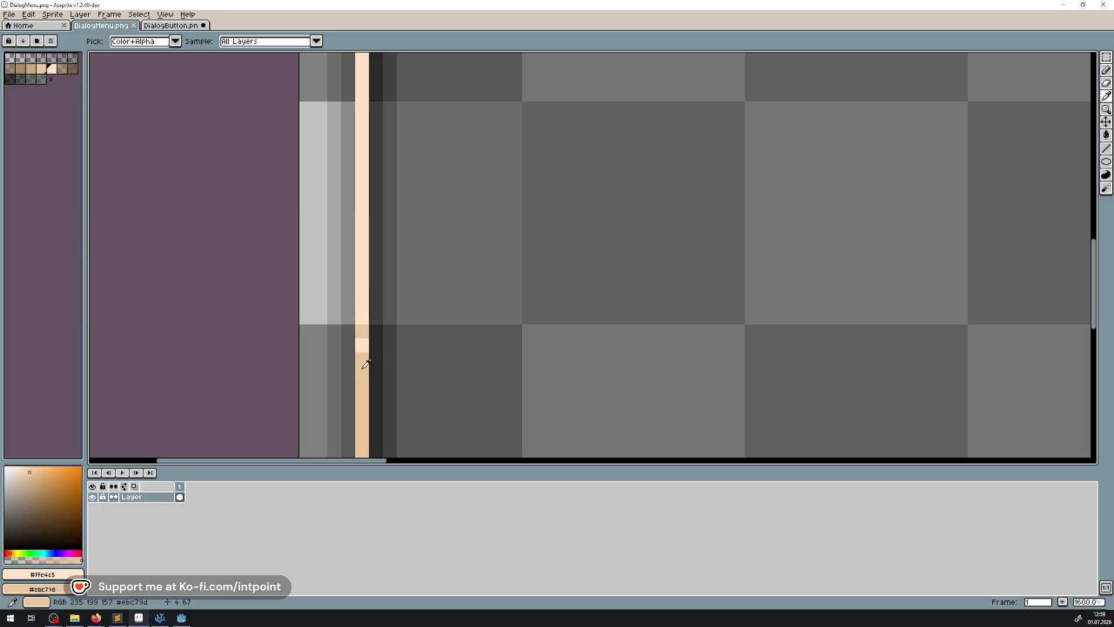
key("ctrl+Tab")
Step: On Layer 1, recolour the button's bottom outline, curved left outline and remaining corner pixel beige with lines
left_click(1106, 149)
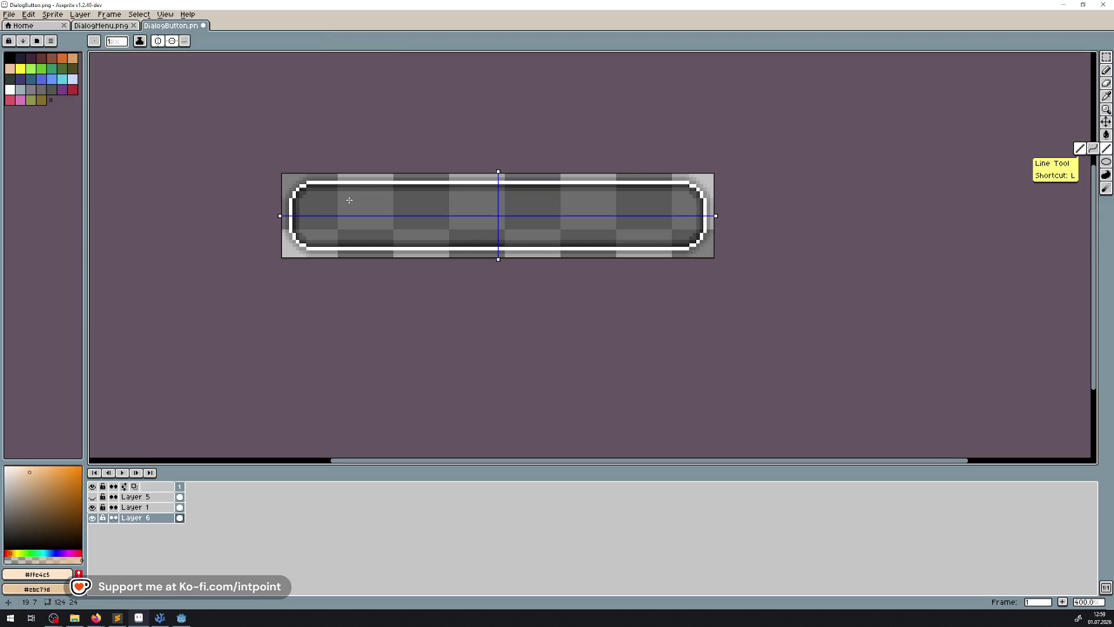
scroll(349, 202, "up", 1)
left_click(144, 508)
scroll(293, 250, "up", 4)
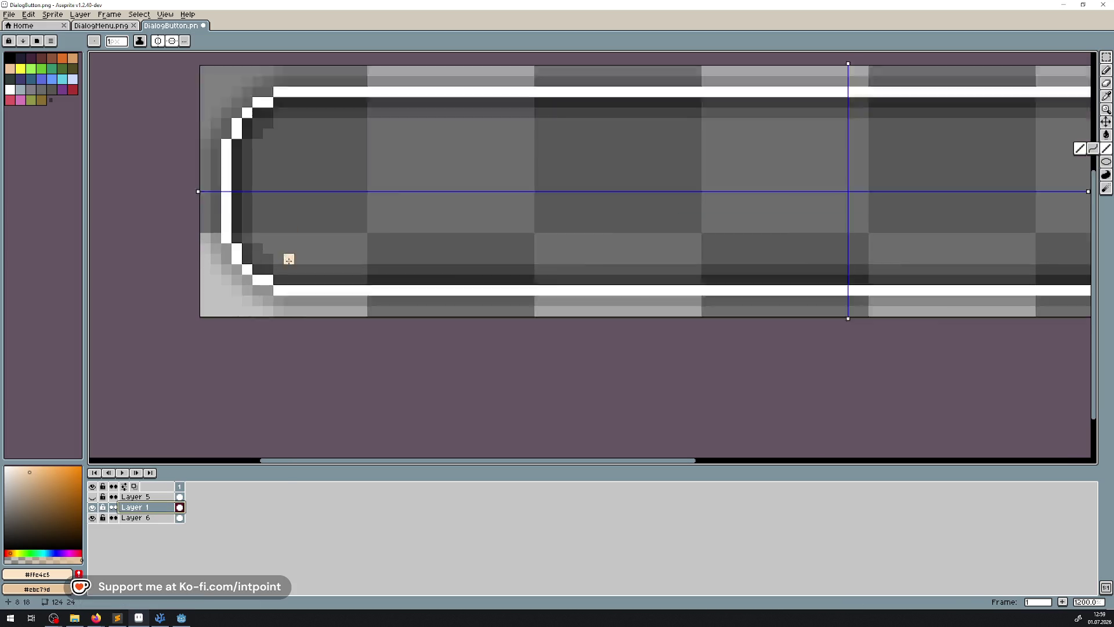
left_click_drag(280, 299, 1015, 303)
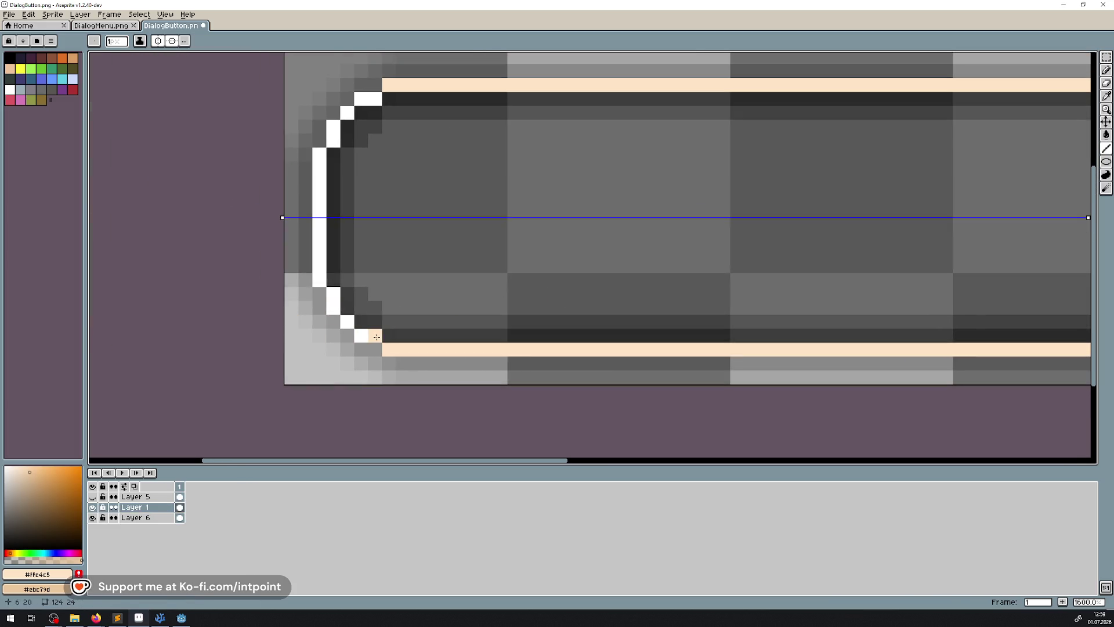
mouse_move(377, 337)
left_mouse_down()
mouse_move(333, 307)
mouse_move(317, 213)
left_mouse_up()
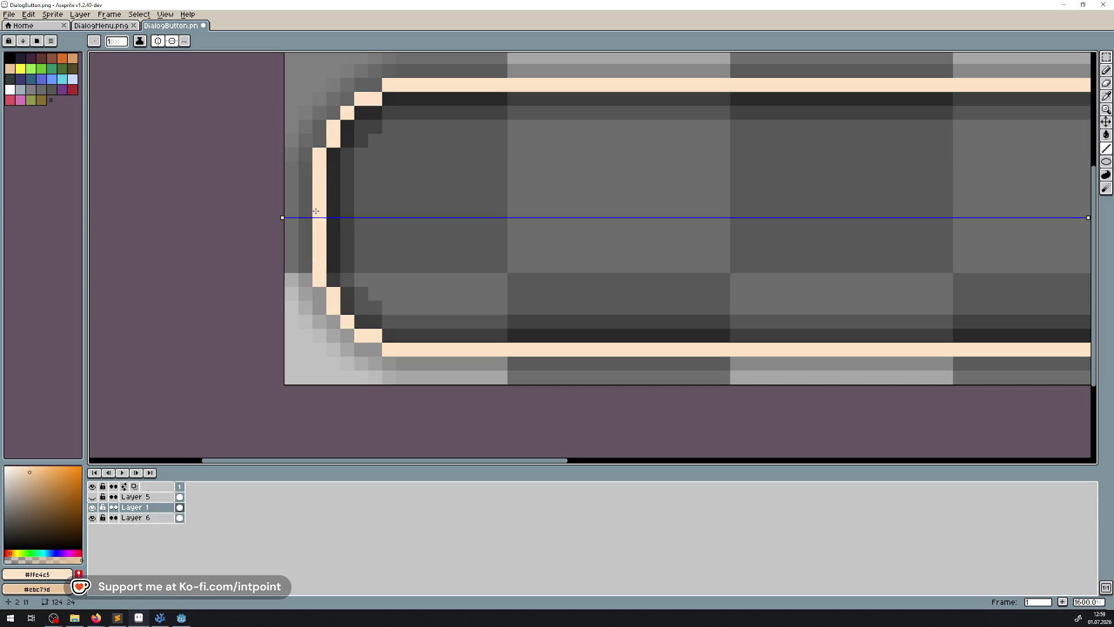
left_click_drag(449, 335, 349, 288)
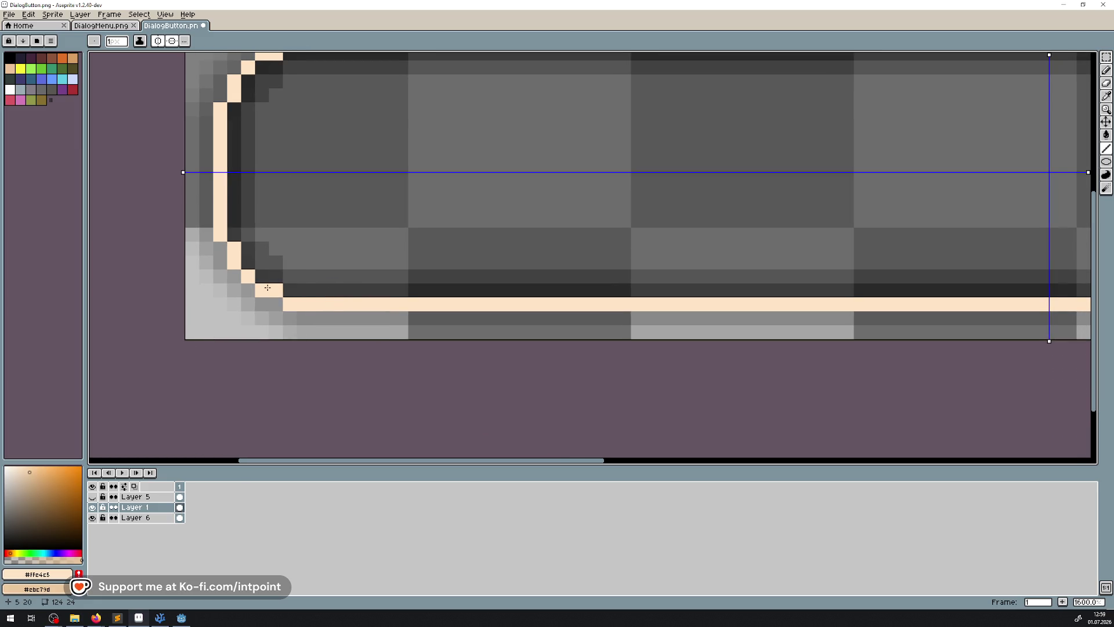
left_click_drag(267, 287, 276, 288)
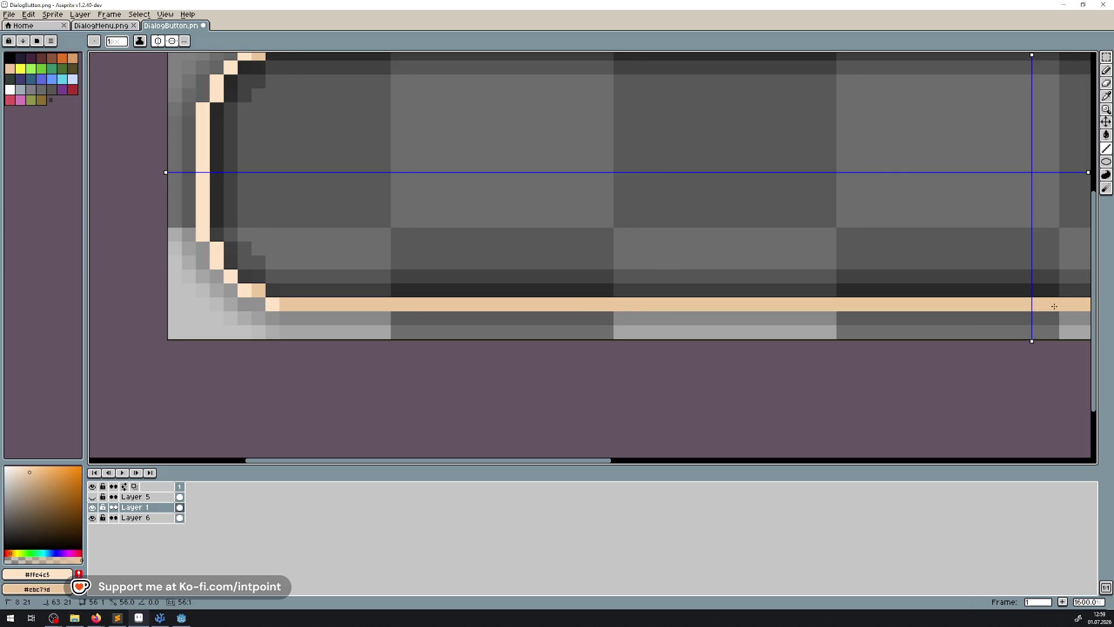
scroll(677, 226, "down", 6)
scroll(650, 223, "up", 4)
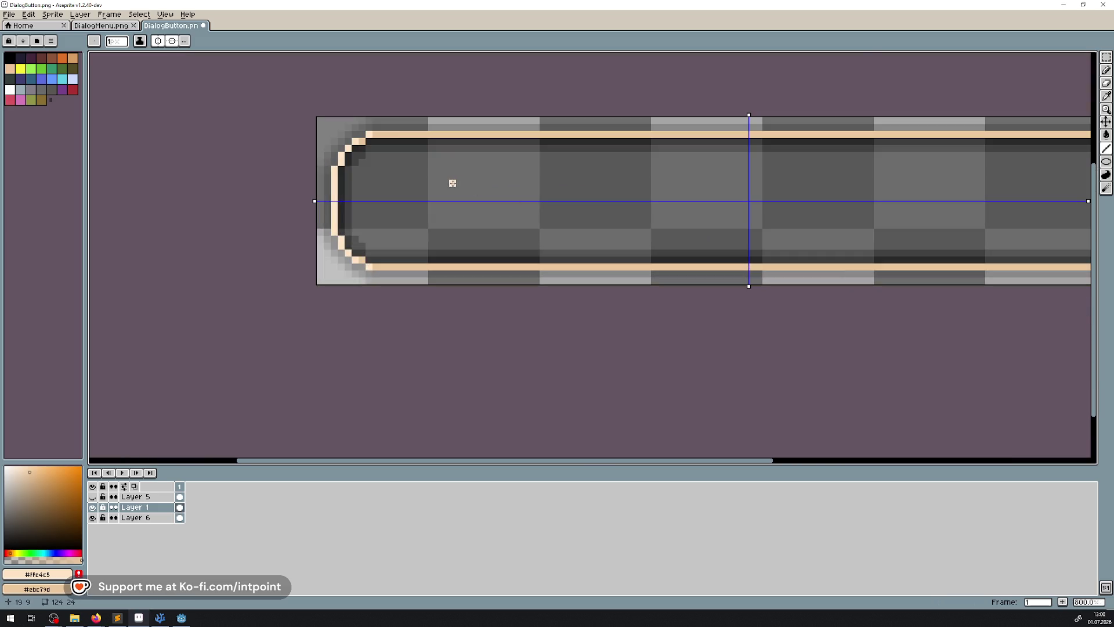
Step: Sample the tan outline colour and a darker tan from DialogMenu, then return to DialogButton
left_click(110, 30)
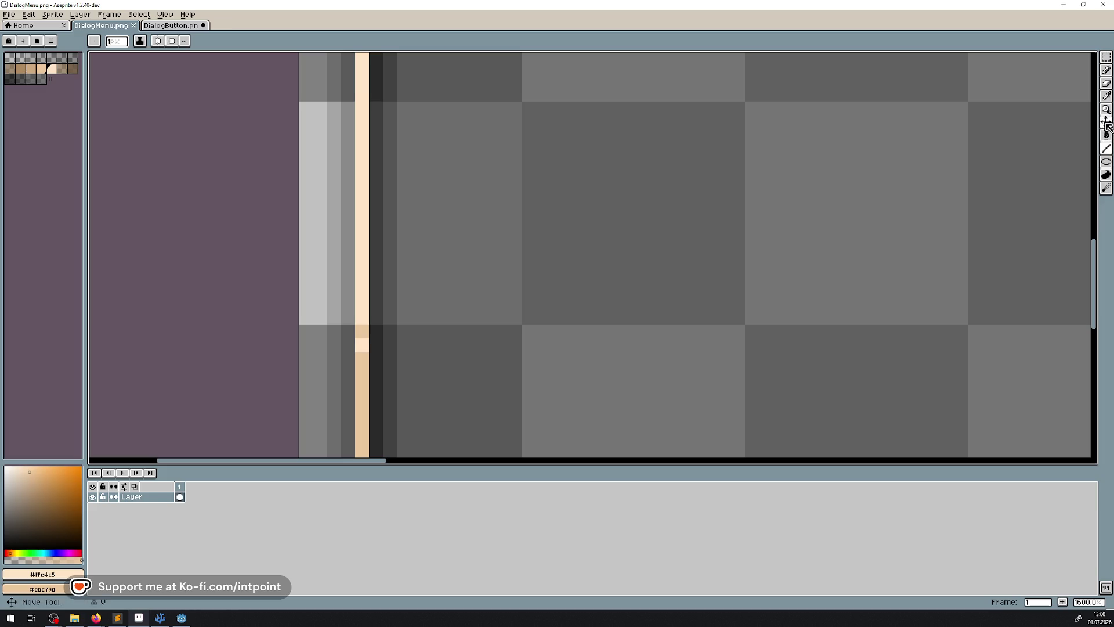
left_click(1107, 96)
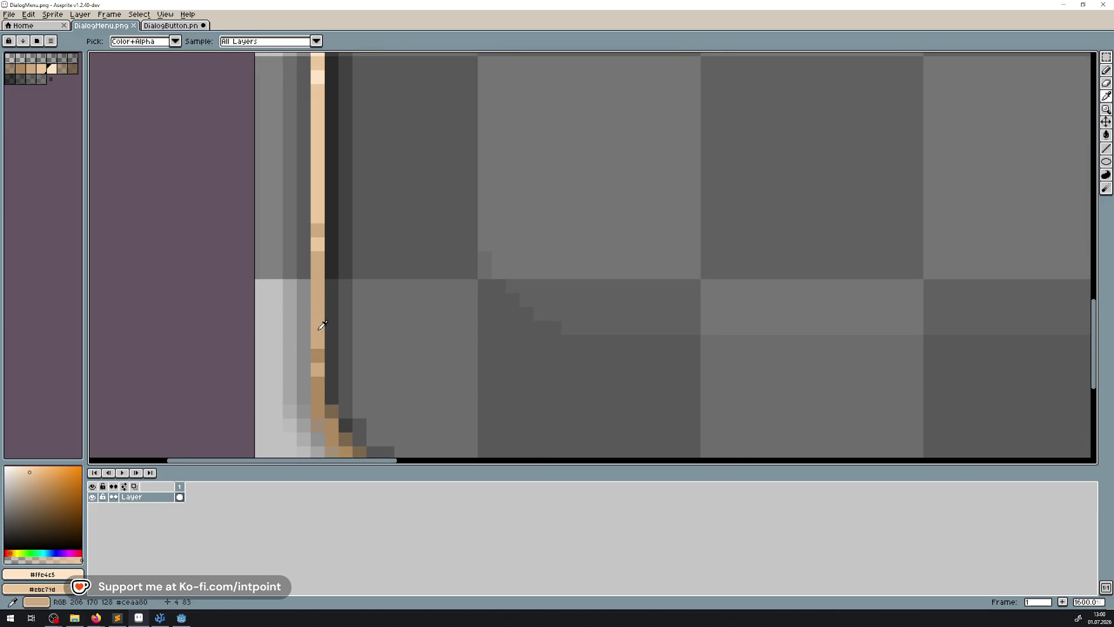
left_click(323, 325)
right_click(318, 379)
left_click(170, 25)
left_click(1107, 148)
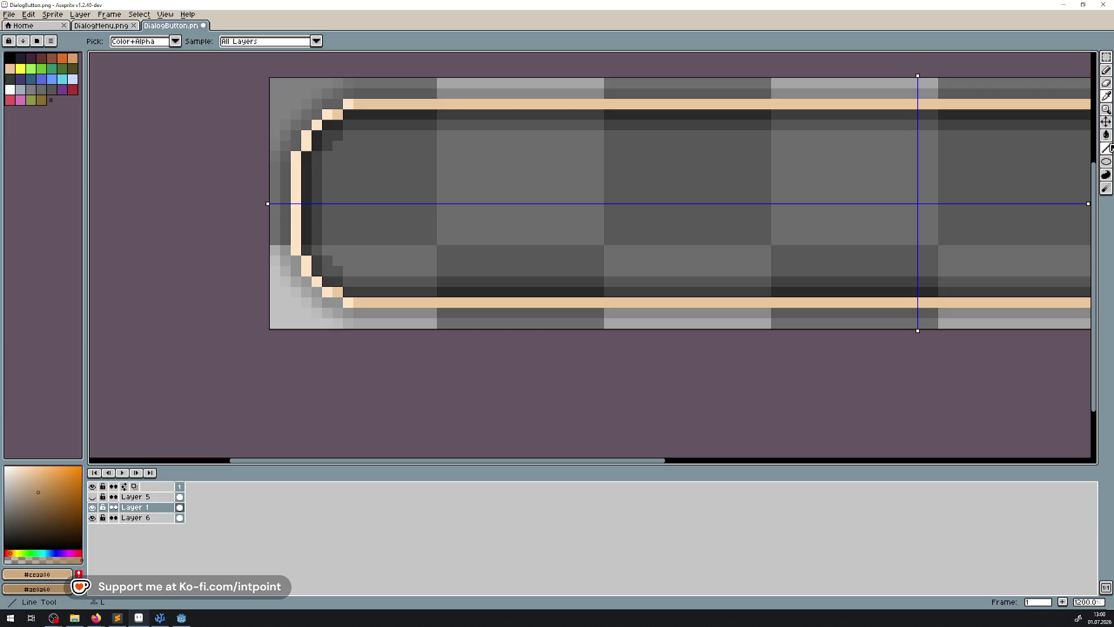
Step: Duplicate Layer 1 to create Layer 1 Copy
scroll(380, 303, "up", 1)
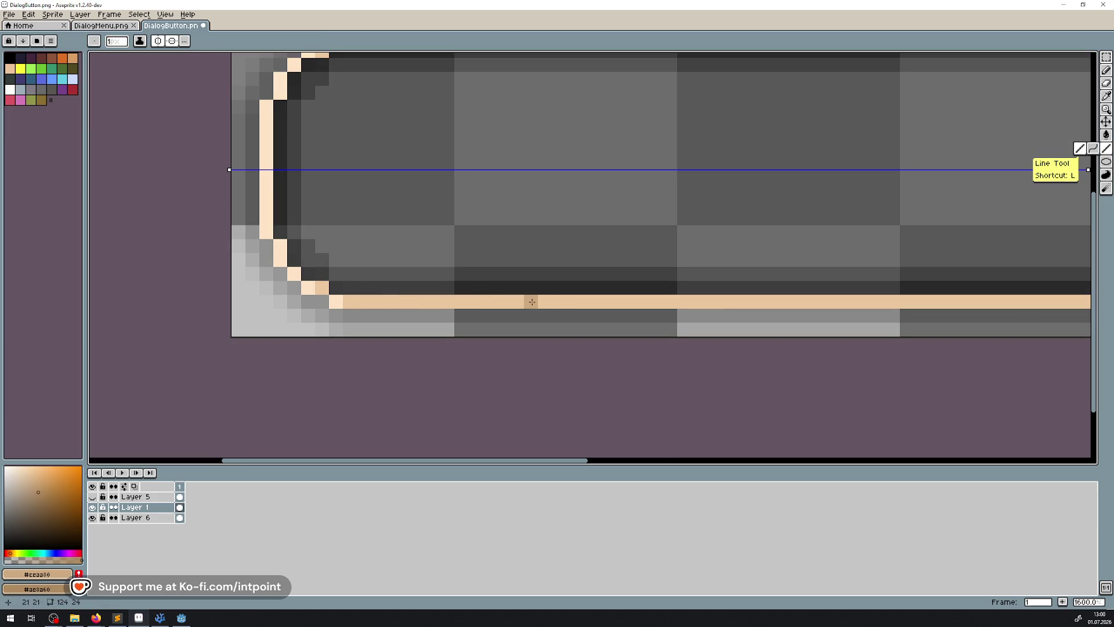
scroll(532, 301, "right", 5)
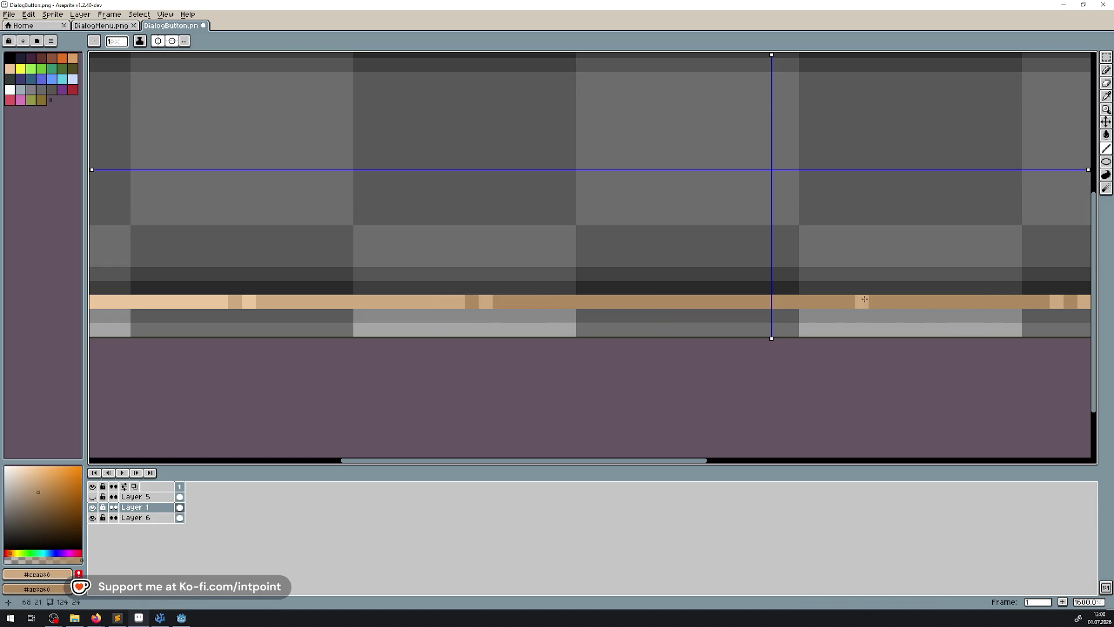
scroll(835, 290, "down", 6)
scroll(482, 325, "down", 4)
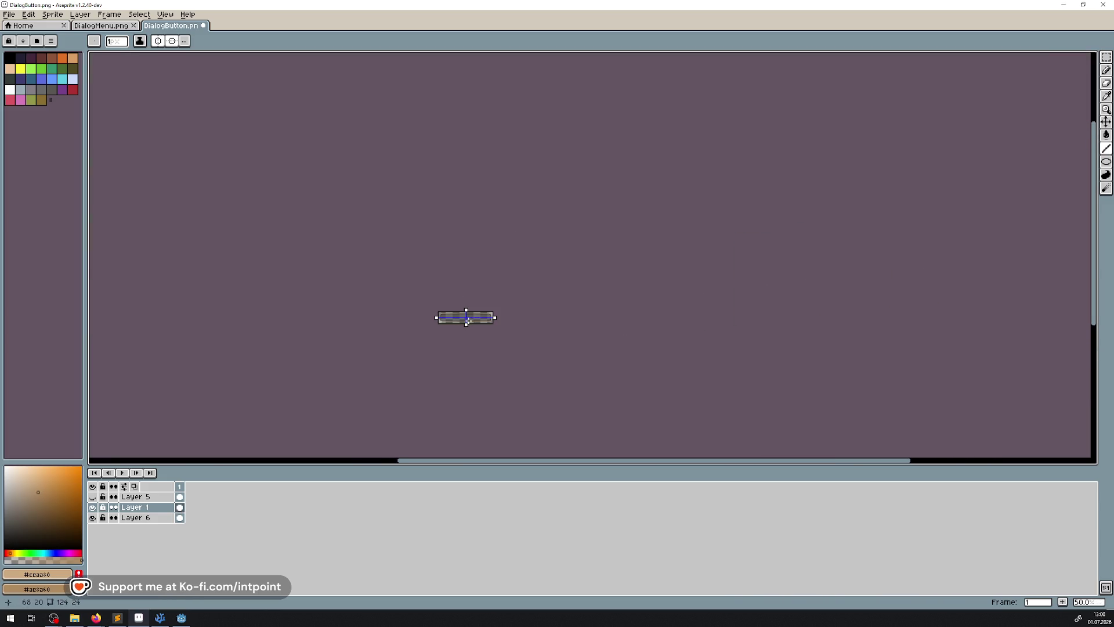
scroll(484, 328, "up", 1)
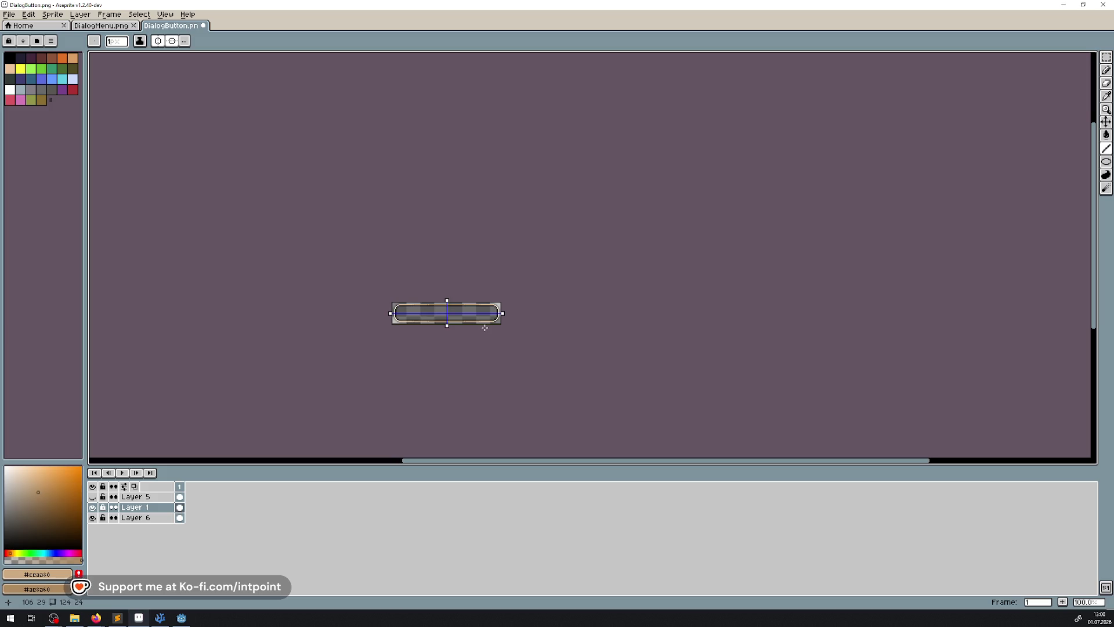
scroll(487, 326, "up", 3)
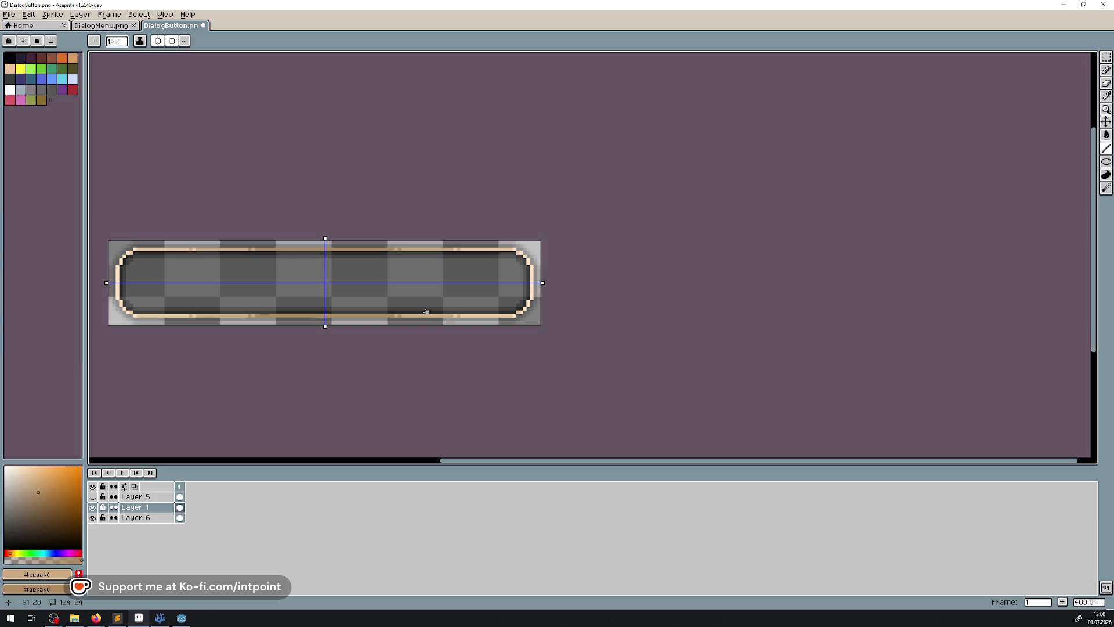
right_click(125, 507)
left_click(174, 568)
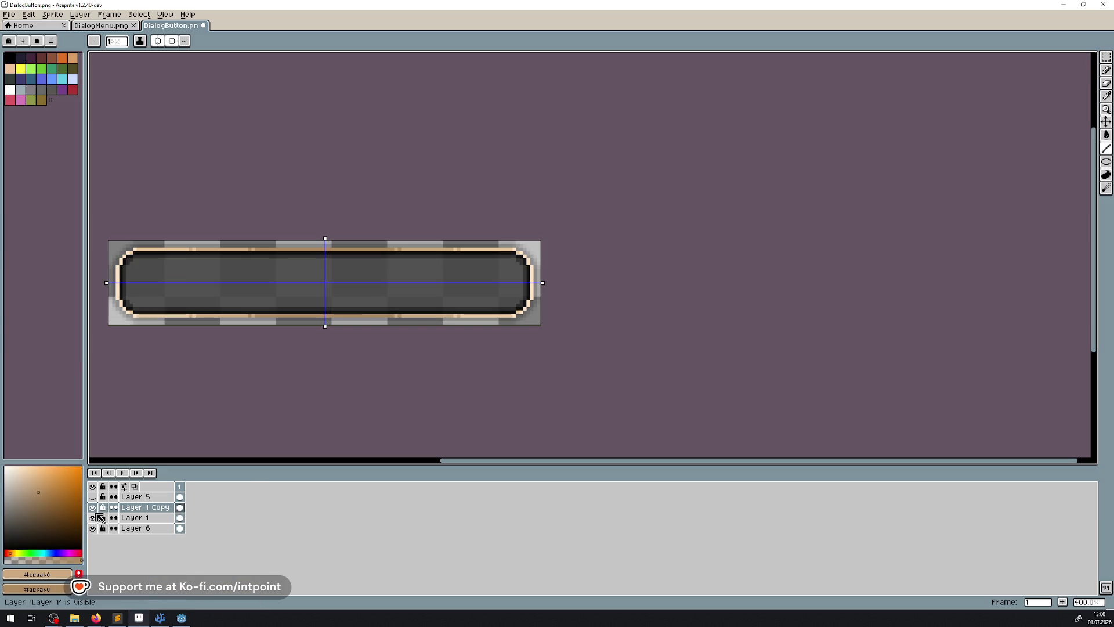
Step: Hide Layer 1 and draw a darker tan line along the copy's bottom outline
left_click(93, 517)
scroll(154, 270, "up", 2)
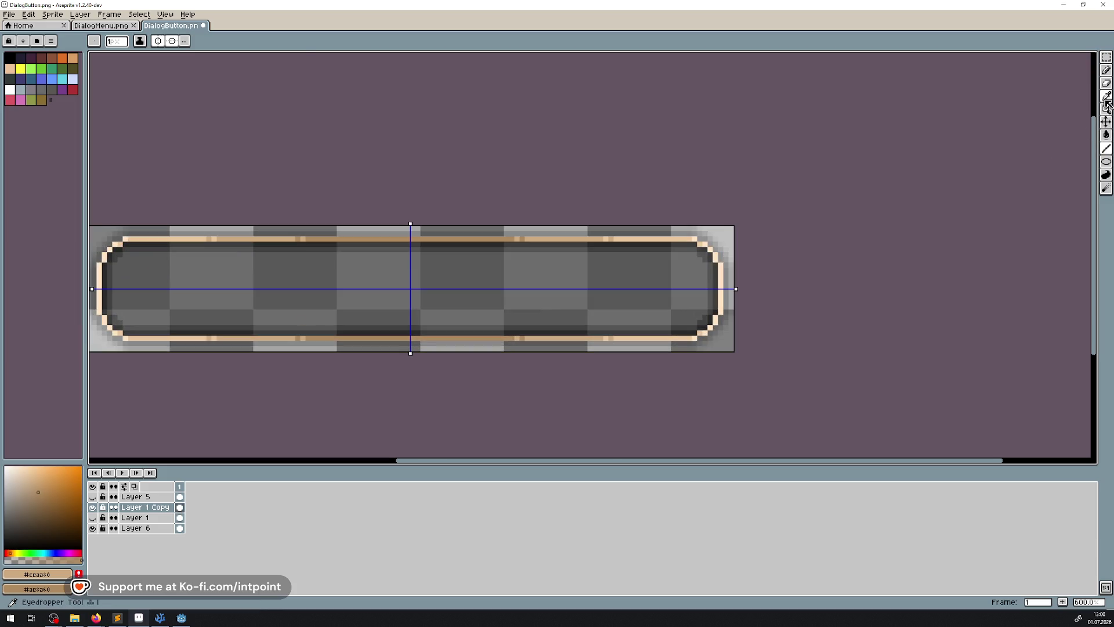
left_click(1106, 96)
scroll(615, 318, "up", 1)
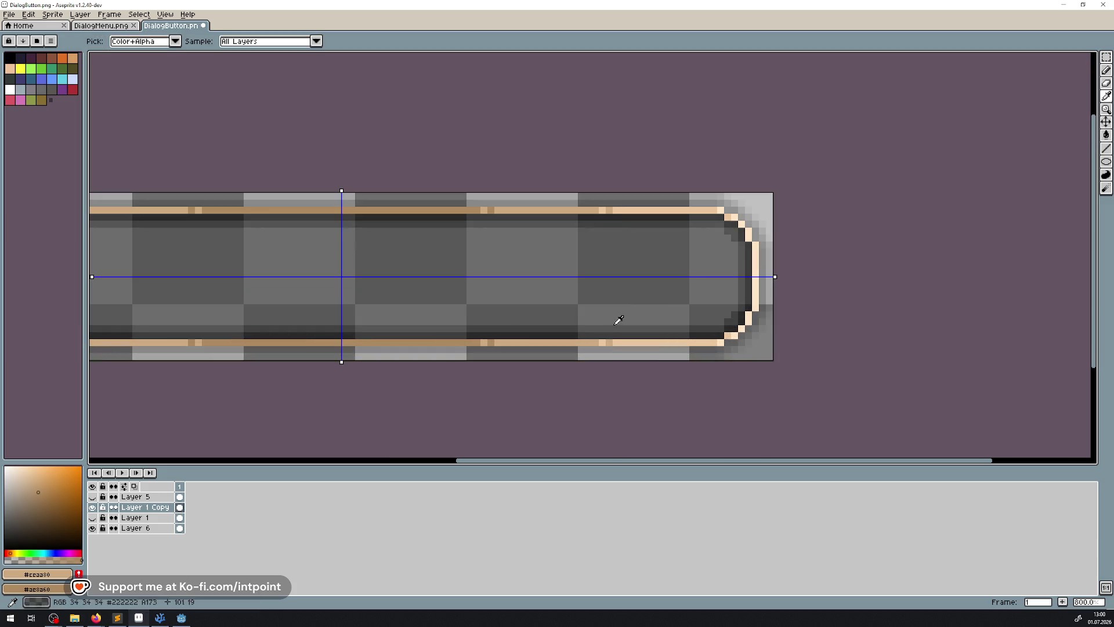
left_click(460, 337)
left_click(1106, 148)
scroll(502, 331, "up", 2)
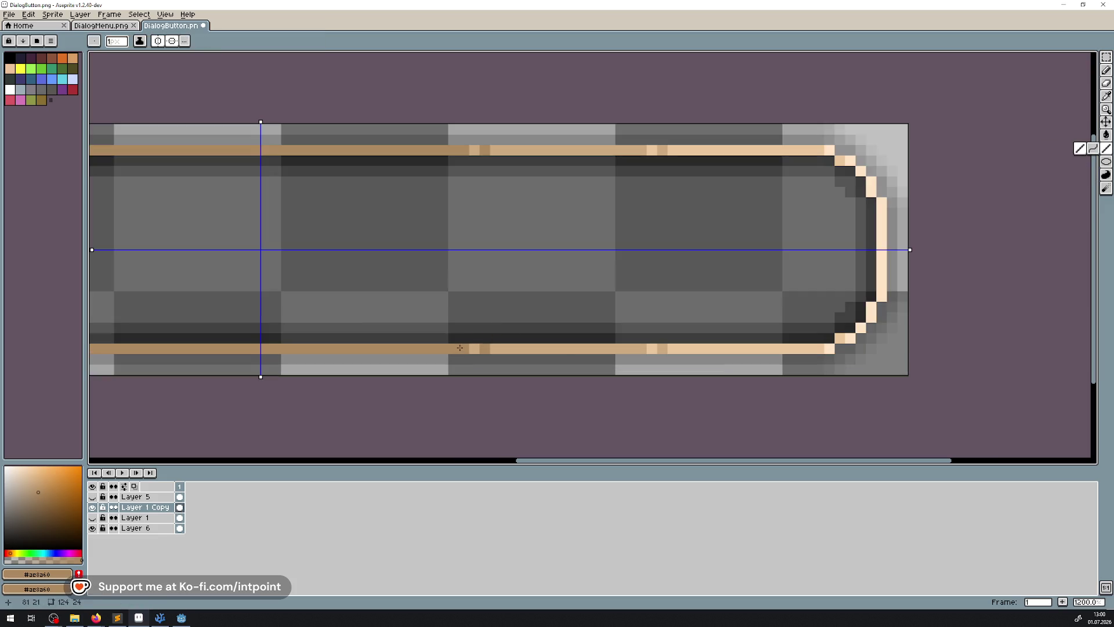
mouse_move(459, 347)
left_mouse_down()
mouse_move(824, 348)
mouse_move(851, 337)
mouse_move(870, 306)
mouse_move(882, 250)
left_mouse_up()
left_click(96, 26)
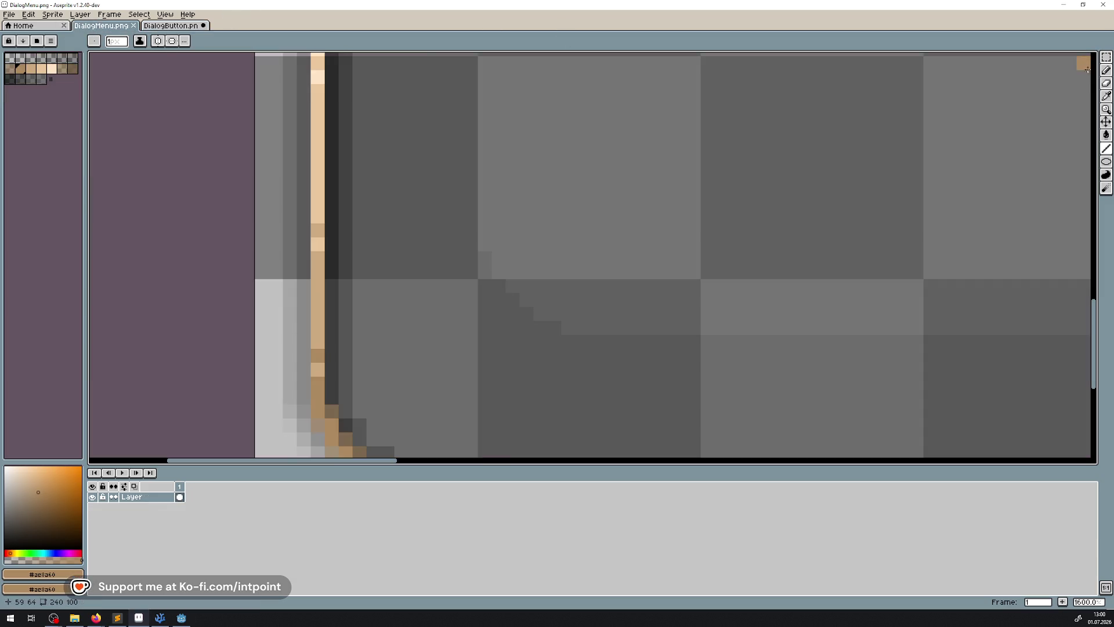
Step: Sample light tan and peach from DialogMenu and draw a lighter highlight along the bottom outline
key("i")
scroll(448, 266, "down", 2)
left_click(300, 199)
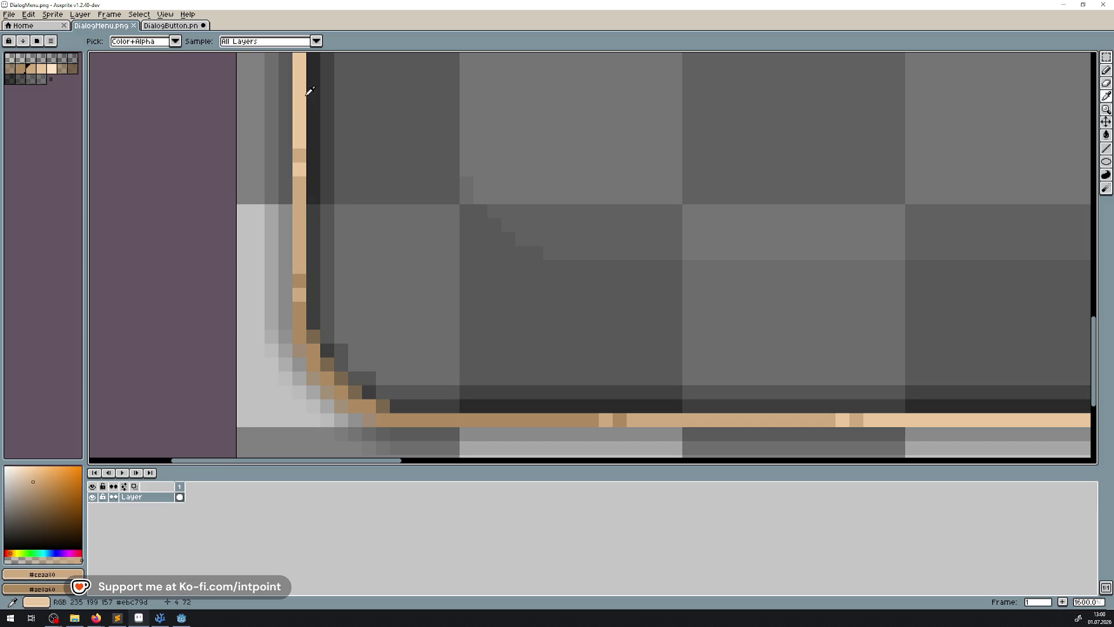
right_click(305, 89)
left_click(174, 26)
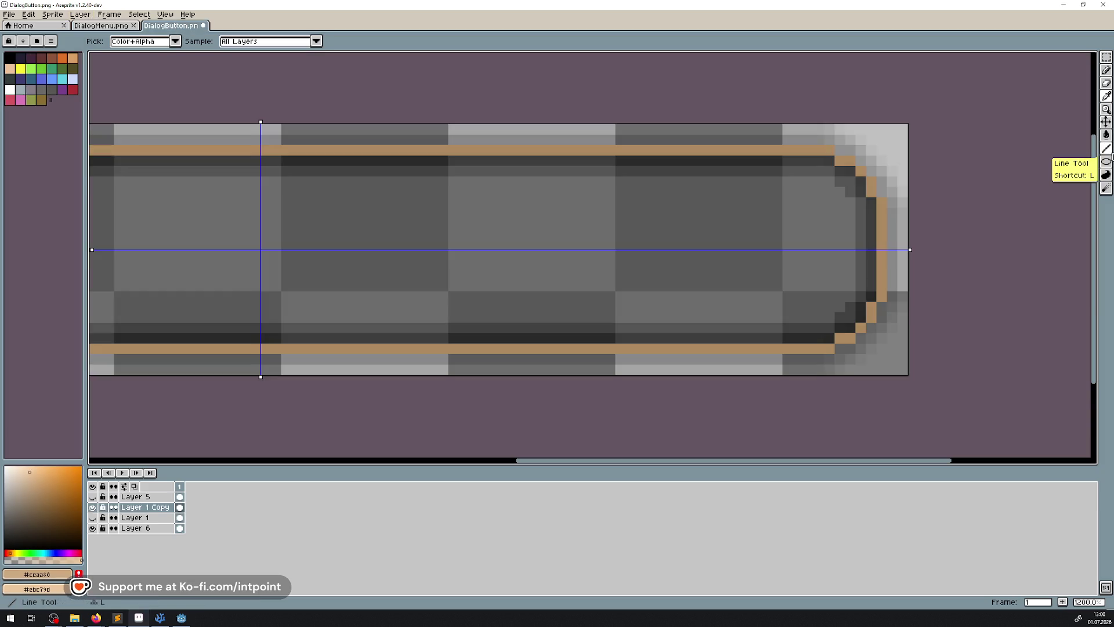
left_click(1106, 148)
left_click(92, 507)
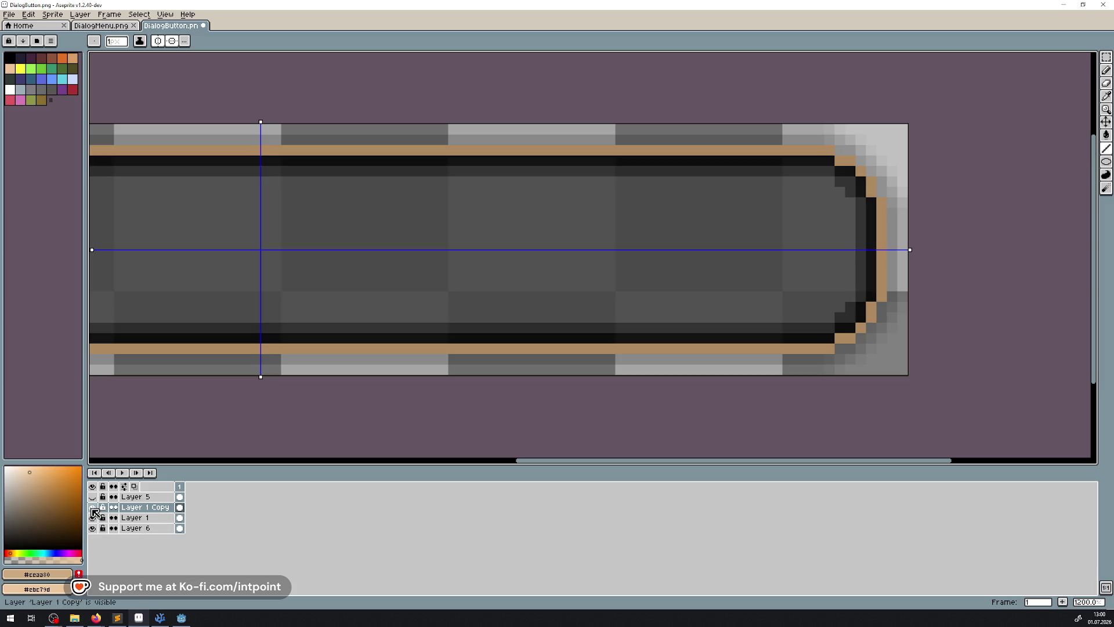
left_click(93, 507)
left_click(92, 518)
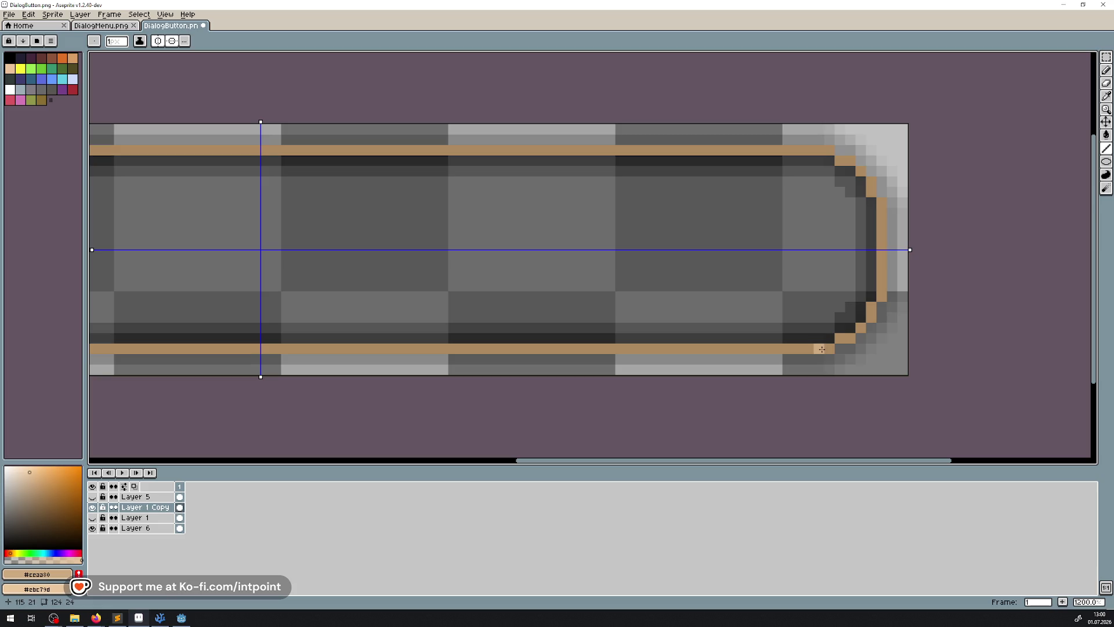
left_click_drag(809, 348, 260, 348)
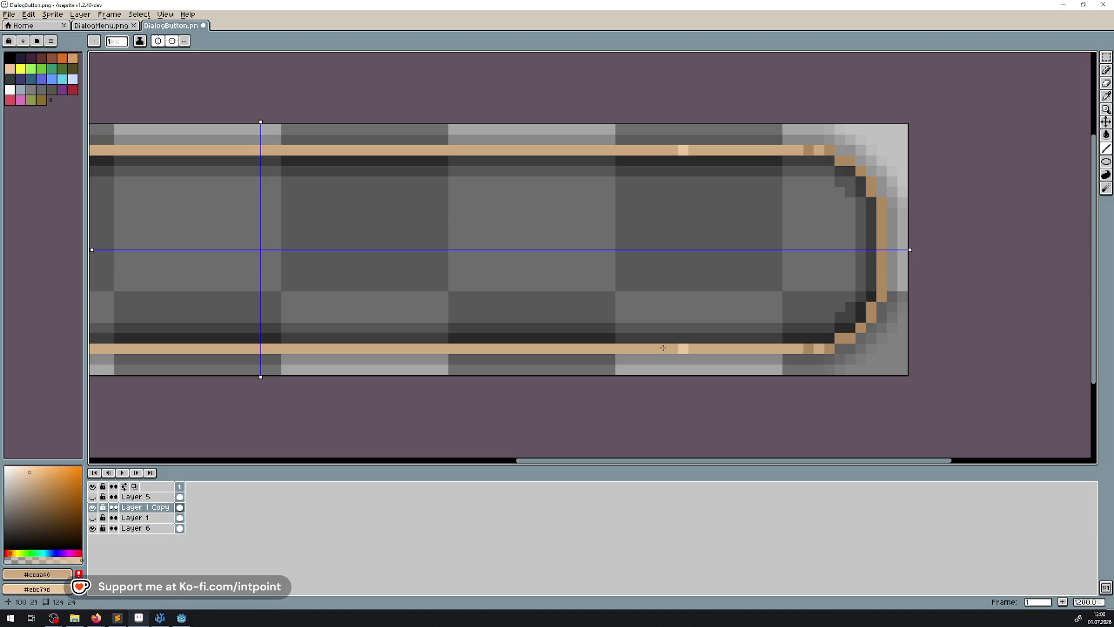
Step: Sample pale peach #ffe4c5 from DialogMenu and draw a short mirrored peach highlight on the outline
scroll(408, 315, "down", 5)
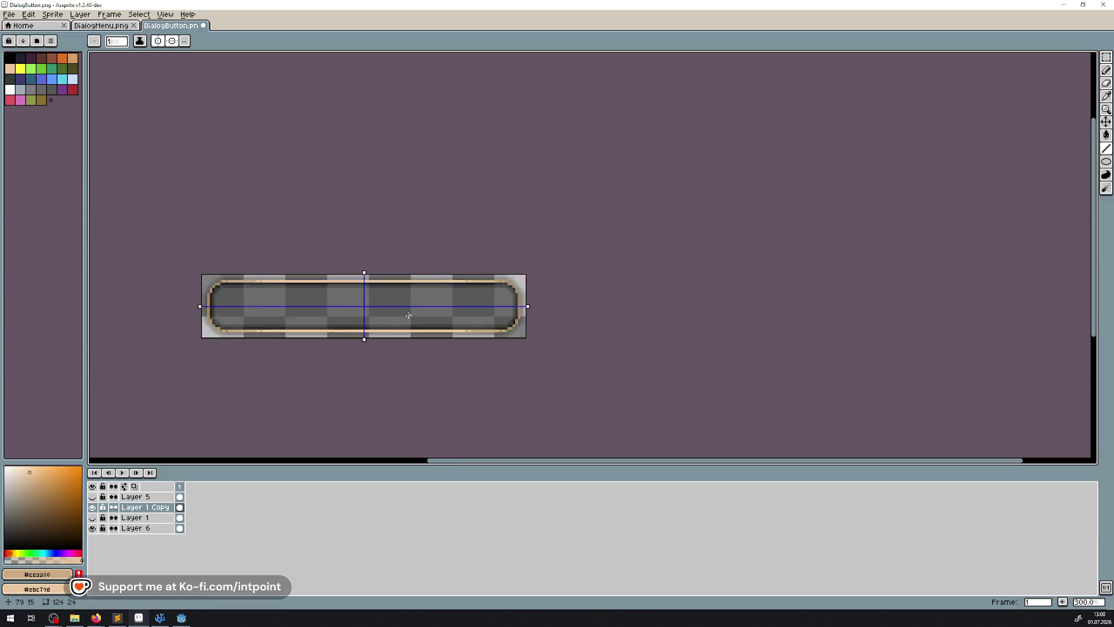
scroll(409, 315, "down", 2)
scroll(409, 315, "up", 4)
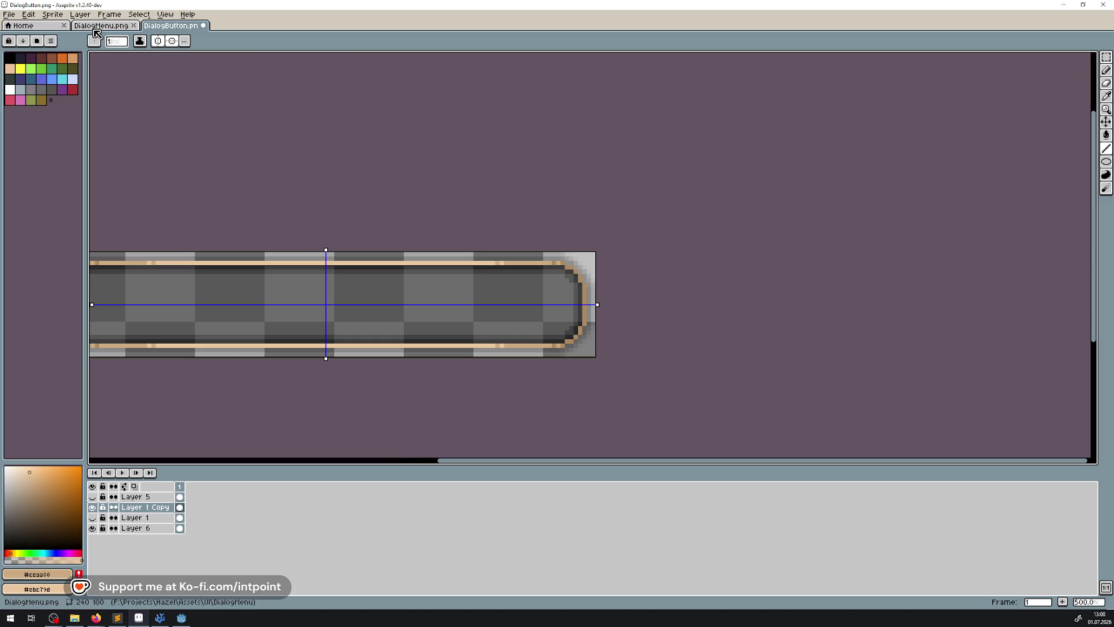
left_click(102, 26)
left_click(1106, 100)
scroll(354, 303, "up", 5)
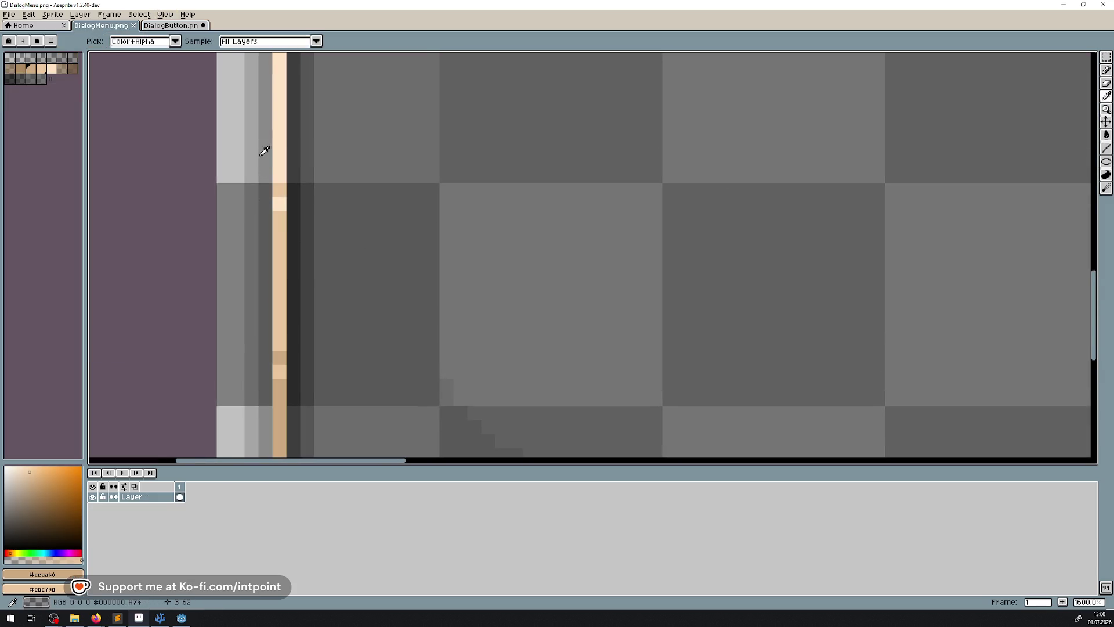
left_click(281, 135)
left_click(186, 26)
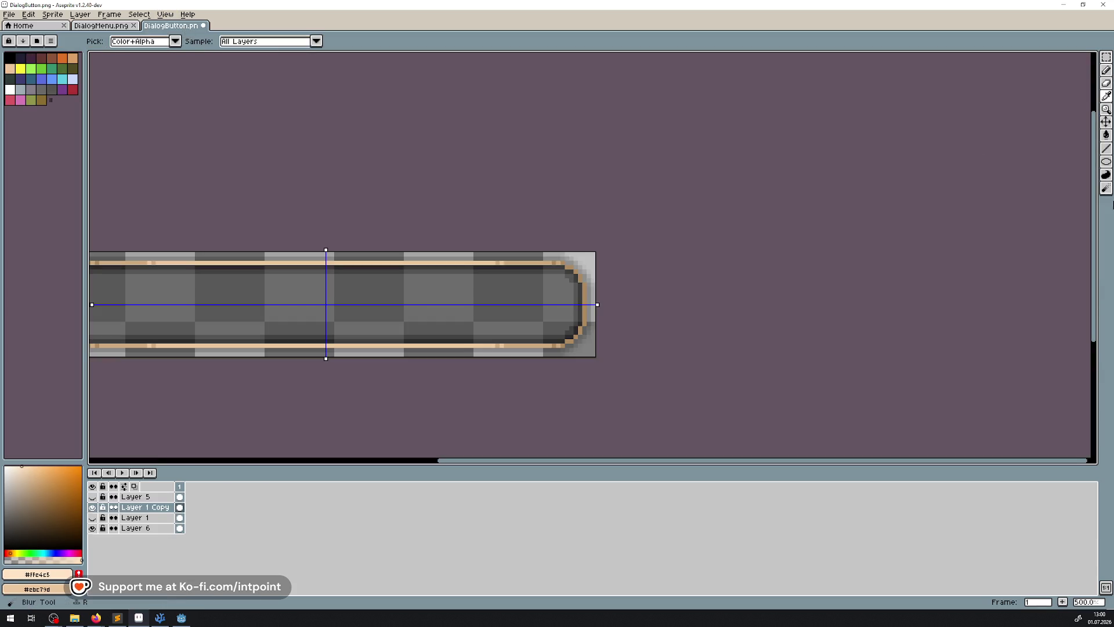
left_click(1105, 149)
scroll(295, 345, "up", 4)
left_click_drag(216, 328, 329, 328)
scroll(484, 278, "down", 7)
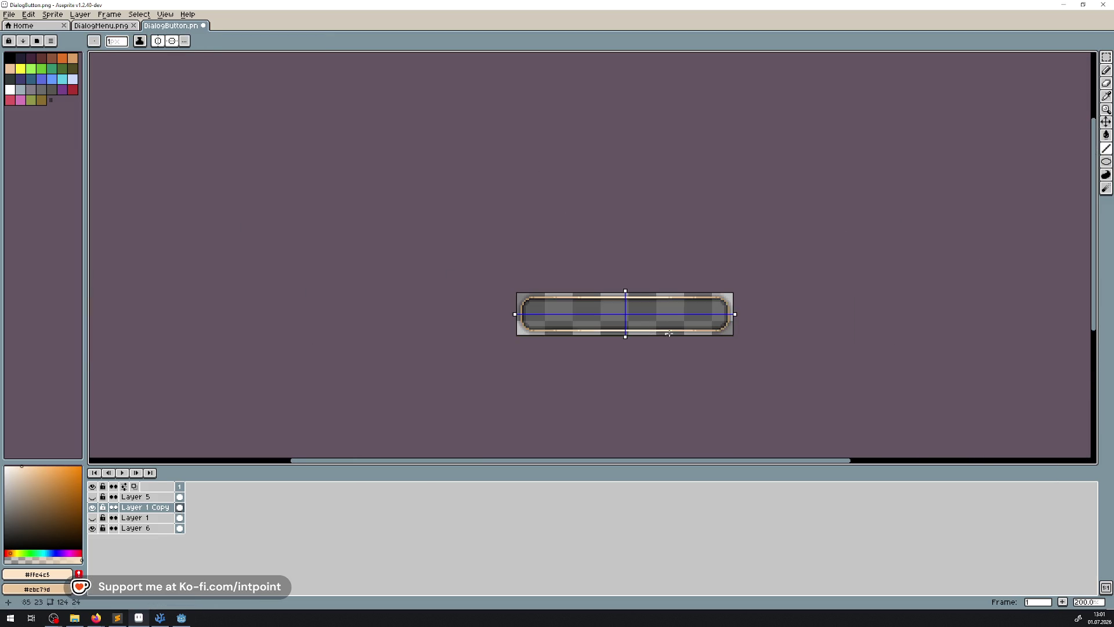
Step: Toggle Layer 1 and Layer 1 Copy visibility to compare the two outline versions
left_click_drag(578, 310, 356, 291)
scroll(356, 291, "up", 2)
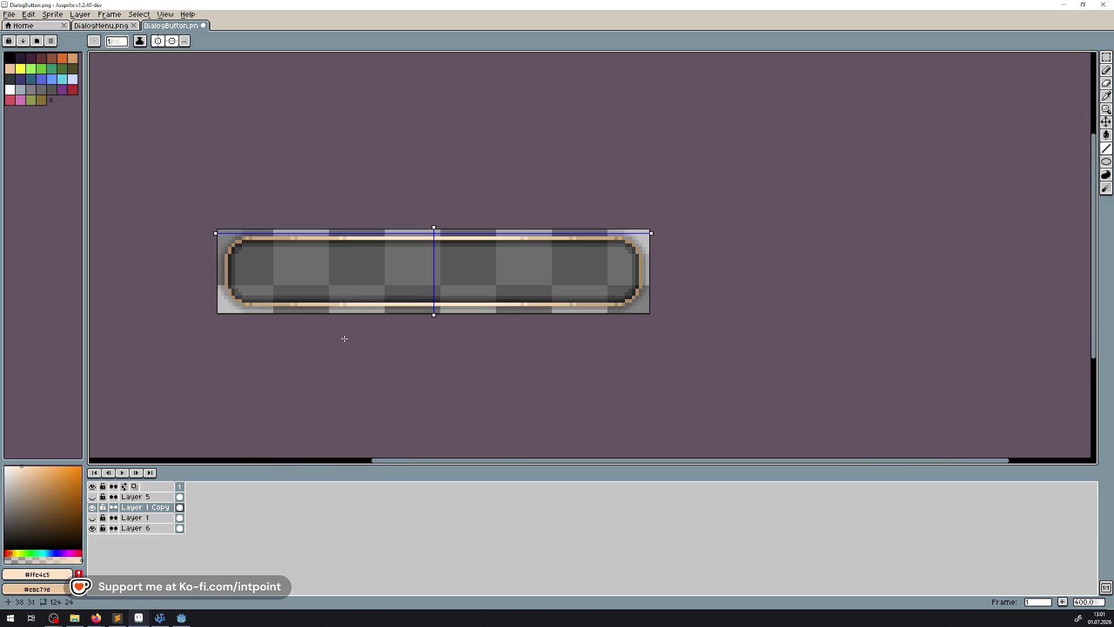
left_click(93, 507)
left_click(93, 517)
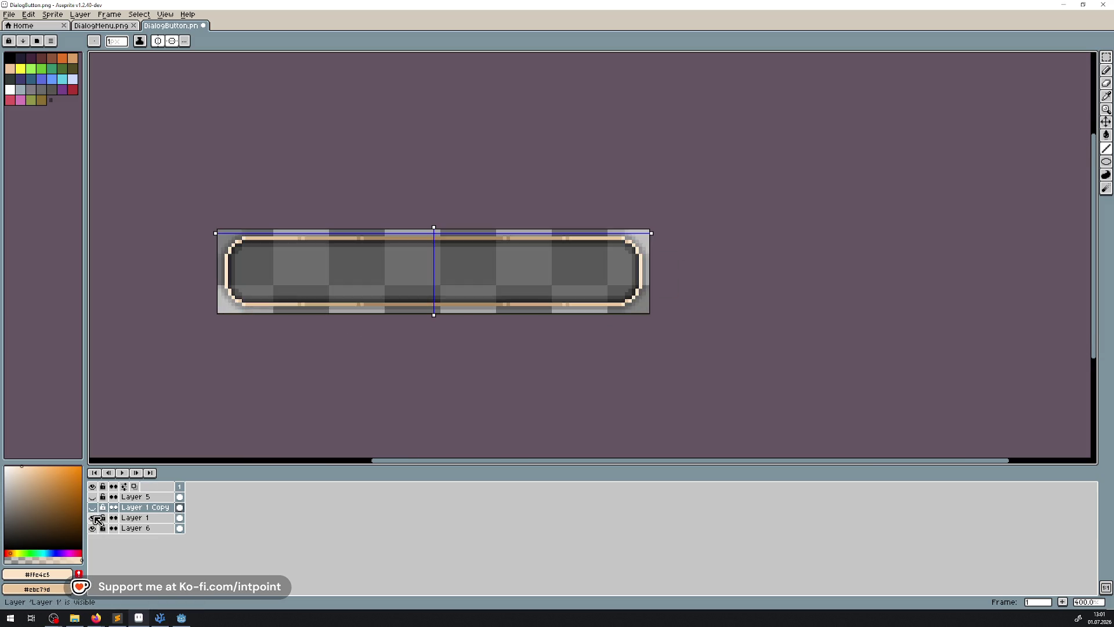
left_click(94, 517)
left_click(94, 507)
left_click(94, 518)
scroll(305, 392, "down", 3)
scroll(304, 392, "up", 1)
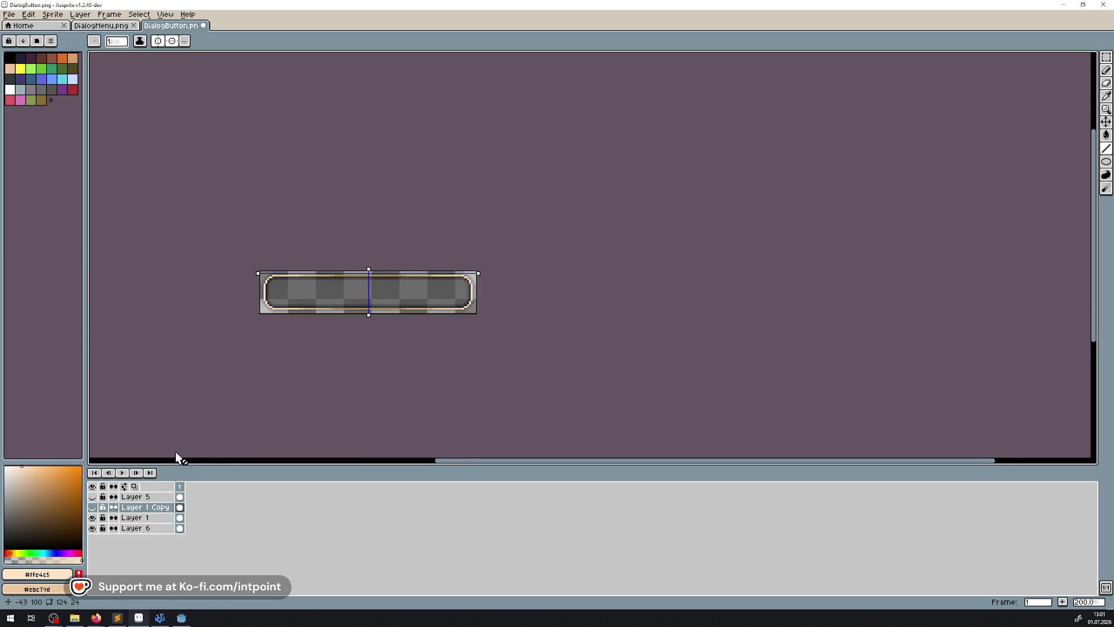
scroll(277, 366, "down", 1)
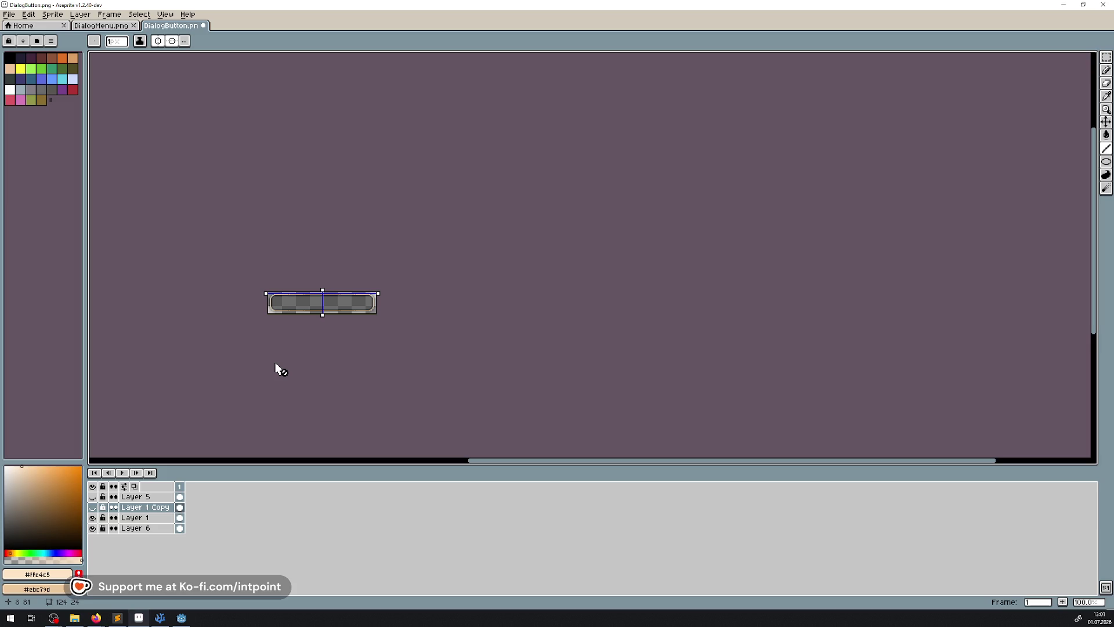
left_click(93, 518)
left_click(94, 507)
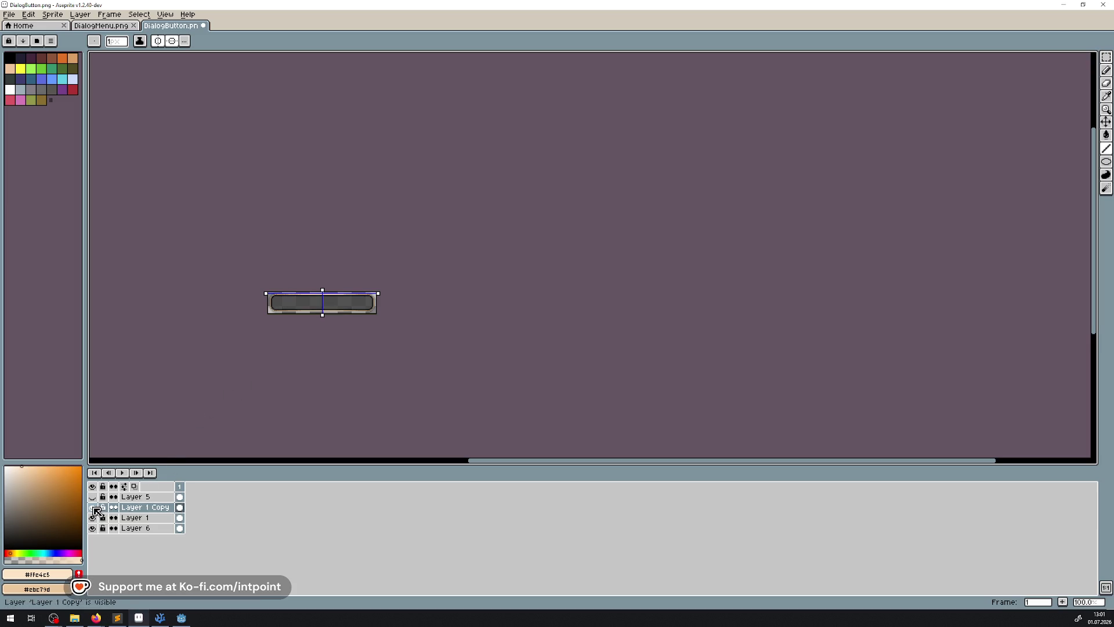
left_click(94, 508)
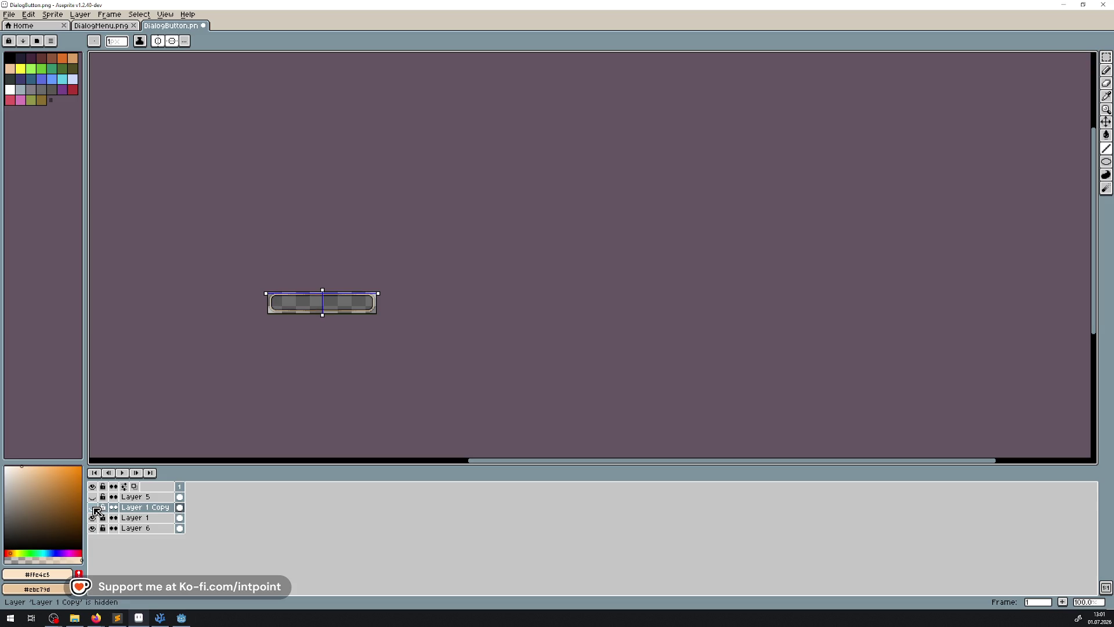
left_click(93, 507)
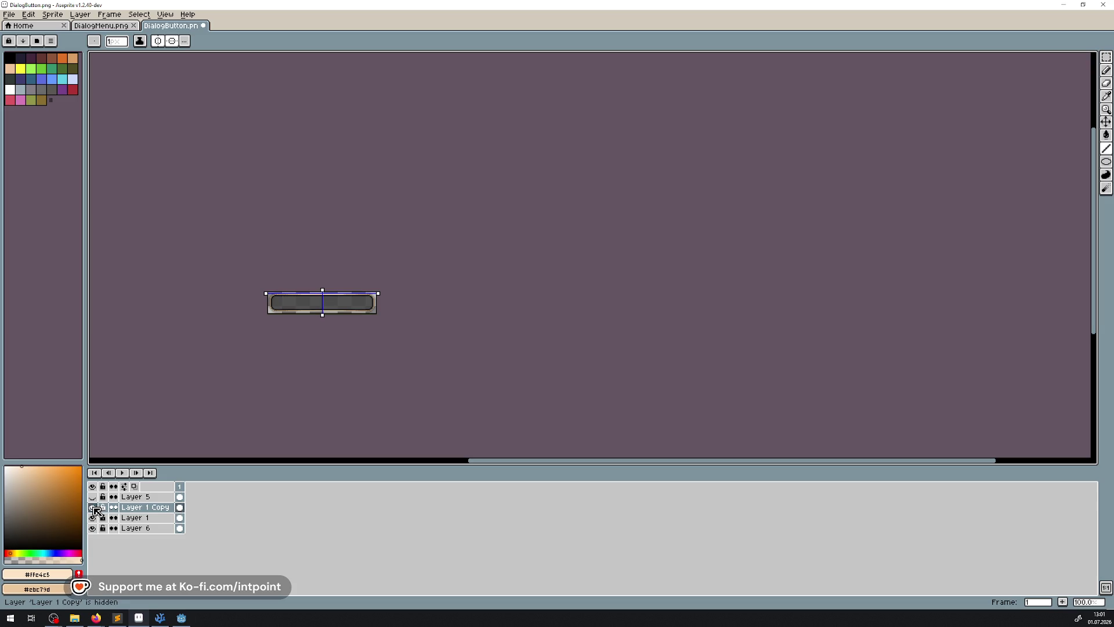
left_click(93, 518)
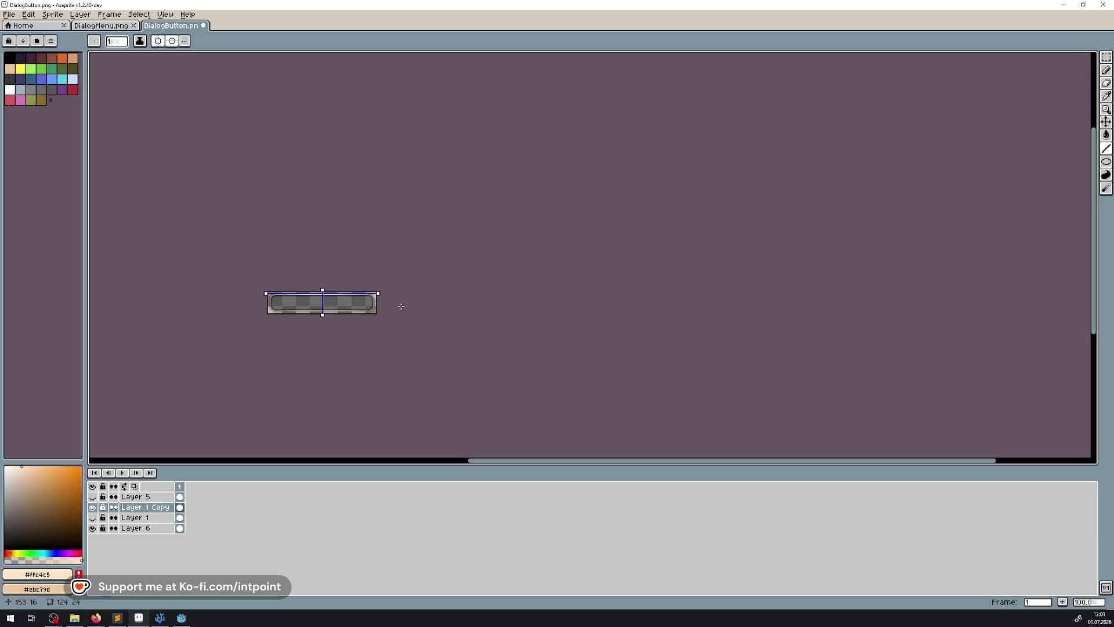
Step: Move Layer 1 Copy below Layer 1 and add a new empty layer
scroll(404, 297, "up", 4)
left_click_drag(317, 328, 403, 303)
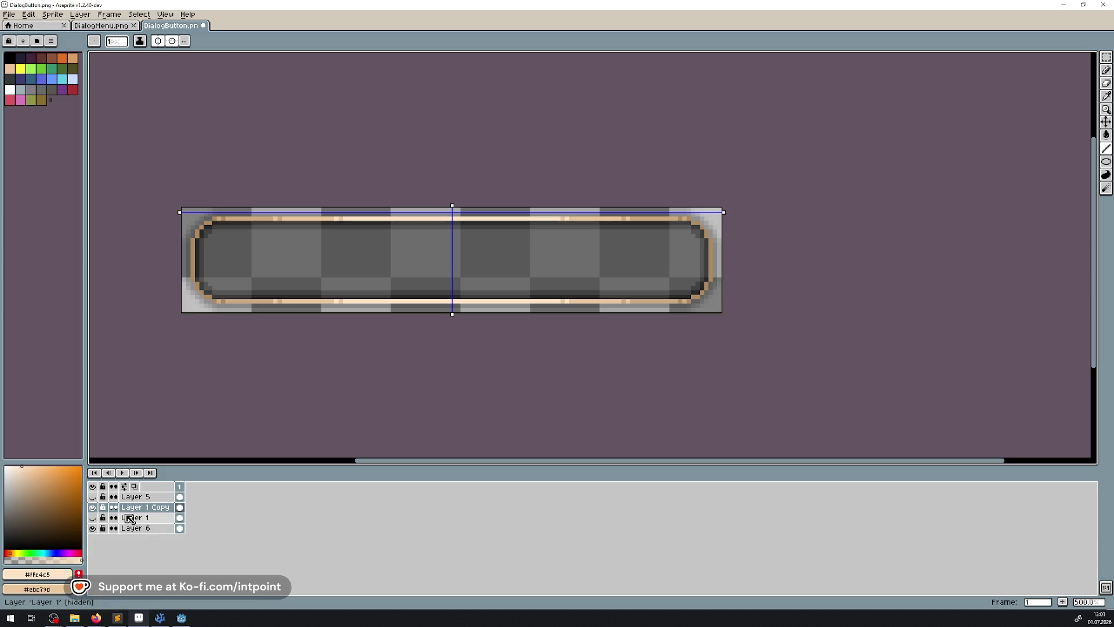
left_click_drag(131, 507, 145, 531)
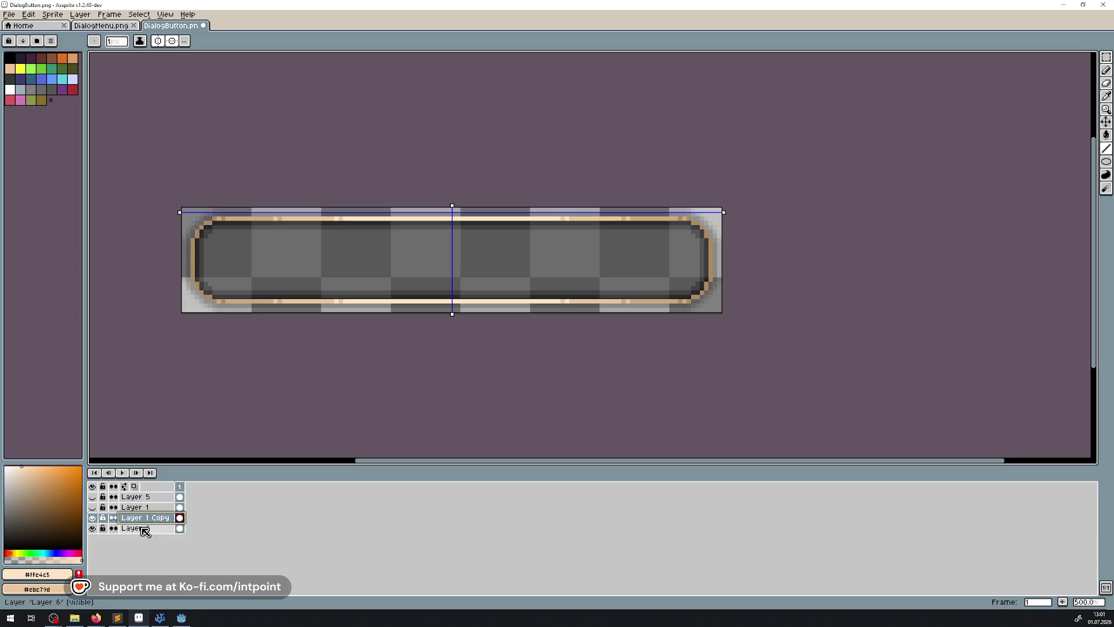
key("shift+n")
Step: Sample the outline brown and fill the top-left rounded corner pixels with brown on Layer 7
scroll(242, 191, "up", 2)
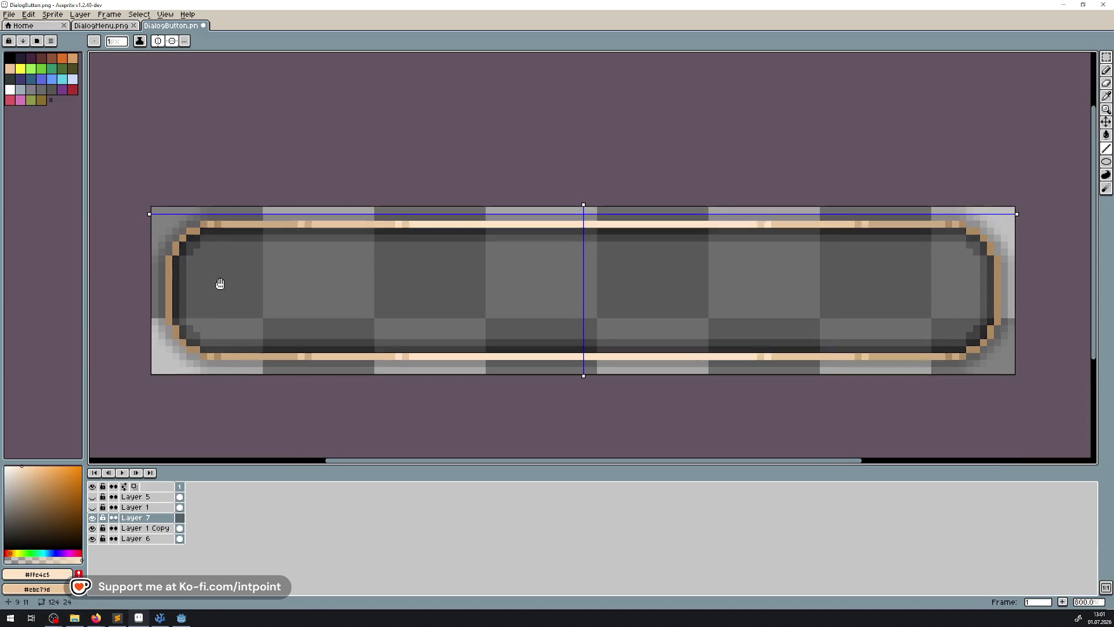
scroll(259, 194, "up", 1)
key("i")
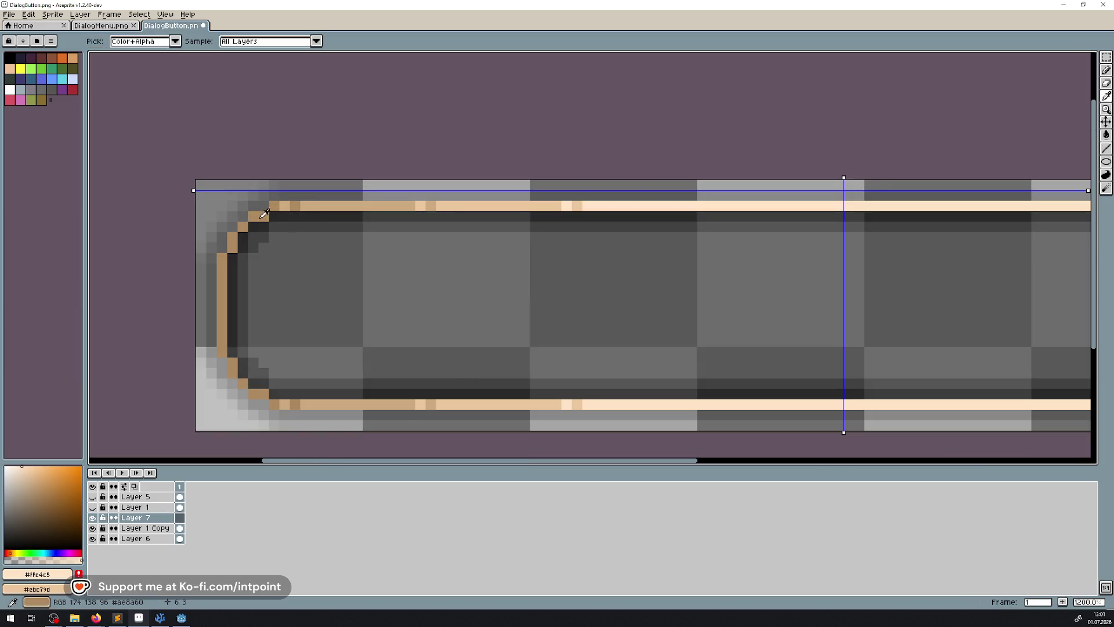
left_click(264, 215)
key("l")
scroll(232, 218, "up", 1)
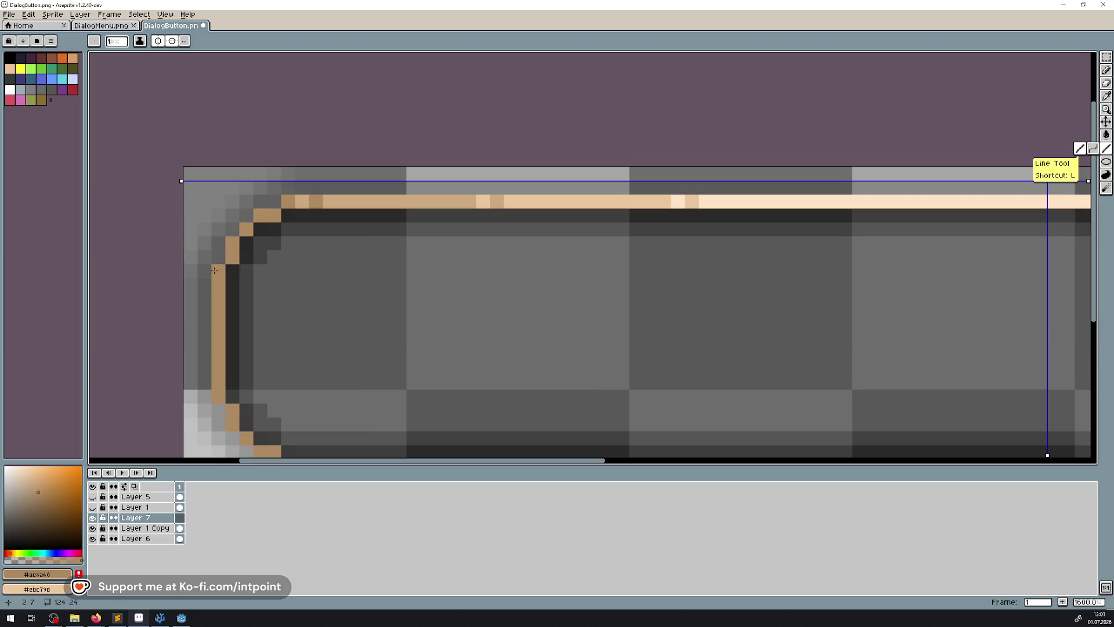
left_click(232, 271)
left_click(232, 229)
left_click(246, 242)
left_click(246, 215)
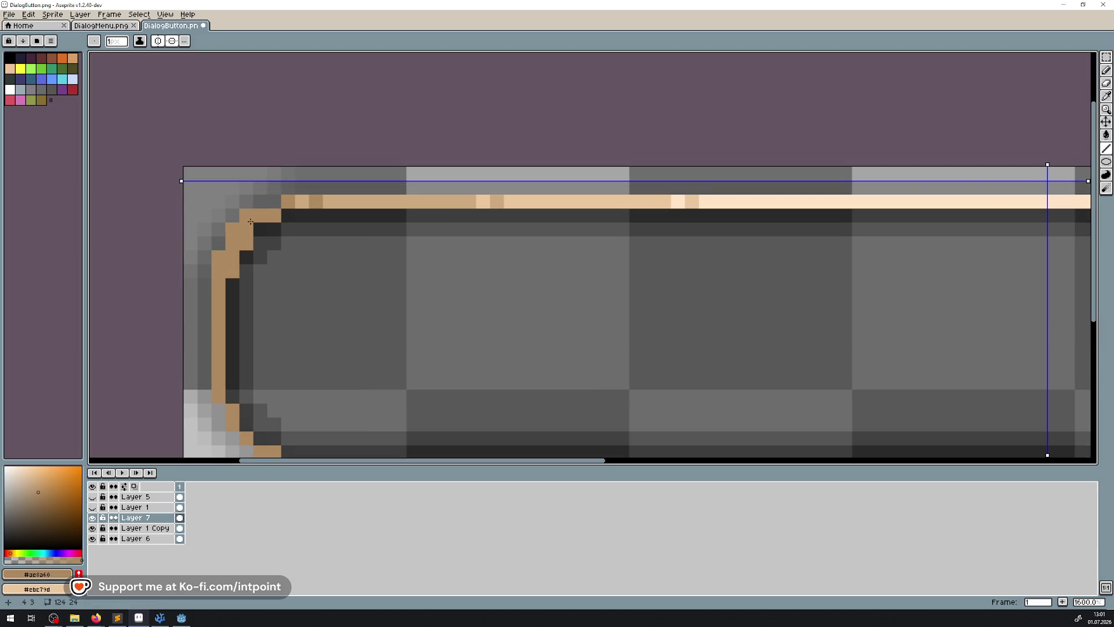
left_click(260, 229)
left_click_drag(279, 200, 288, 210)
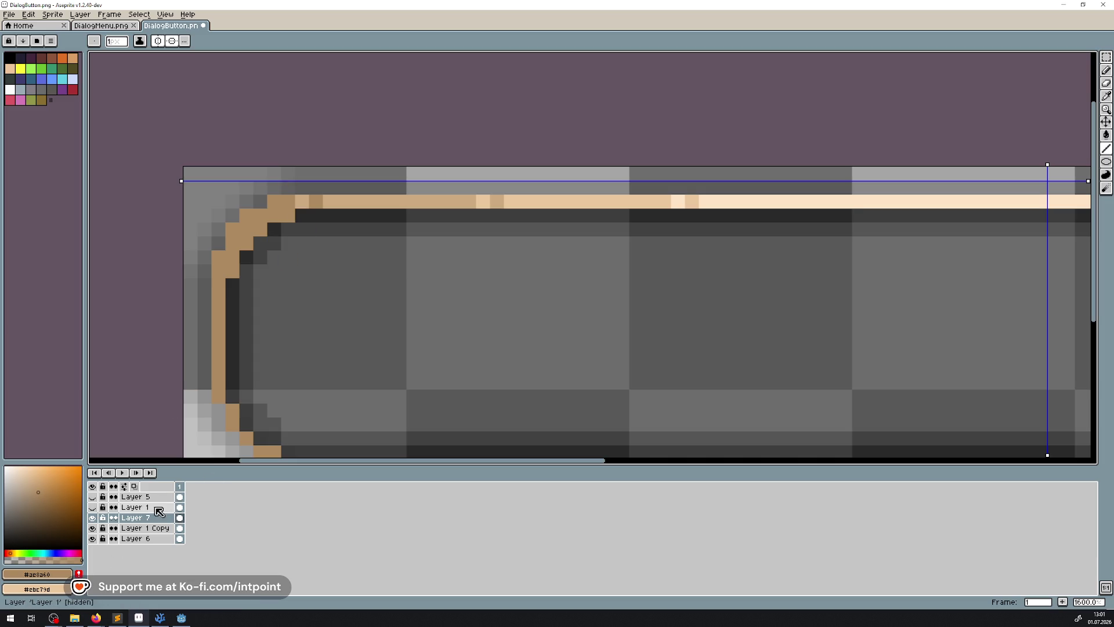
Step: Lower Layer 7's opacity in its layer properties
double_click(140, 517)
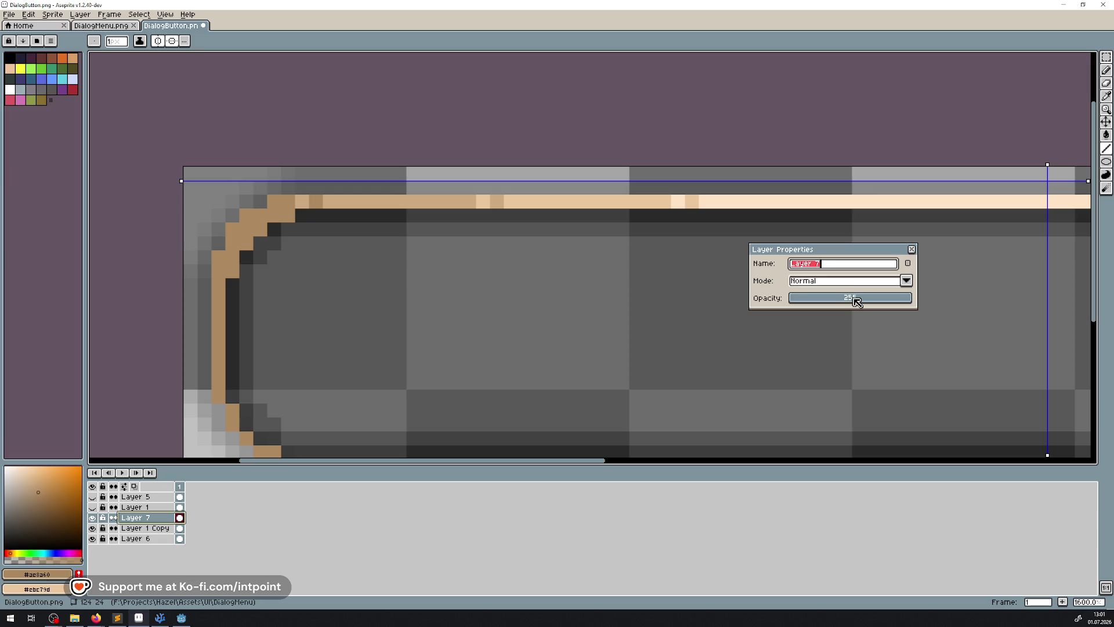
left_click_drag(856, 301, 845, 301)
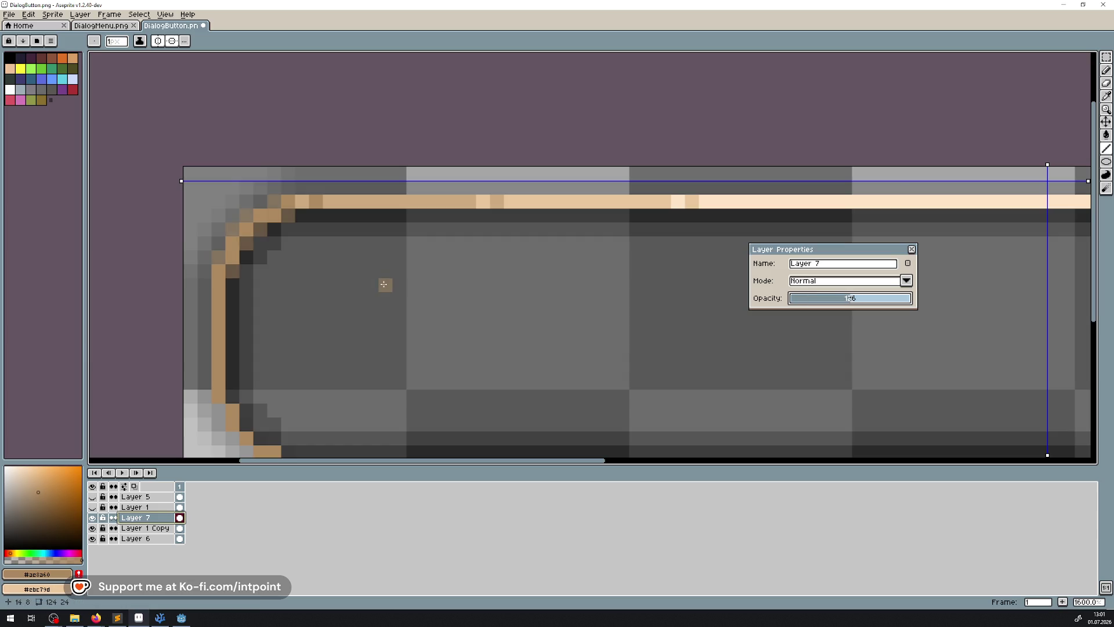
scroll(385, 285, "down", 7)
scroll(416, 289, "down", 1)
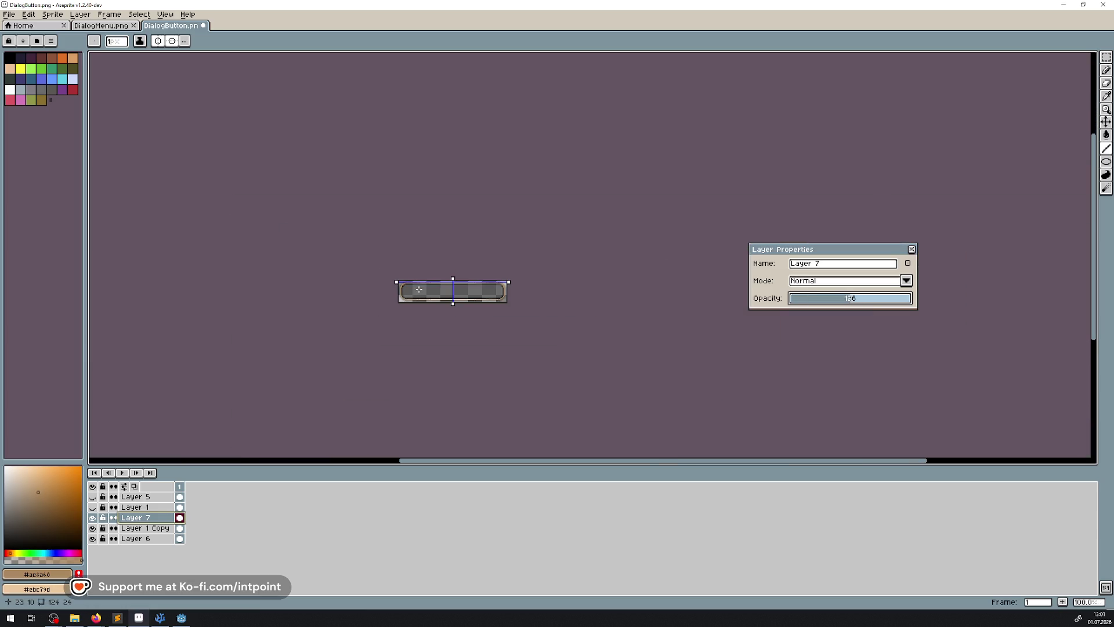
scroll(426, 289, "up", 1)
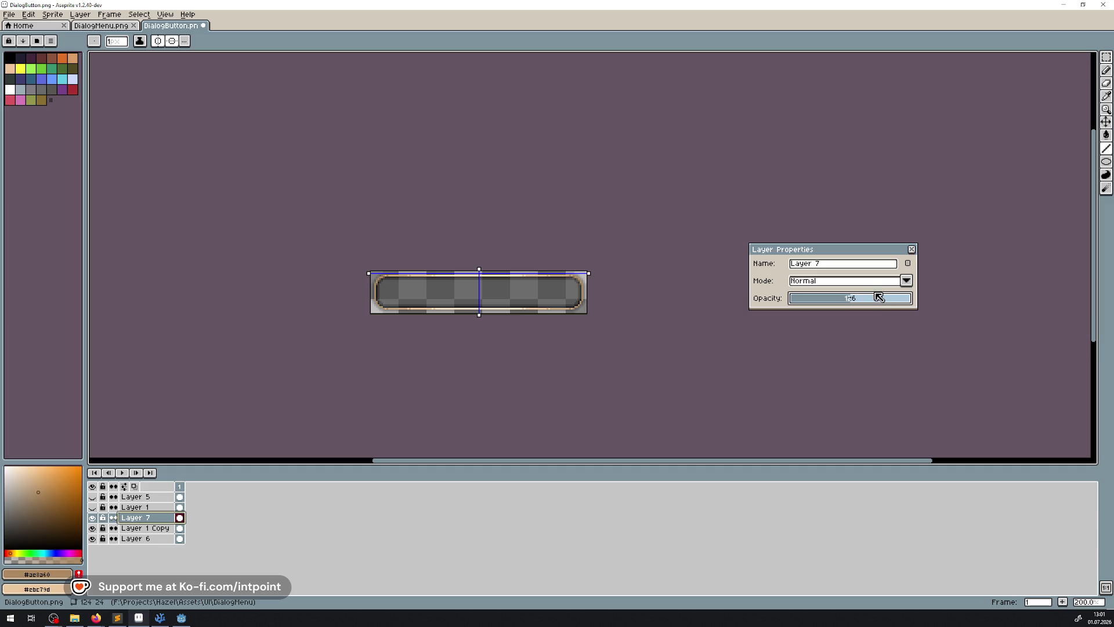
left_click(912, 249)
Step: Switch back to the pencil and turn on vertical symmetry for drawing
scroll(368, 290, "up", 4)
key("v")
scroll(395, 292, "right", 2)
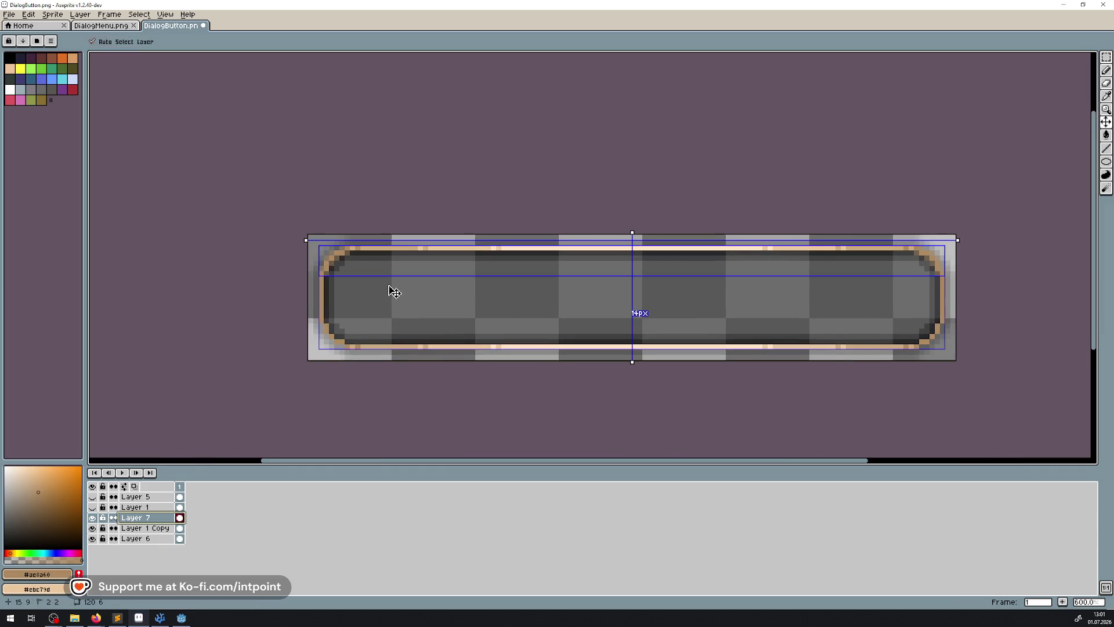
key("b")
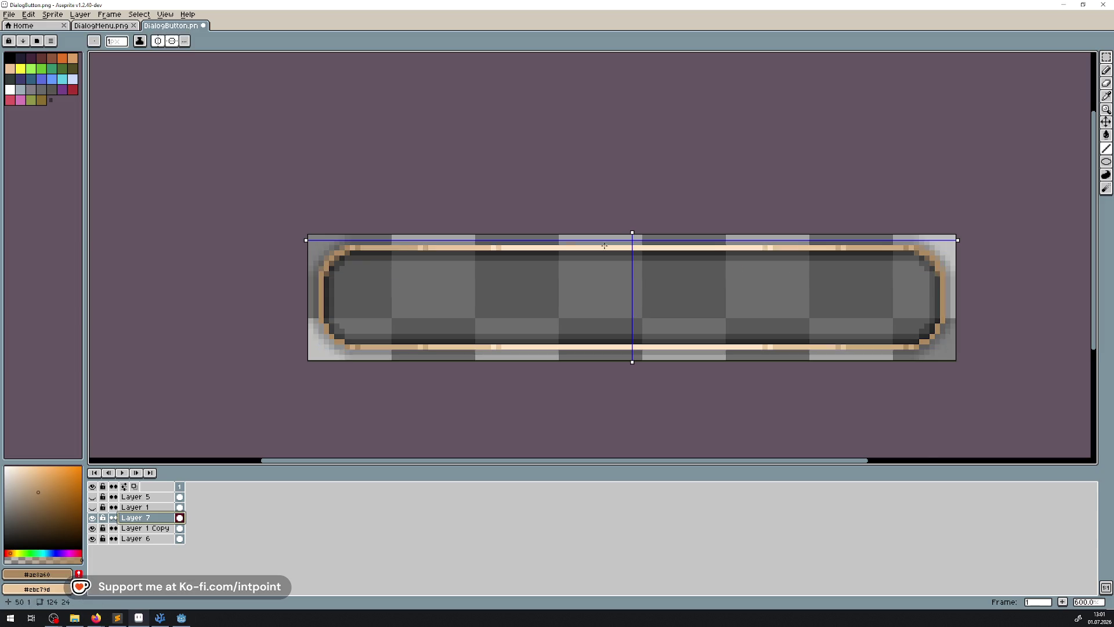
scroll(954, 279, "up", 4)
scroll(917, 244, "right", 2)
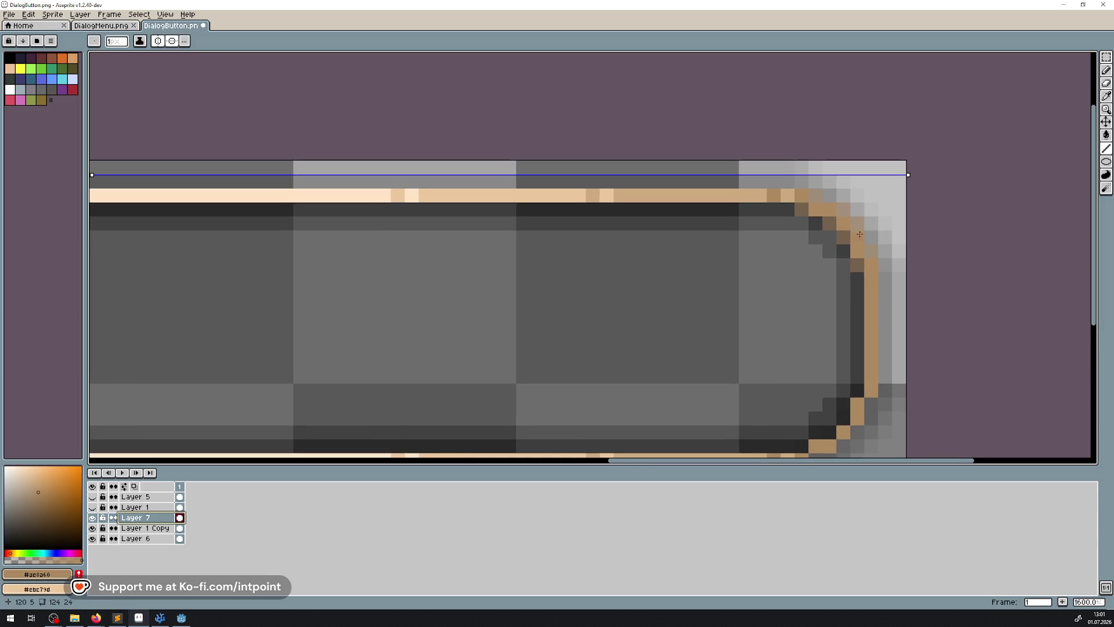
scroll(863, 279, "down", 3)
left_click_drag(651, 323, 907, 260)
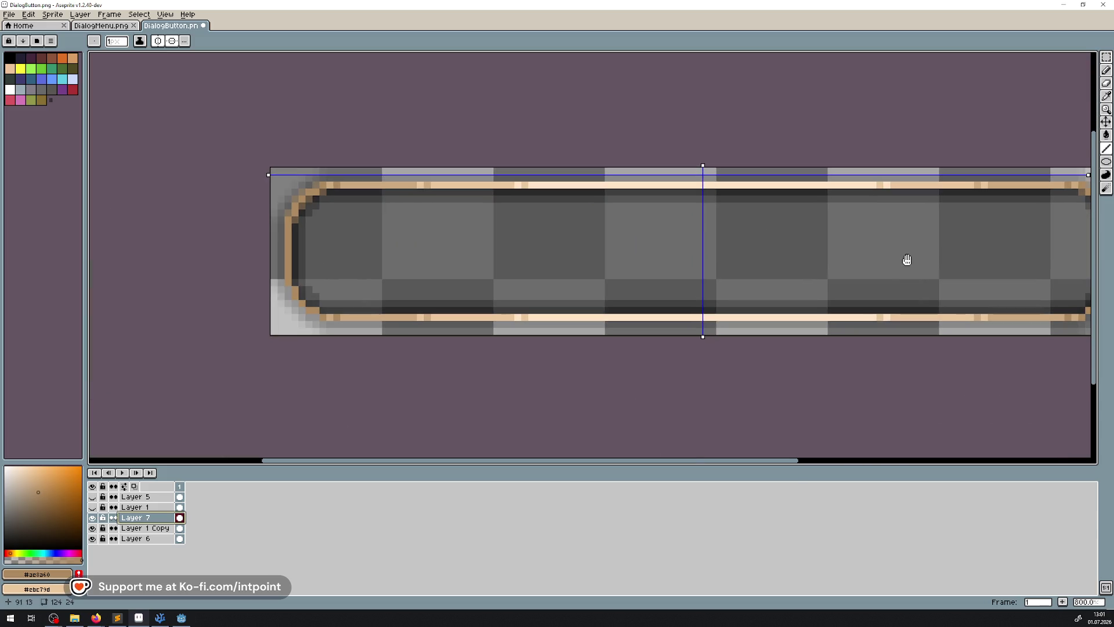
scroll(325, 335, "up", 5)
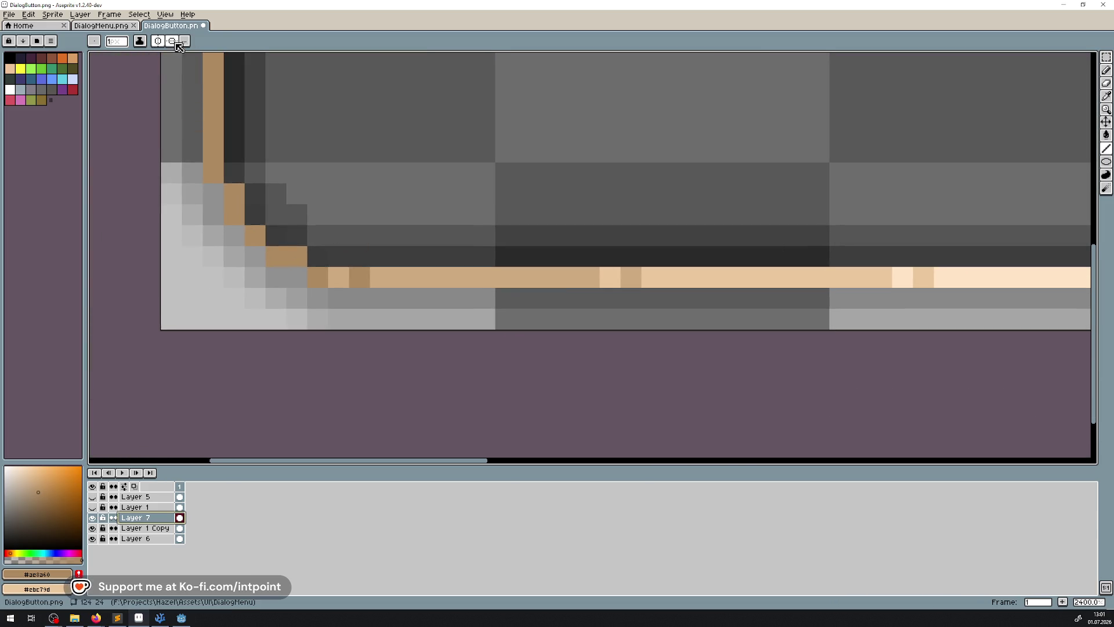
left_click(172, 42)
Step: Centre the whole button sprite in view and save DialogButton.png
scroll(242, 178, "down", 2)
left_click_drag(276, 144, 303, 266)
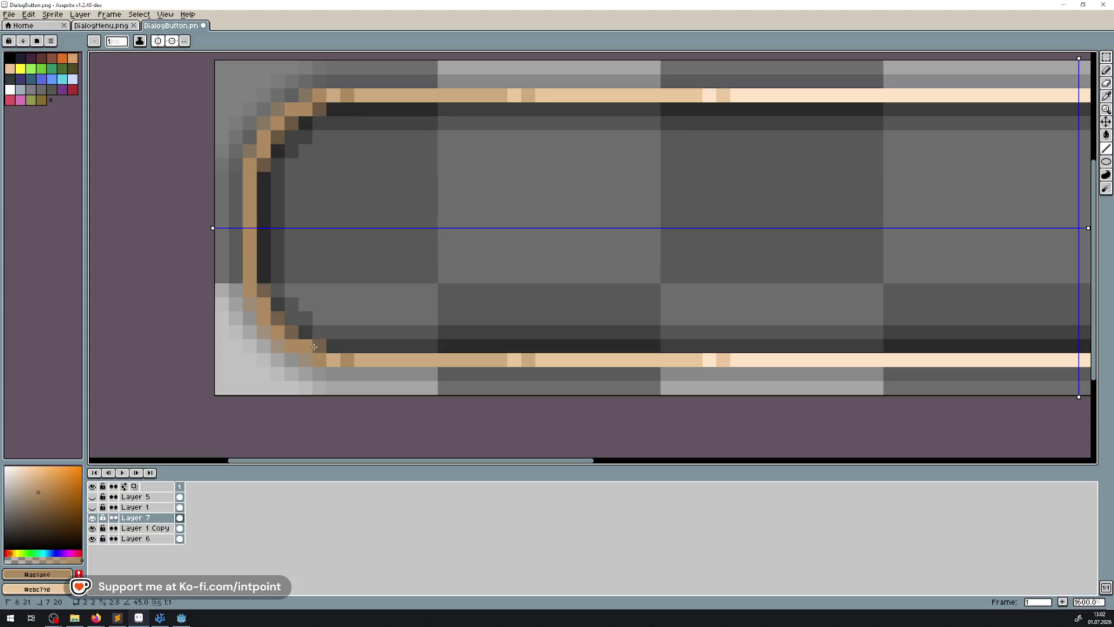
scroll(505, 278, "down", 2)
left_click_drag(686, 256, 505, 254)
scroll(508, 262, "down", 2)
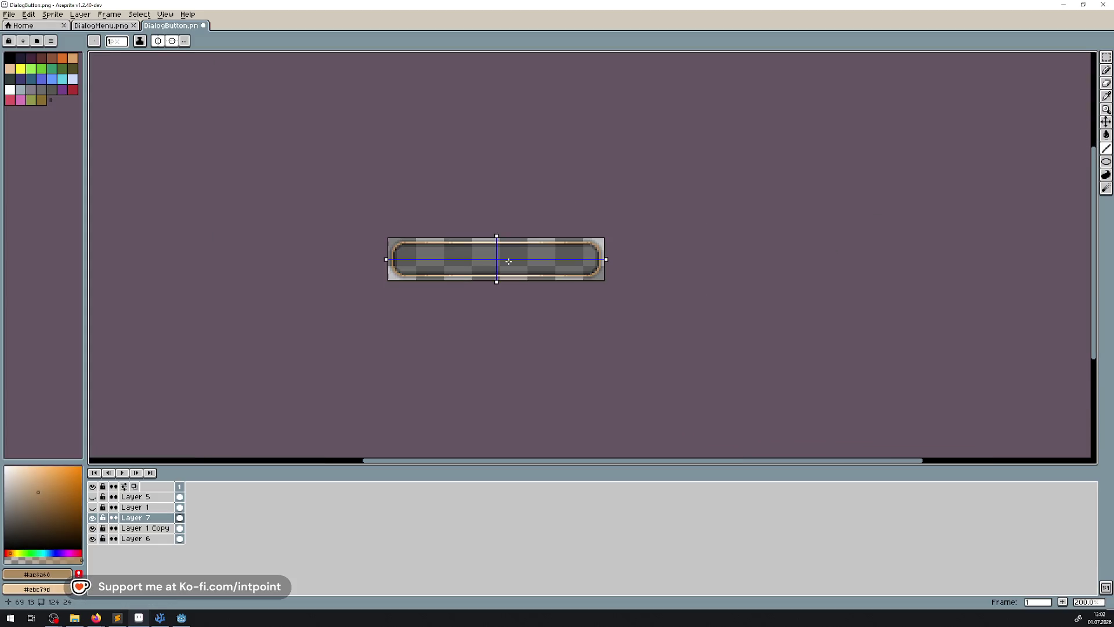
scroll(508, 258, "down", 1)
key("ctrl+s")
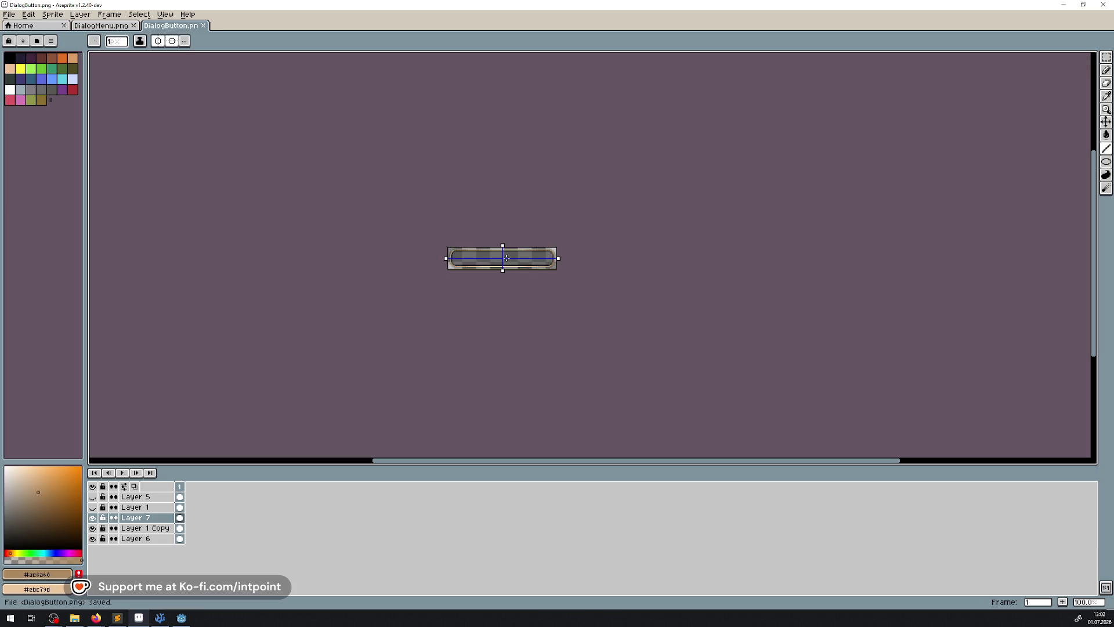
scroll(489, 257, "up", 3)
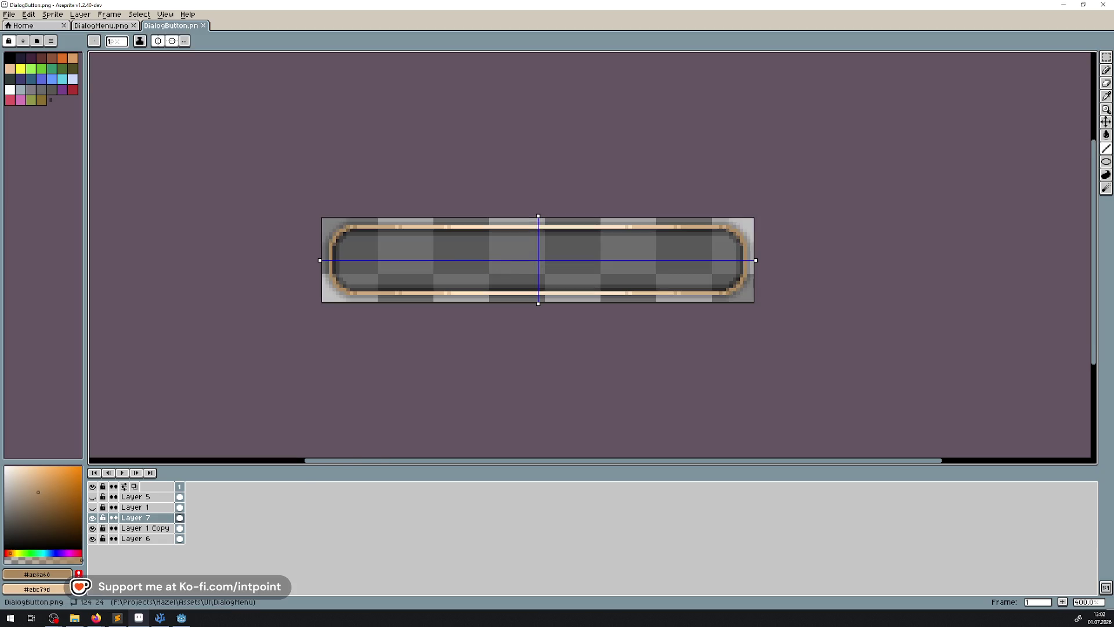
Step: Save the sprite as DialogButton.aseprite, overwriting the existing file, then bring Godot Engine forward
left_click(9, 15)
left_click(23, 80)
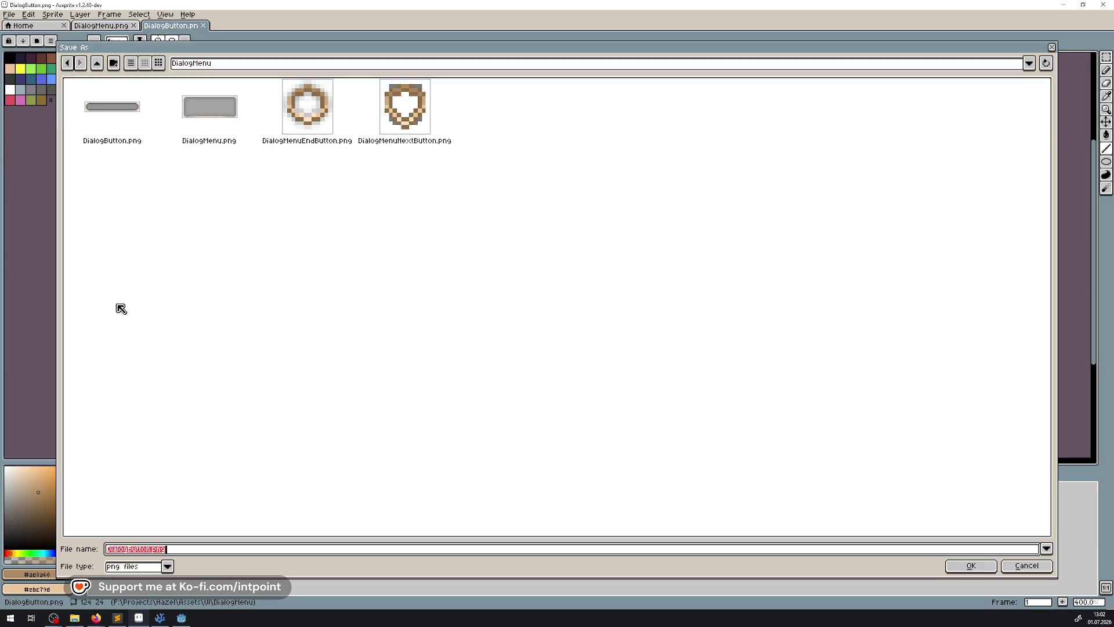
left_click(167, 565)
left_click(131, 434)
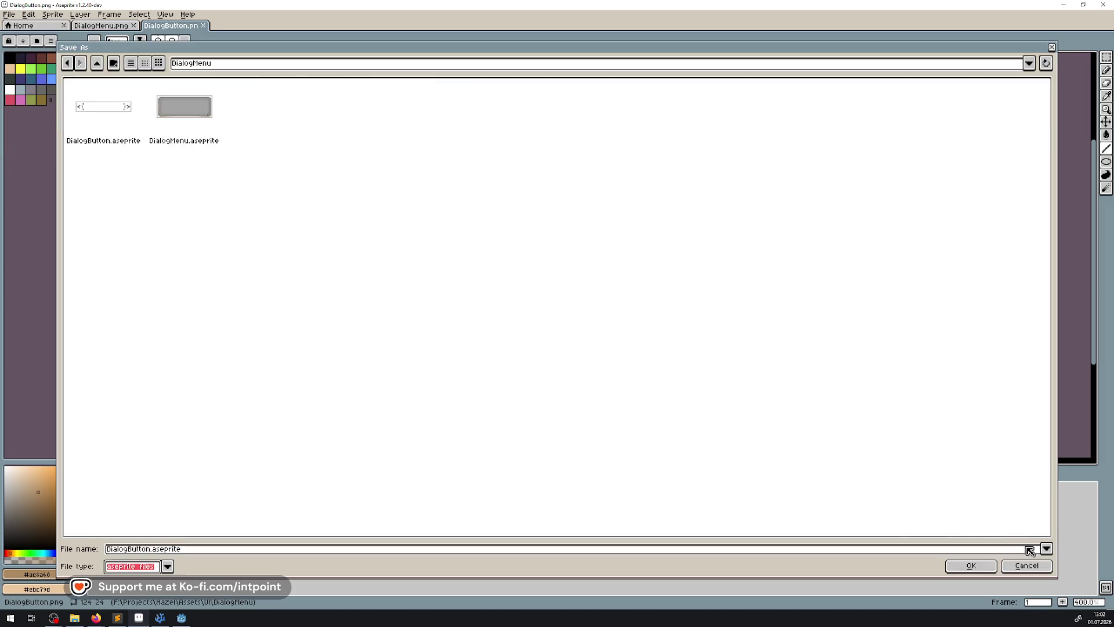
left_click(975, 567)
left_click(497, 325)
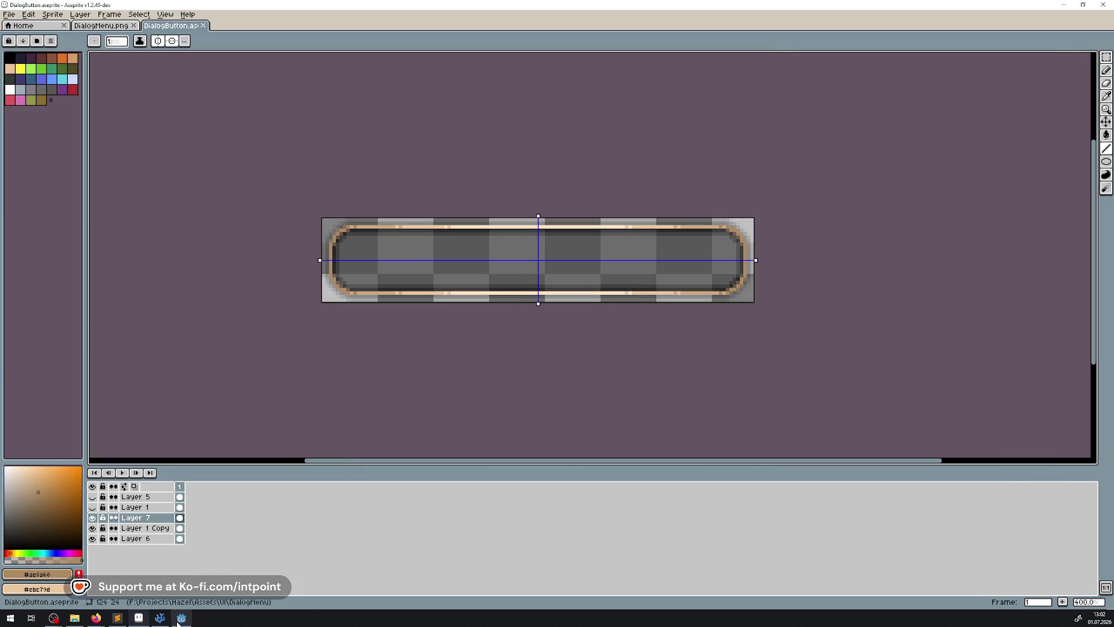
left_click(179, 620)
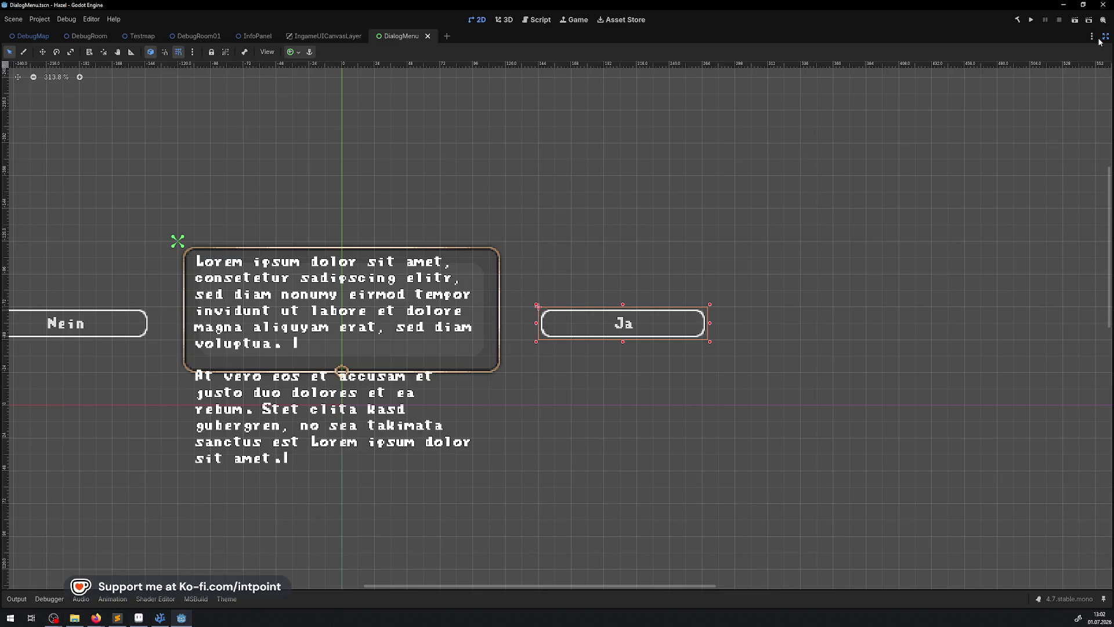
Step: Restore Godot's editor docks, inspect the refreshed Nein and Ja buttons, then return to Aseprite
left_click(1105, 36)
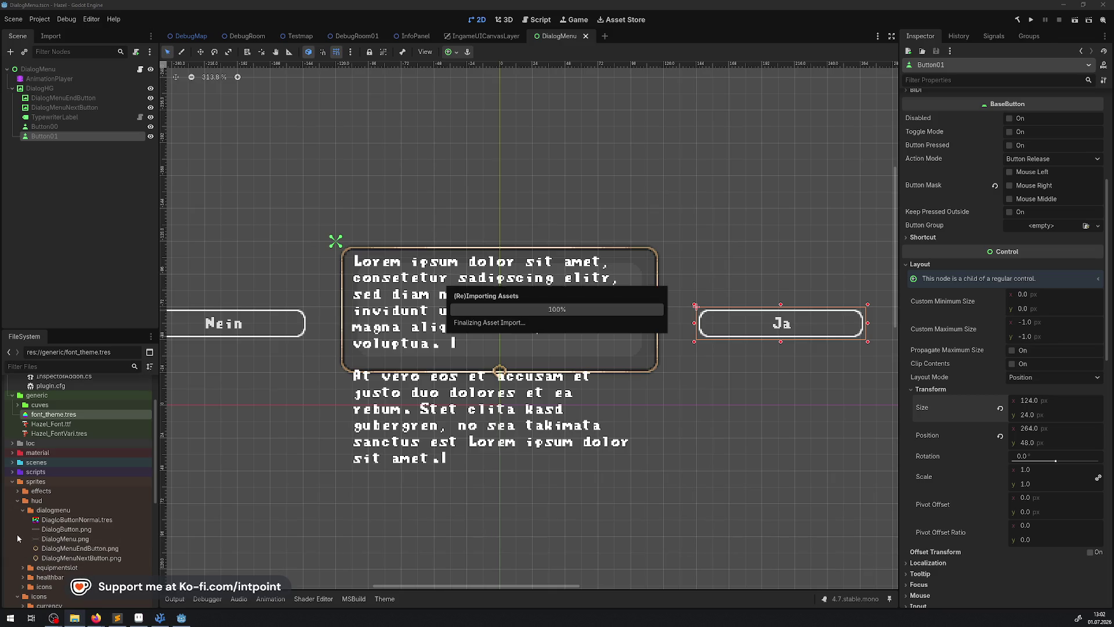
left_click(308, 402)
scroll(307, 403, "down", 8)
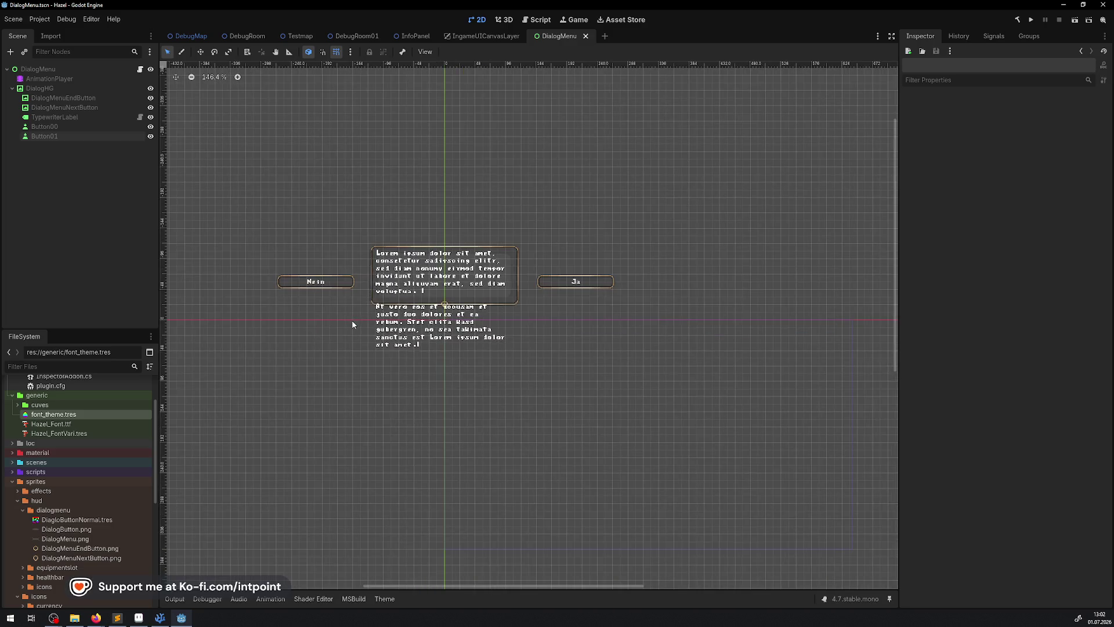
scroll(360, 321, "up", 1)
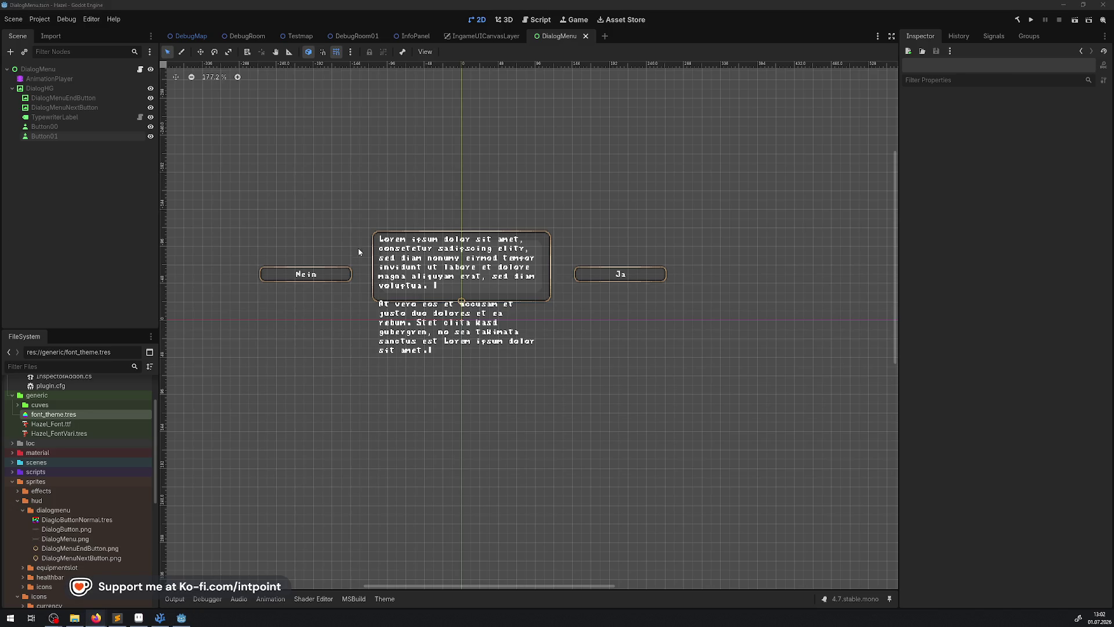
left_click(137, 618)
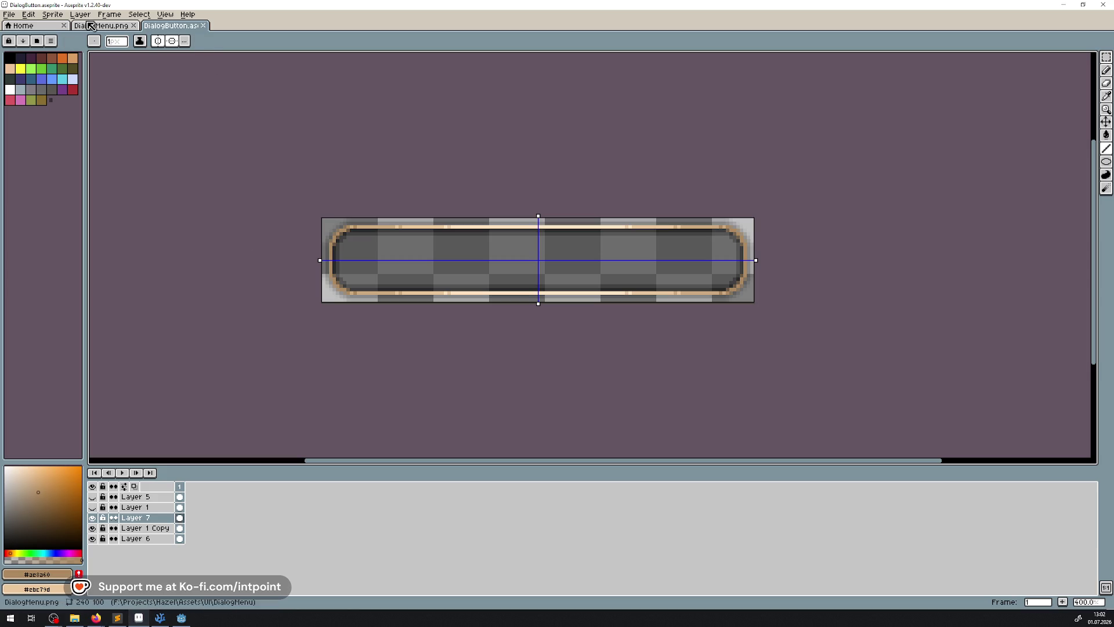
Step: Show and select Layer 1 Copy, then duplicate it as a hidden backup layer
left_click(91, 25)
key("i")
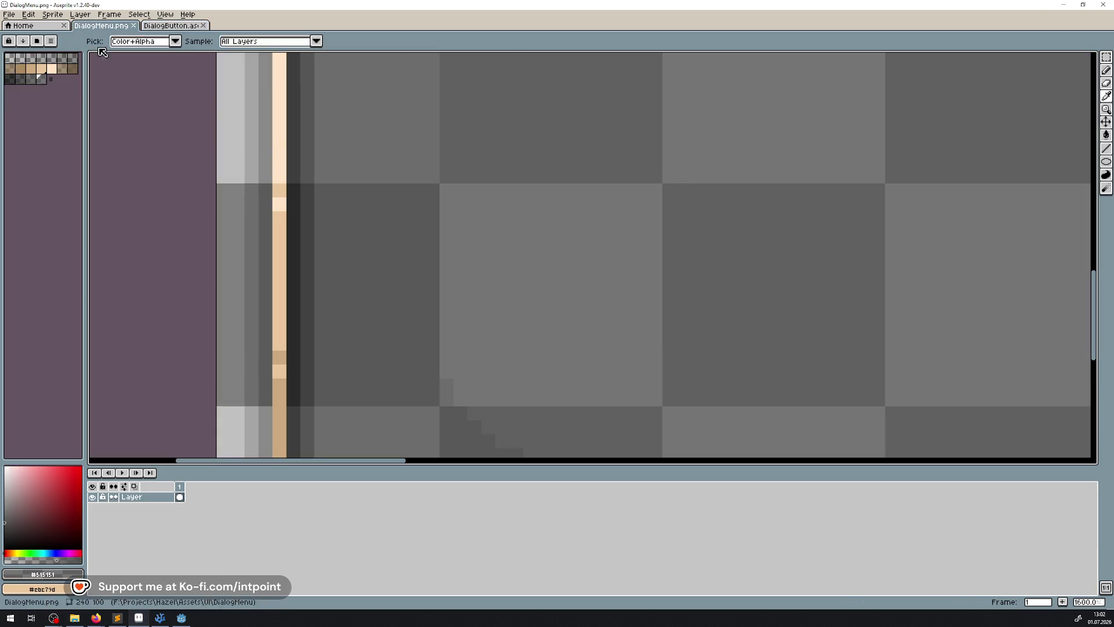
left_click(171, 25)
left_click(92, 528)
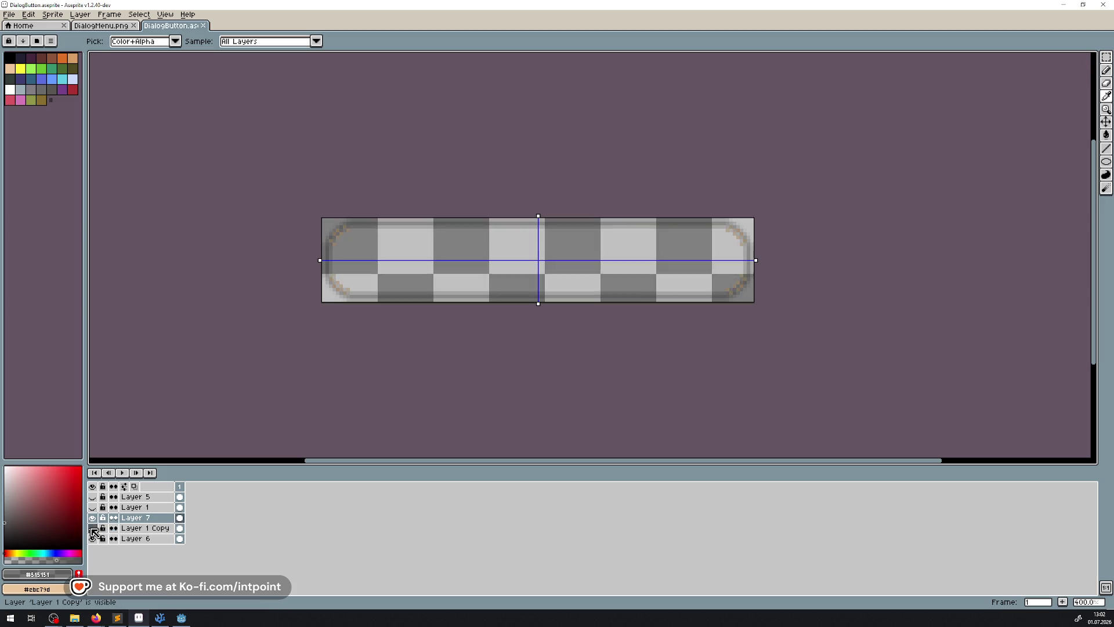
left_click(141, 529)
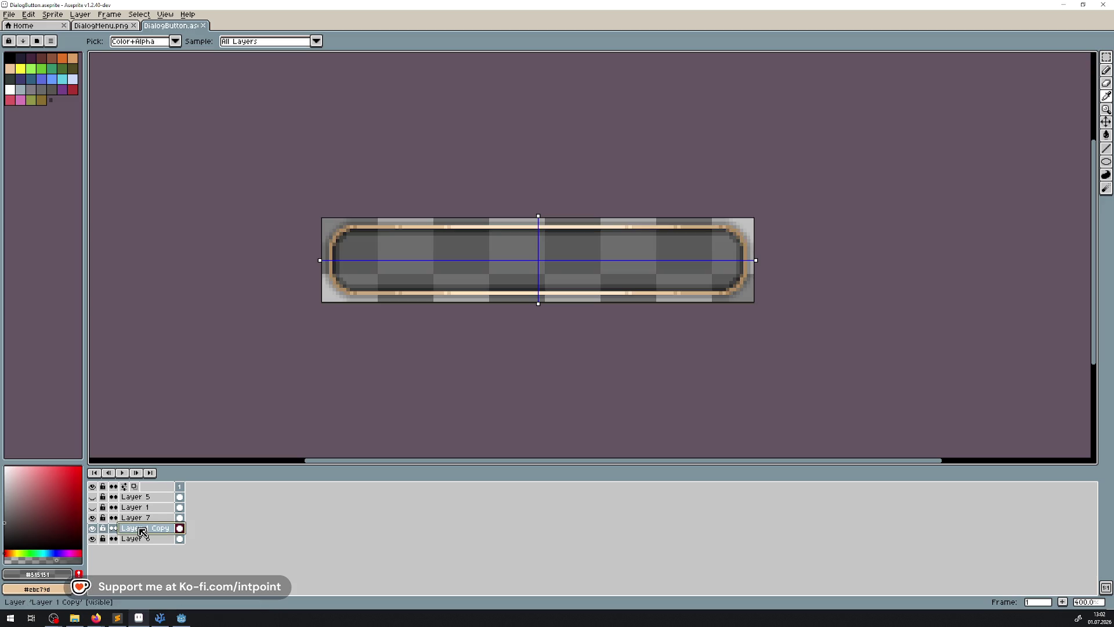
right_click(142, 531)
left_click(174, 572)
left_click(92, 539)
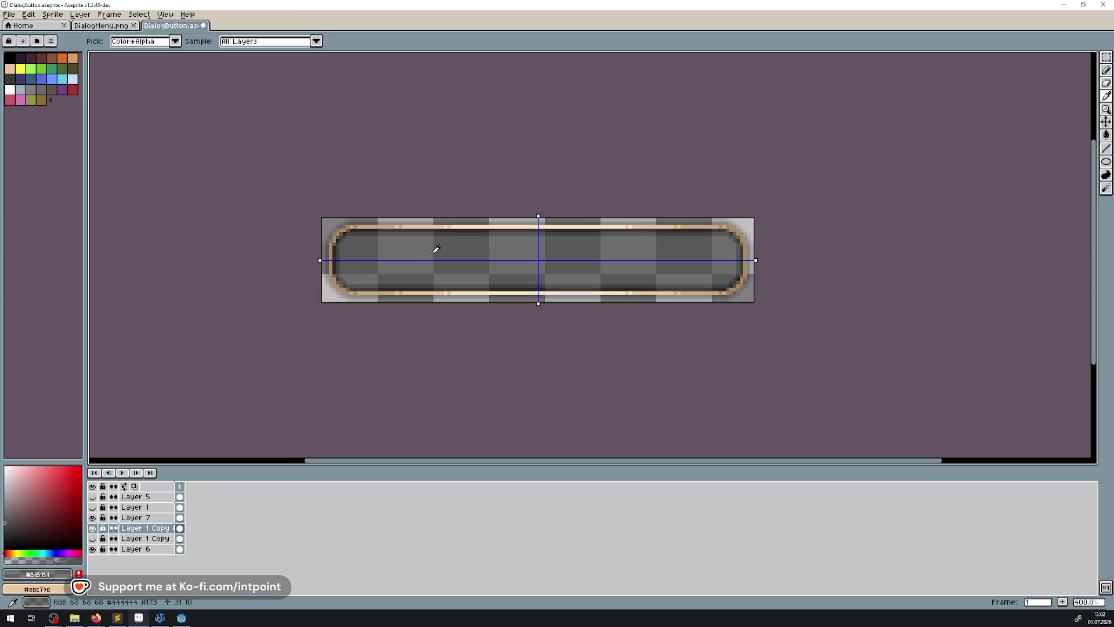
scroll(436, 248, "up", 5)
Step: Try an ellipse and lines across the button interior, then undo them
left_click(1106, 161)
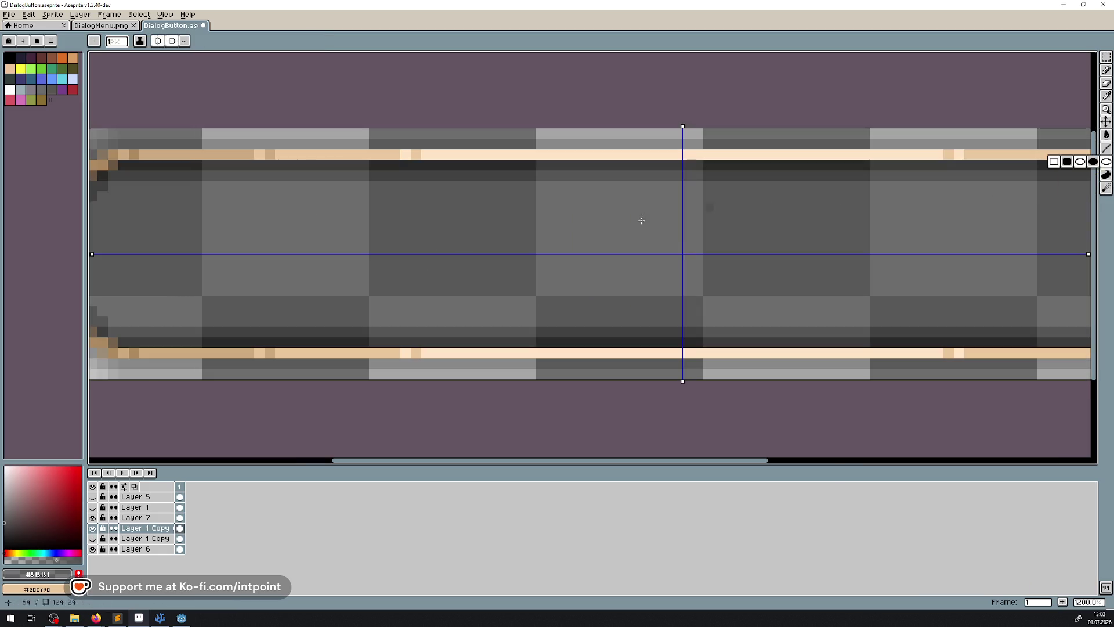
scroll(464, 223, "left", 2)
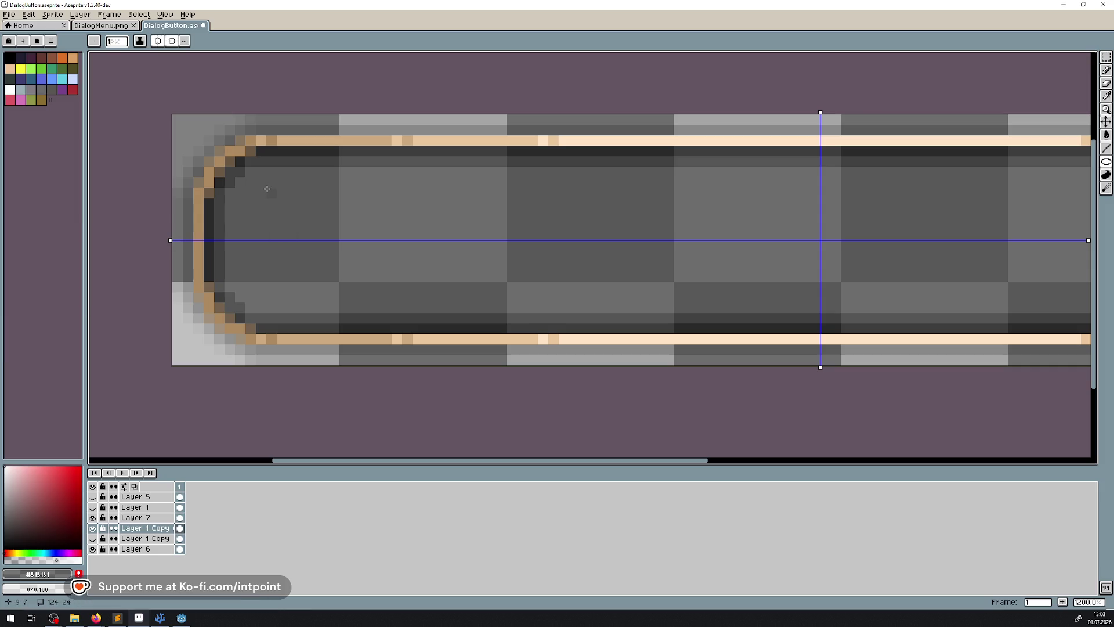
mouse_move(264, 183)
left_mouse_down()
mouse_move(284, 224)
mouse_move(277, 238)
mouse_move(820, 268)
mouse_move(313, 255)
mouse_move(330, 251)
left_mouse_up()
mouse_move(316, 179)
left_mouse_down()
mouse_move(1074, 188)
mouse_move(963, 181)
left_mouse_up()
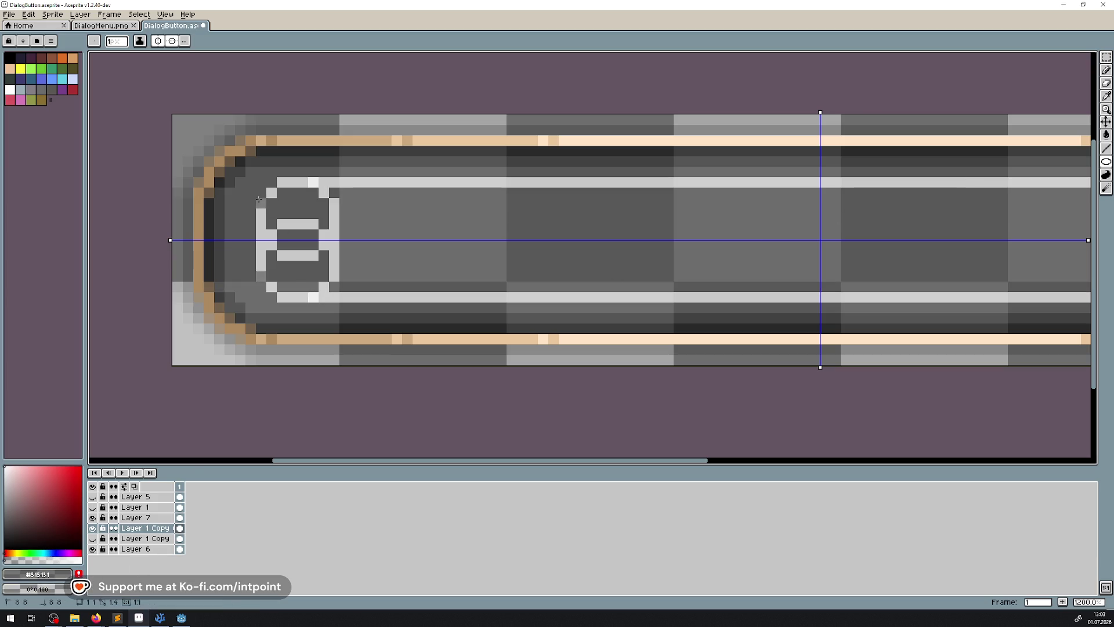
left_click_drag(259, 199, 261, 278)
key("ctrl+z")
key("ctrl+z")
key("ctrl+z")
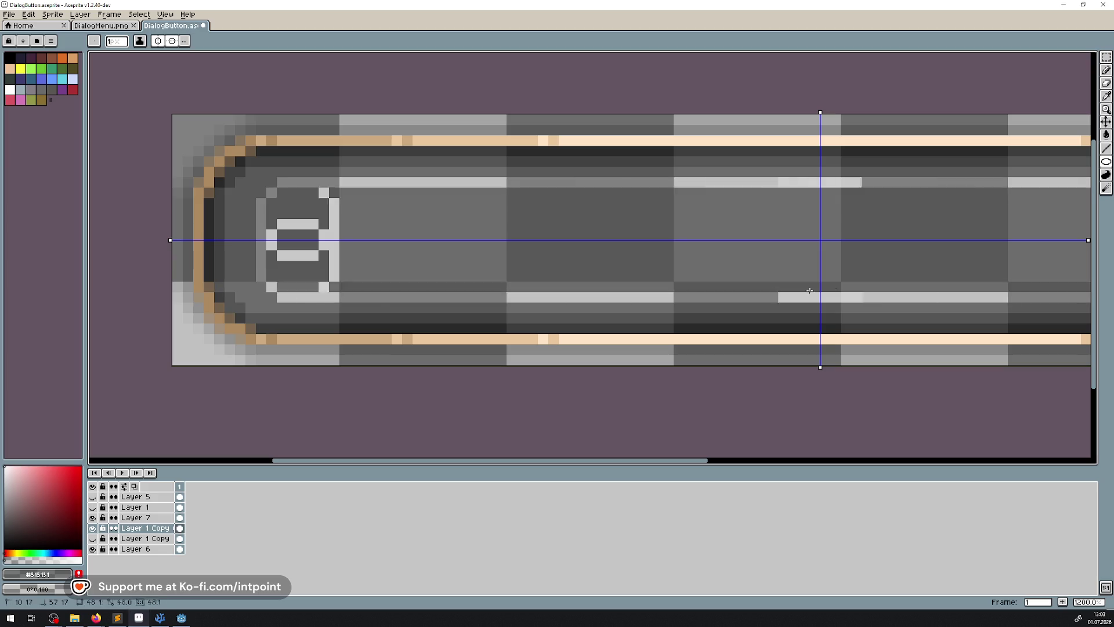
Step: Flood-fill the dark arrow area, the diamond and the highlight strips with grey
left_click(1106, 135)
left_click(552, 251)
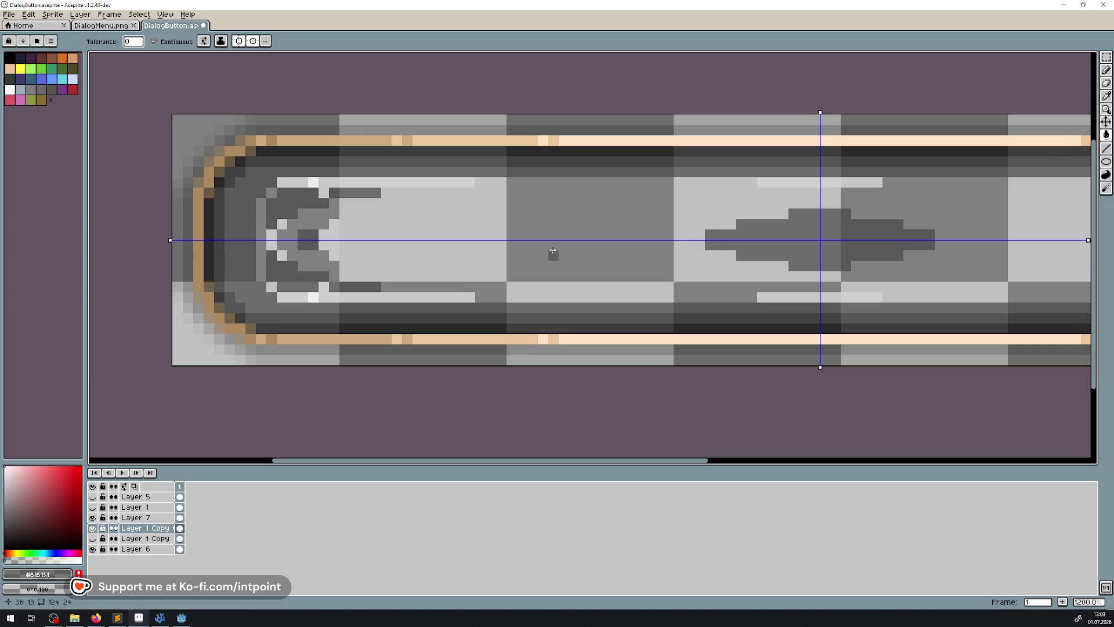
left_click(783, 230)
left_click(804, 182)
left_click(366, 295)
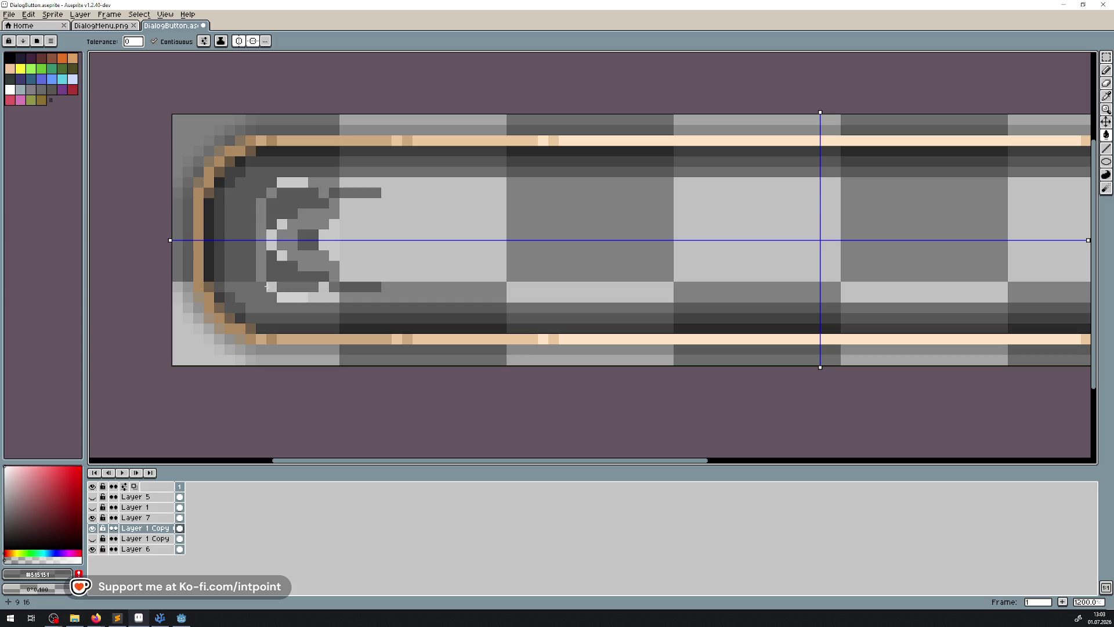
Step: Fill the remaining arrow pieces, whitish strips and transparent interior with matching grey
left_click(274, 243)
left_click(286, 272)
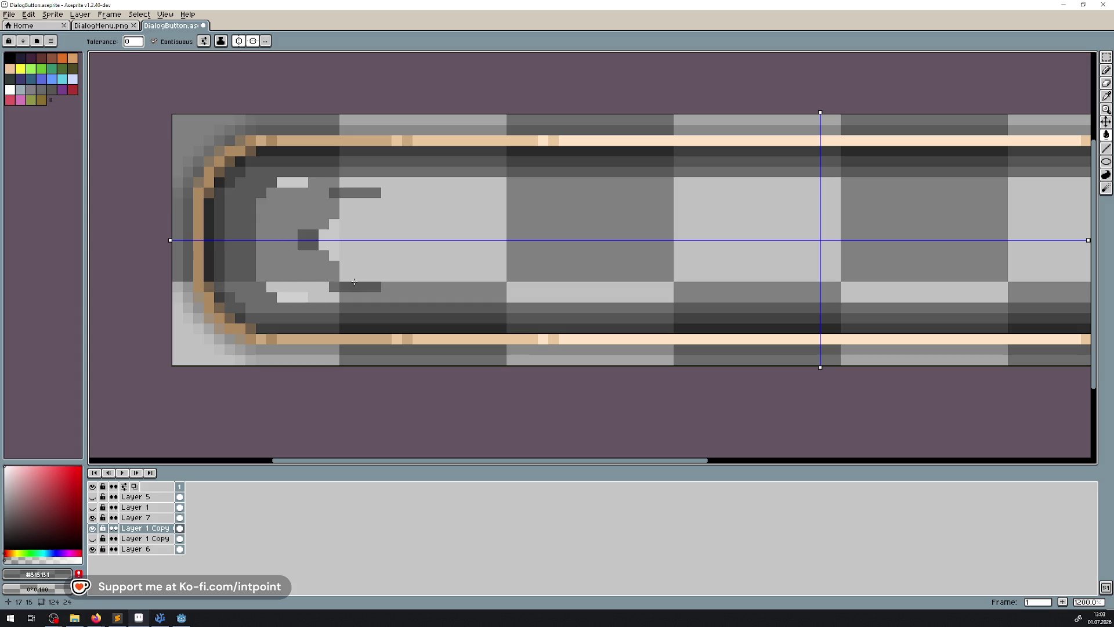
left_click(355, 285)
left_click(309, 239)
left_click(329, 249)
left_click(298, 183)
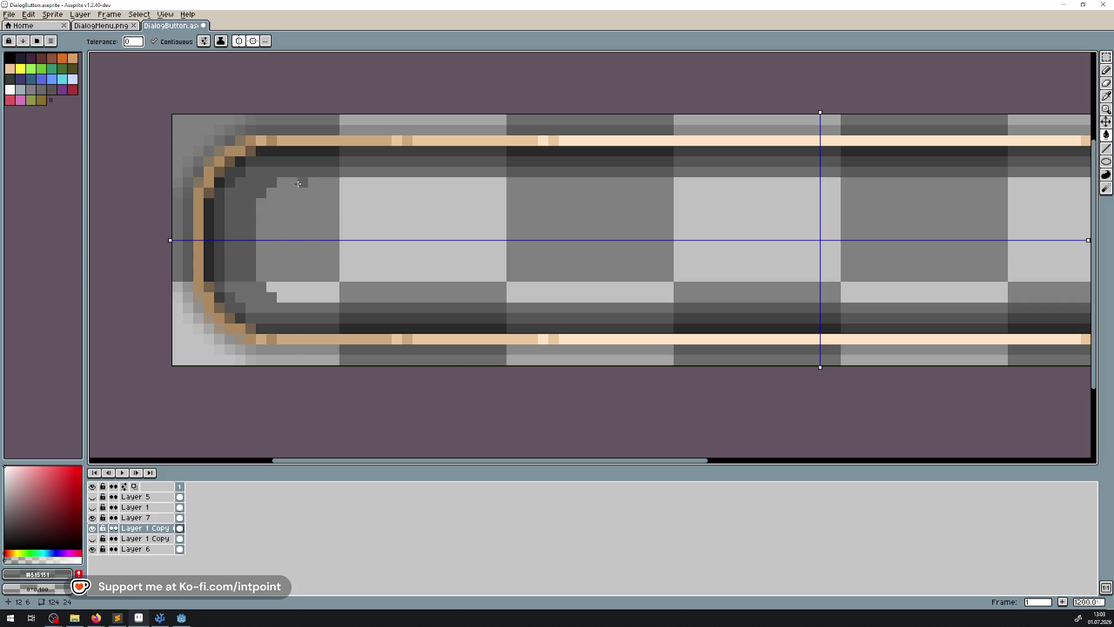
left_click(450, 235)
scroll(450, 234, "down", 4)
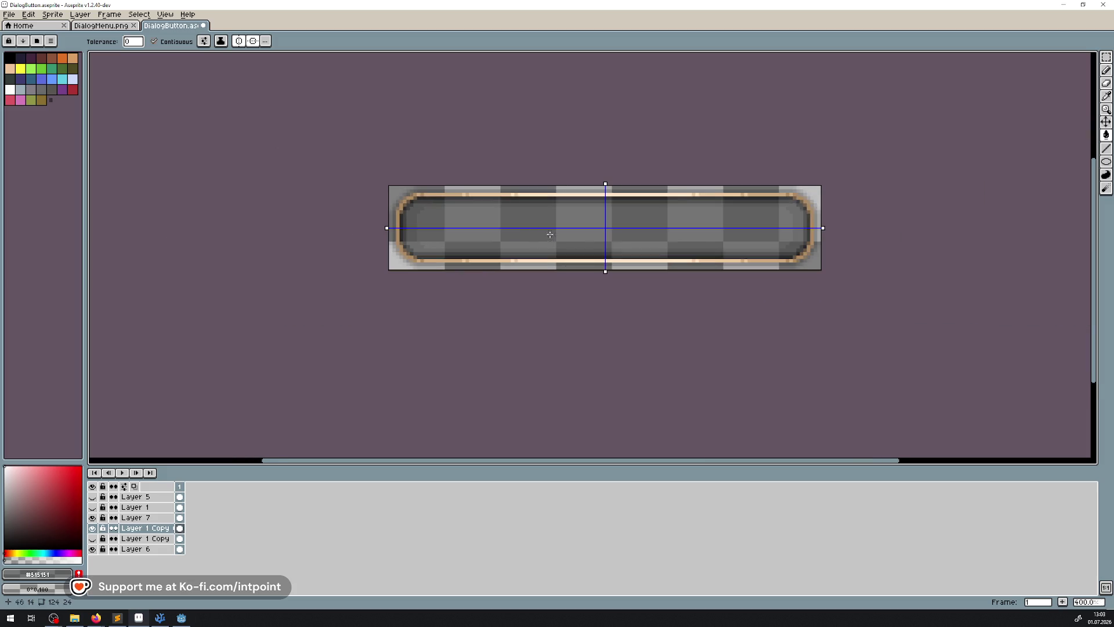
Step: Draw a light vertical highlight near the inner left edge, then undo it
scroll(617, 242, "right", 2)
scroll(410, 238, "up", 2)
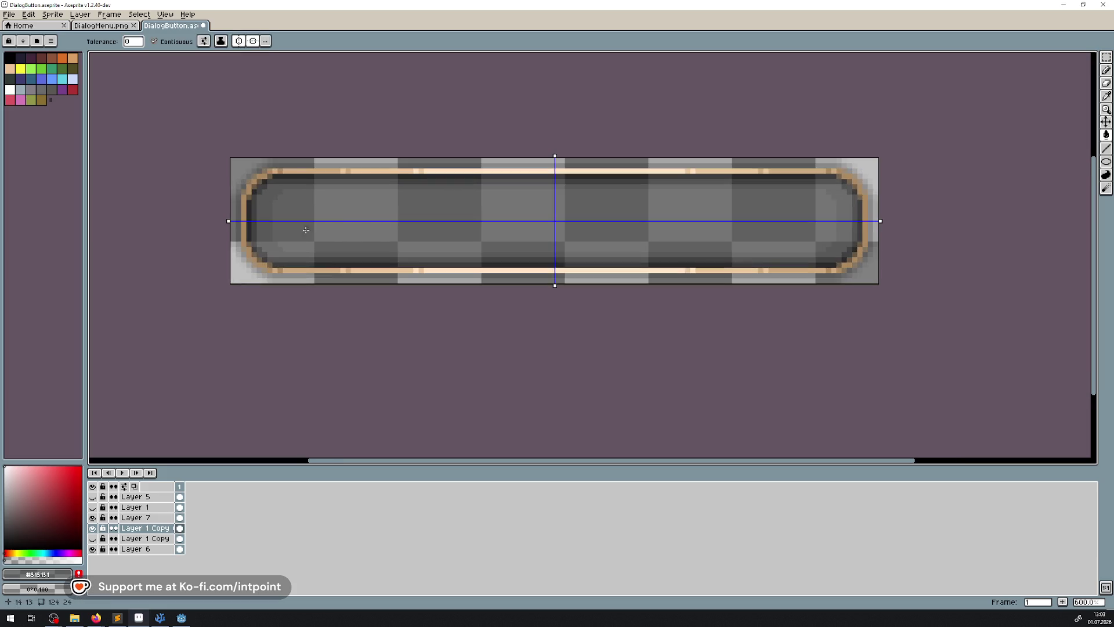
scroll(288, 226, "up", 4)
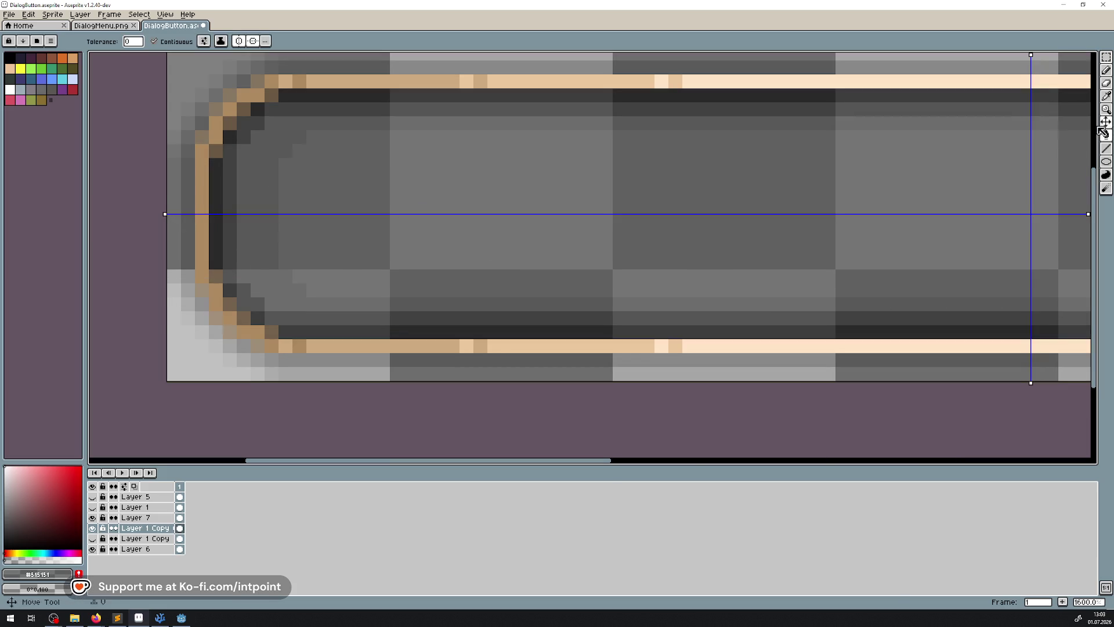
left_click(1106, 150)
scroll(265, 285, "up", 2)
left_click(296, 84)
mouse_move(317, 293)
left_mouse_down()
mouse_move(296, 272)
mouse_move(275, 94)
left_mouse_up()
key("ctrl+z")
key("ctrl+z")
key("ctrl+z")
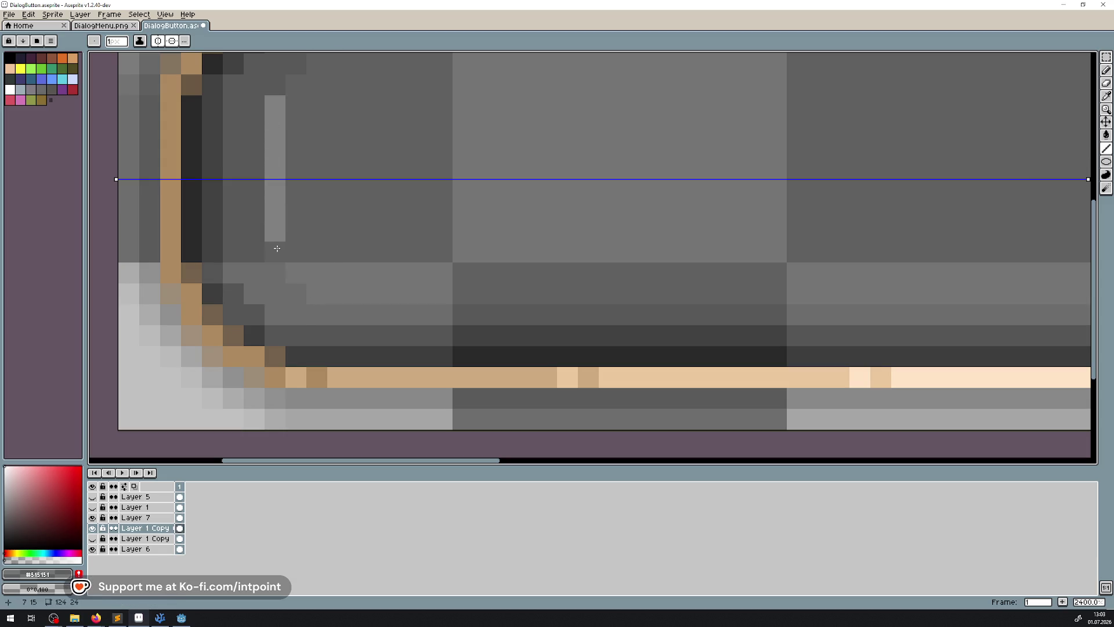
key("ctrl+z")
Step: Bring the whole button back into view, save the sprite and check the Godot window
scroll(398, 169, "down", 6)
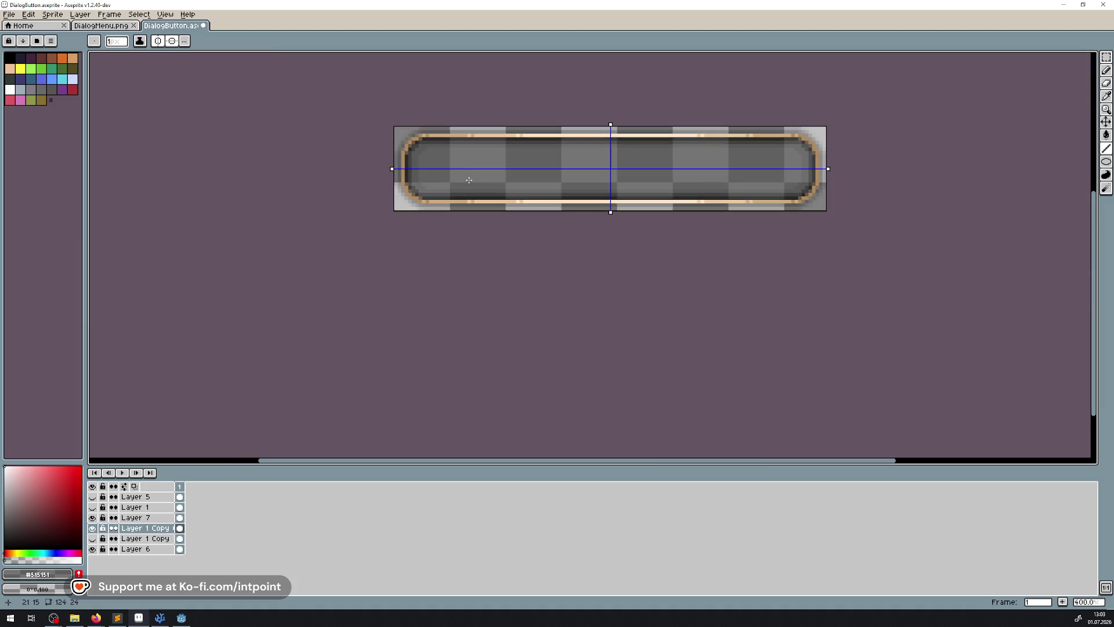
scroll(469, 180, "up", 6)
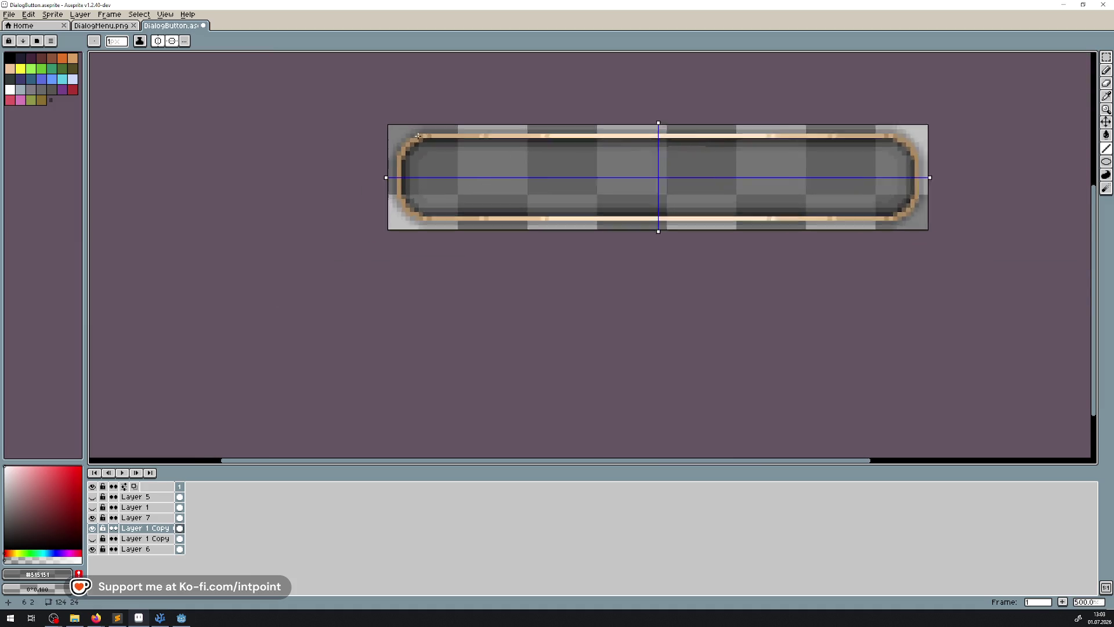
scroll(386, 183, "up", 2)
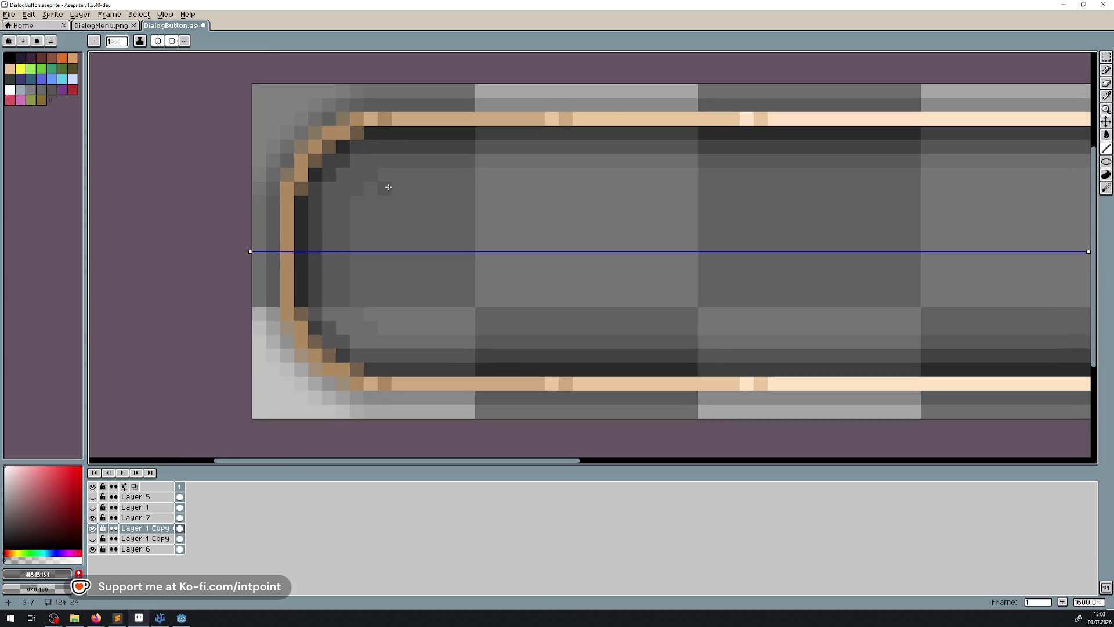
scroll(388, 187, "down", 8)
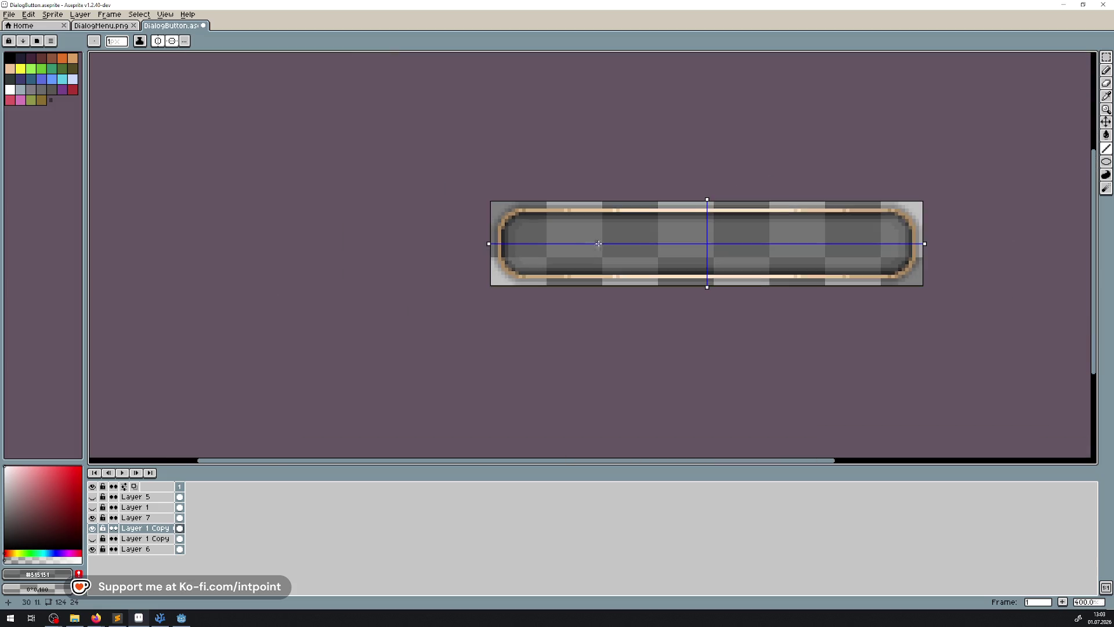
left_click_drag(633, 232, 464, 228)
key("ctrl+s")
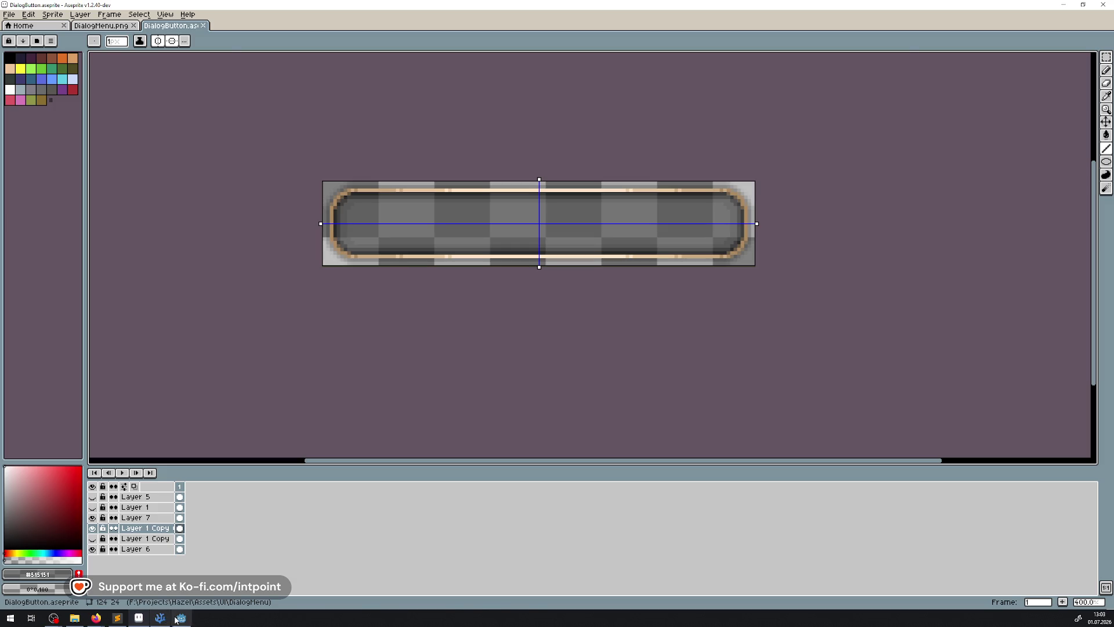
left_click(177, 620)
left_click(140, 619)
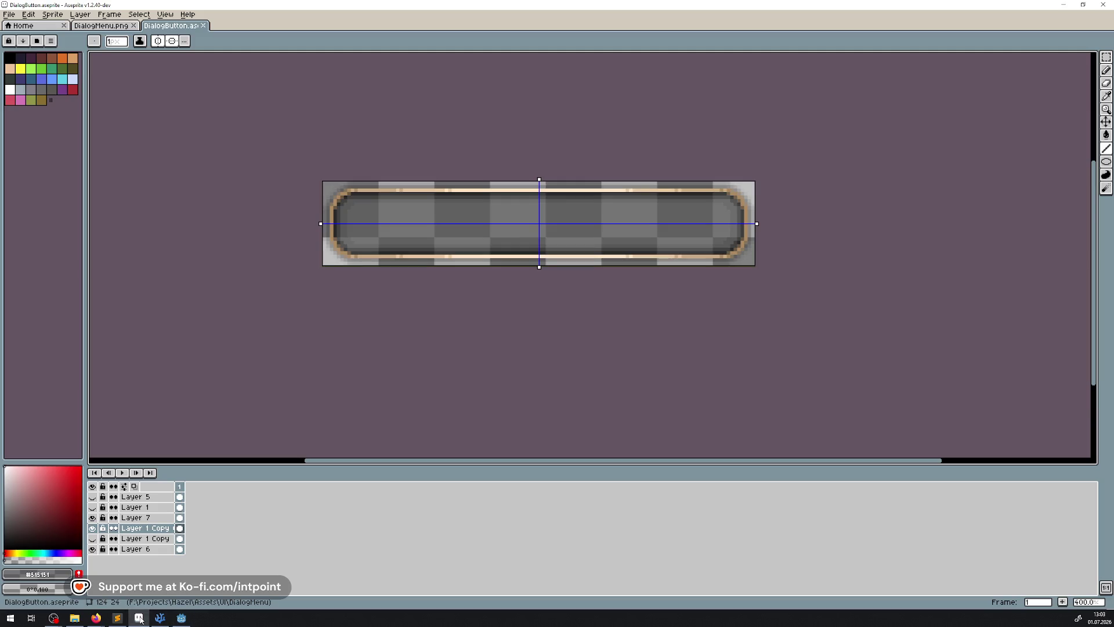
left_click(9, 14)
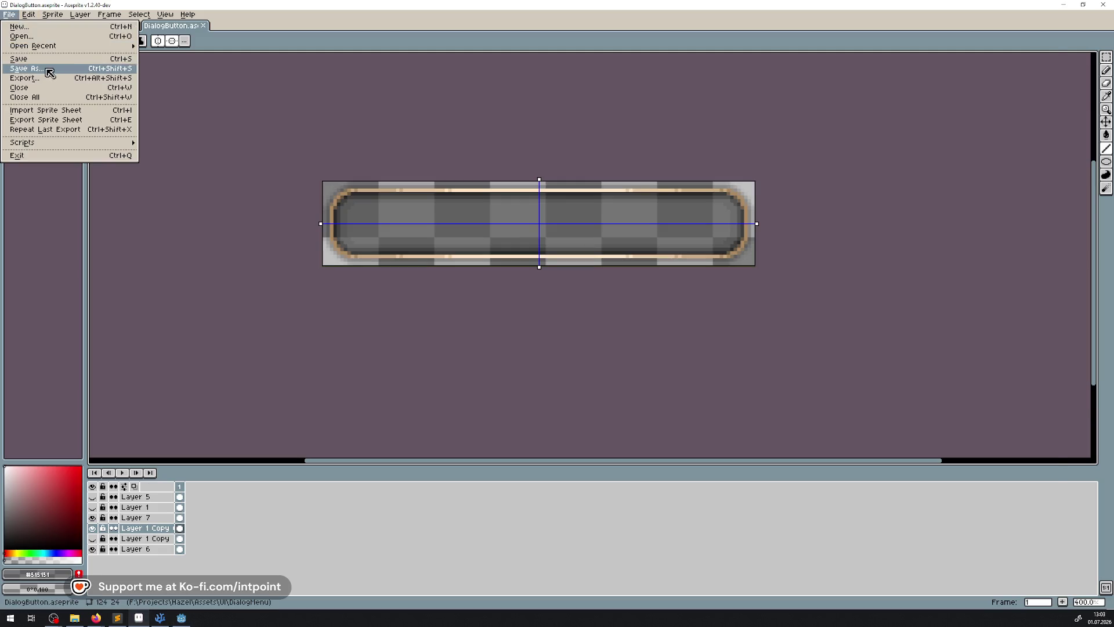
Step: Save the sprite as PNG, overwriting DialogButton.png, and return to Godot
left_click(15, 68)
left_click(167, 566)
left_click(134, 523)
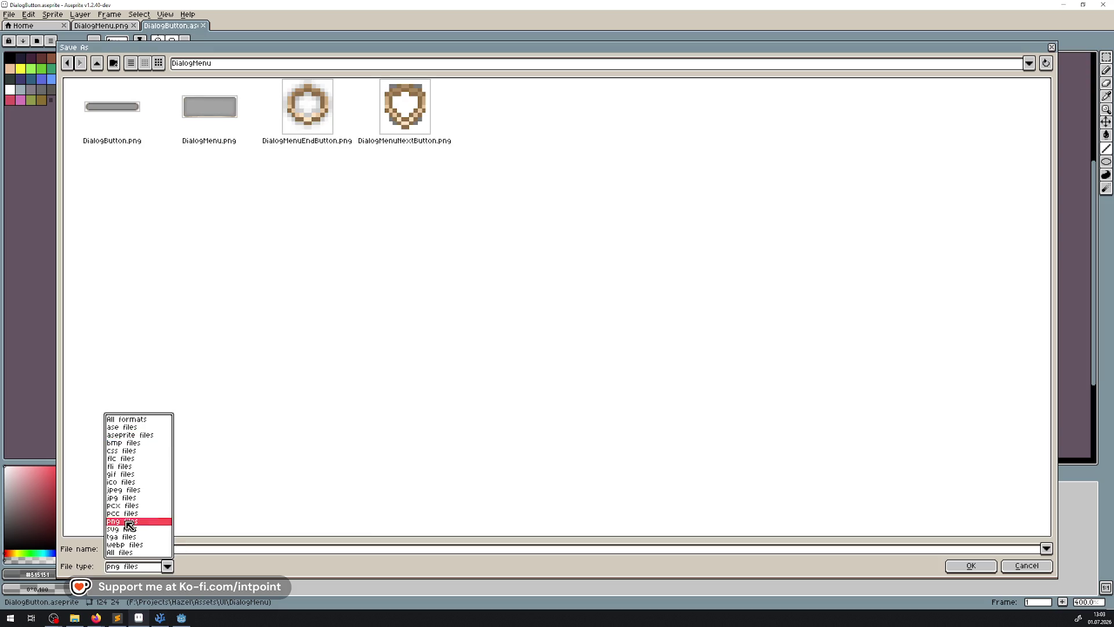
left_click(982, 568)
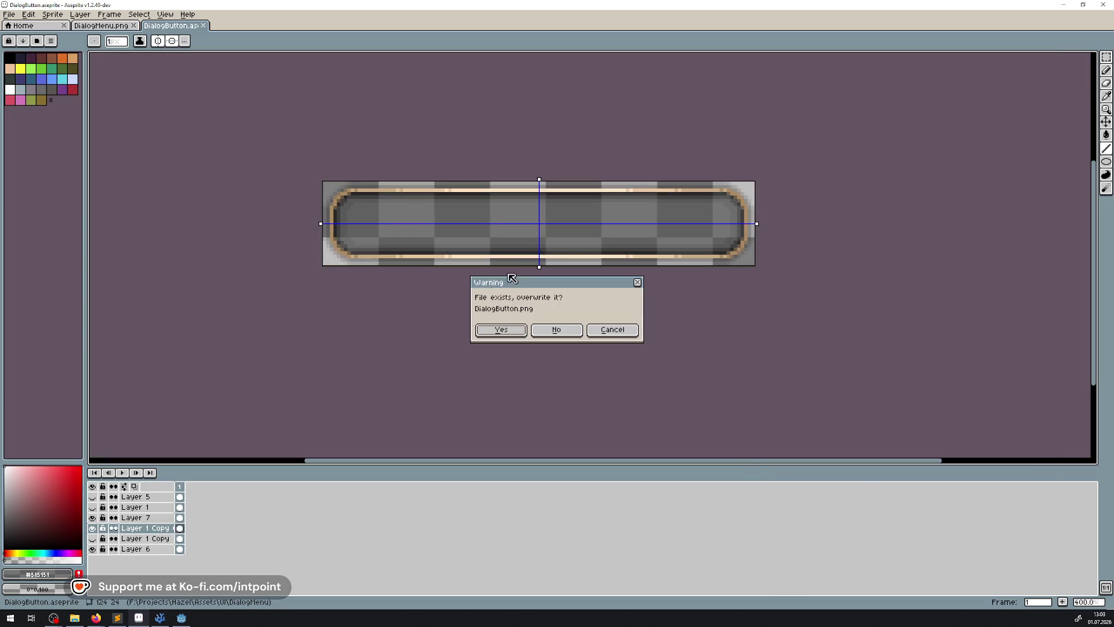
left_click(502, 330)
left_click(181, 618)
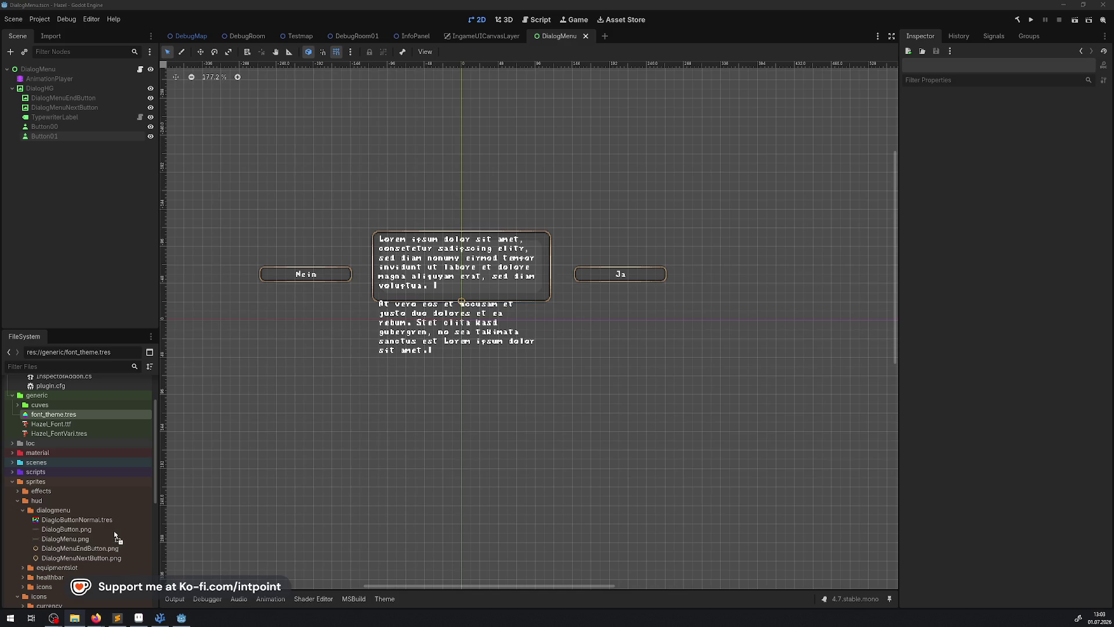
Step: Zoom in on the restyled Nein and Ja buttons, then run the project
scroll(348, 289, "up", 4)
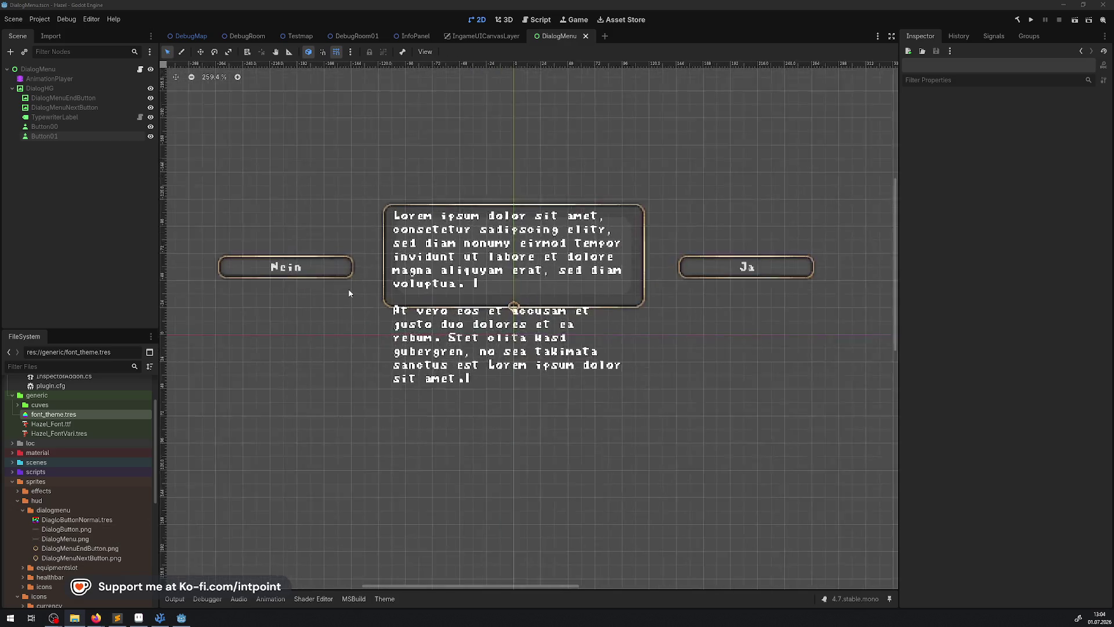
scroll(349, 288, "up", 6)
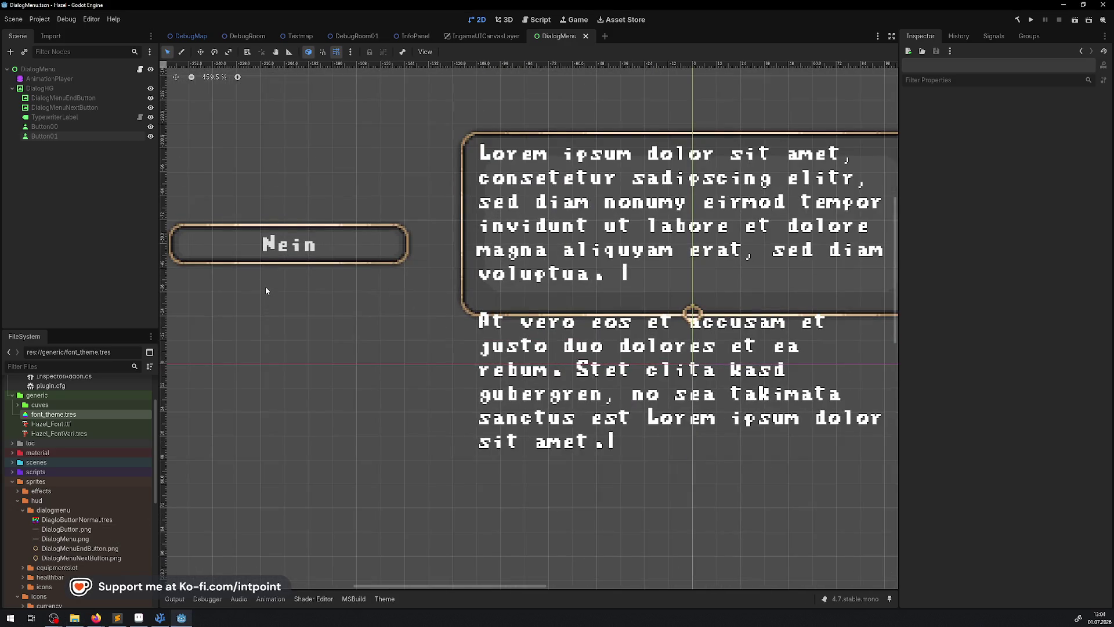
scroll(266, 288, "down", 4)
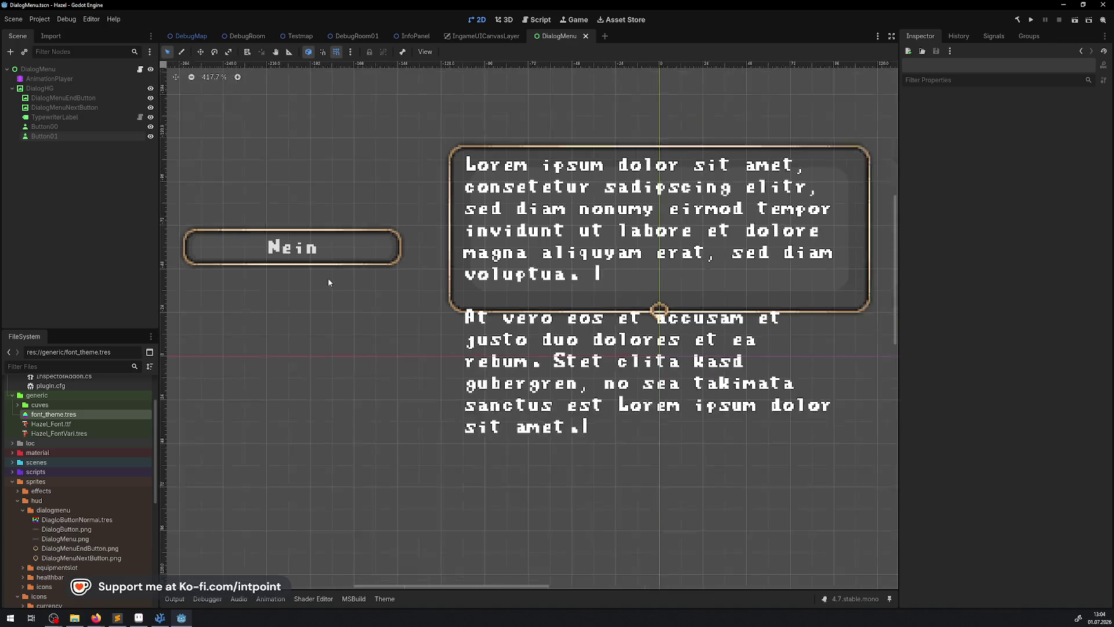
left_click(1030, 20)
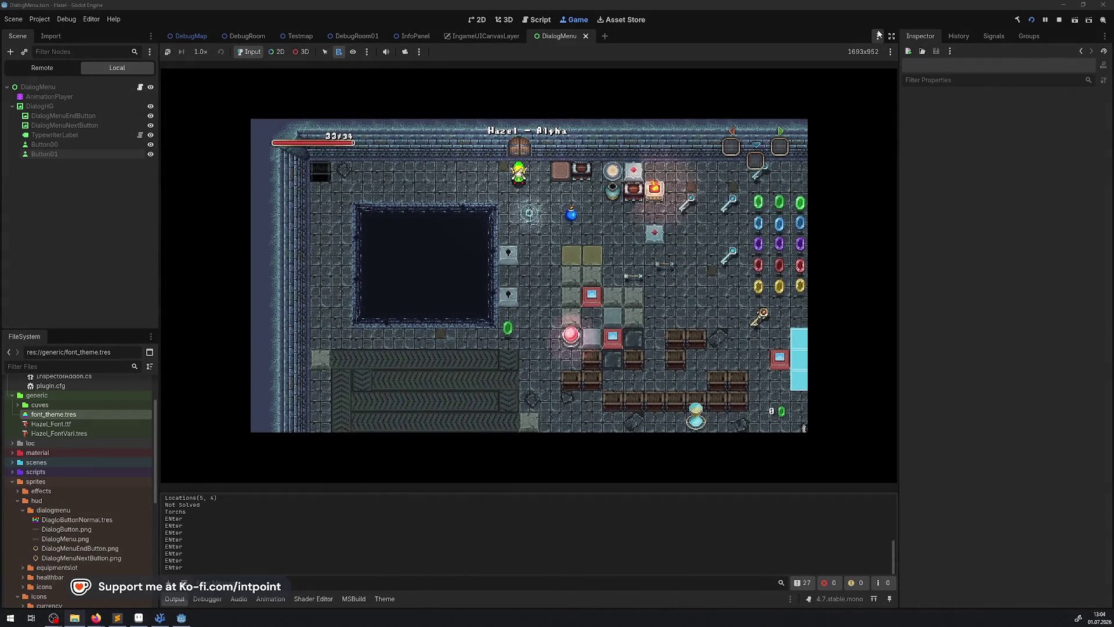
Step: Enlarge the game view, walk the player left into the dialog and focus Ja
left_click(892, 36)
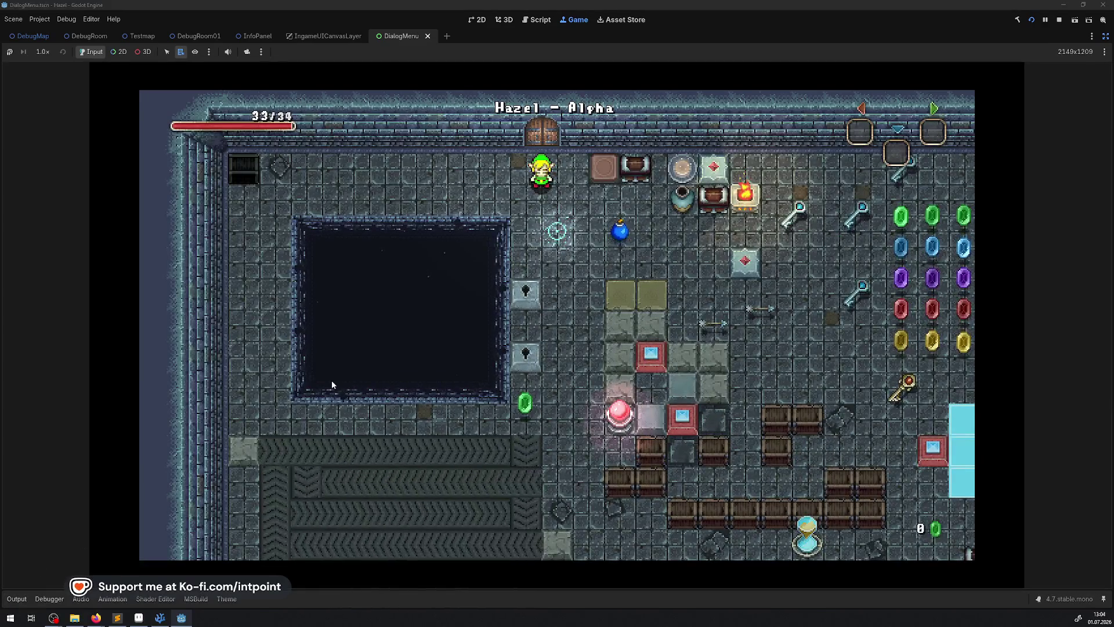
key("Left")
key("Left")
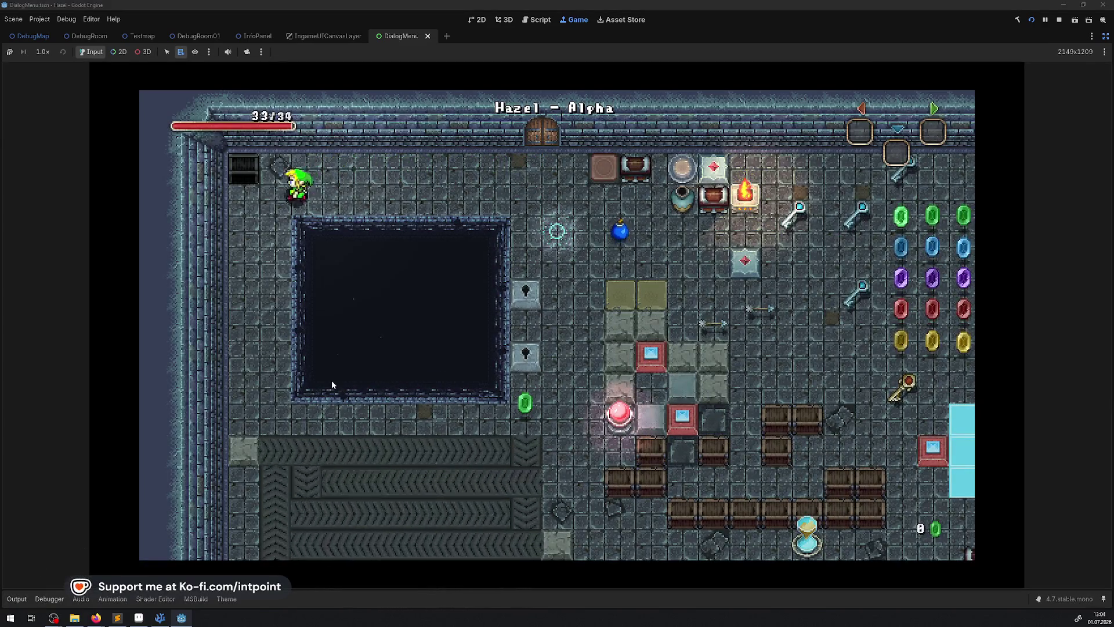
key("Return")
key("Return")
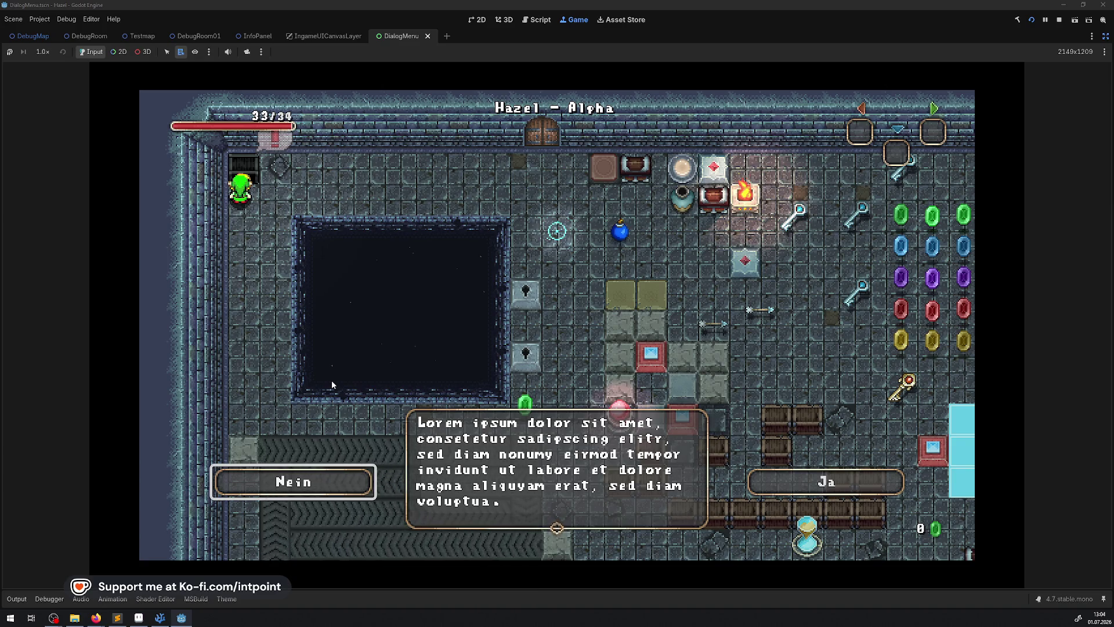
key("Right")
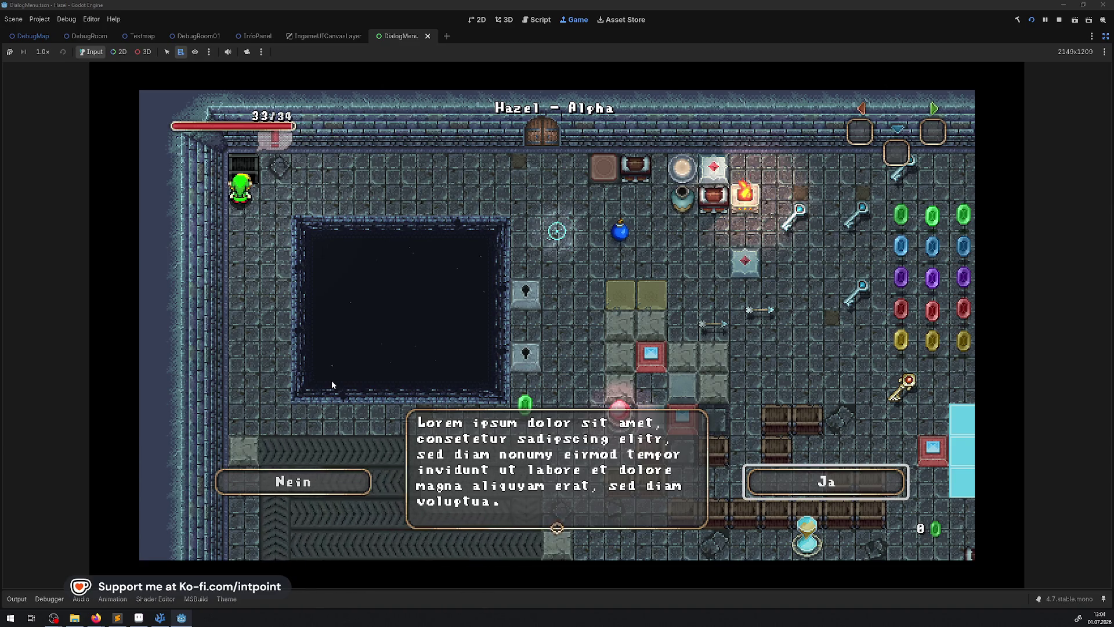
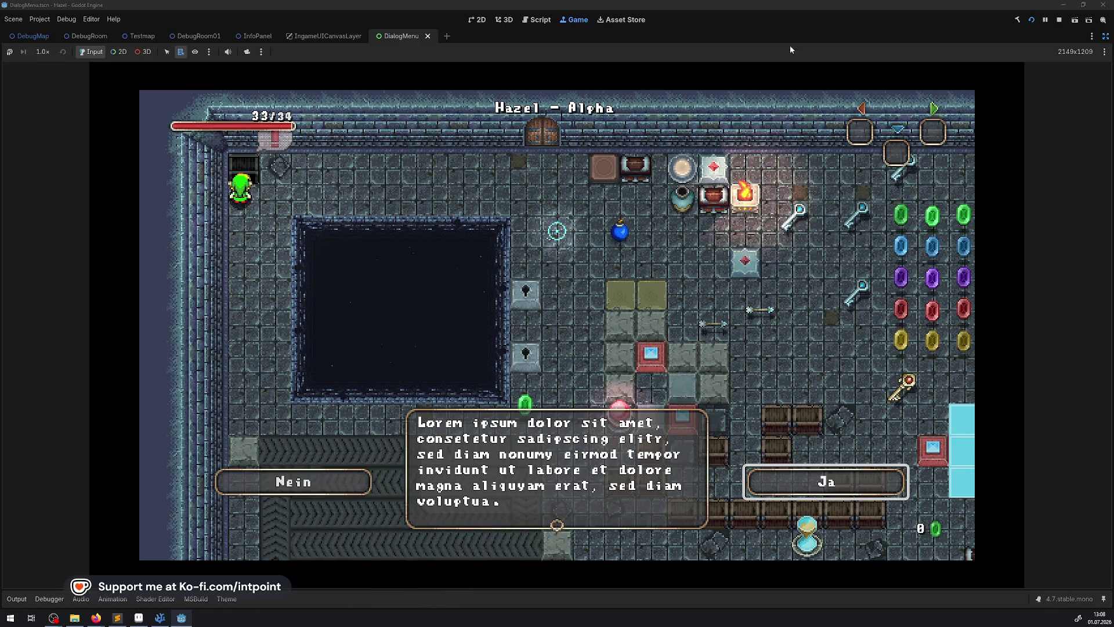
Step: Stop the game, then test-paint light pixels on the Aseprite button edge and undo them
left_click(1060, 20)
left_click(138, 617)
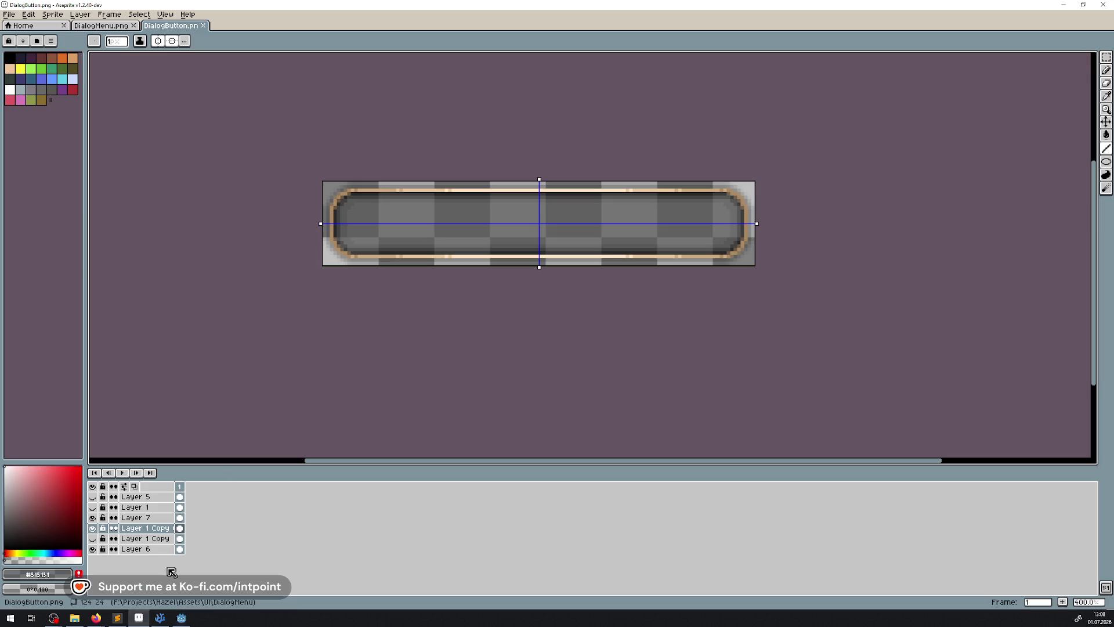
scroll(314, 279, "up", 8)
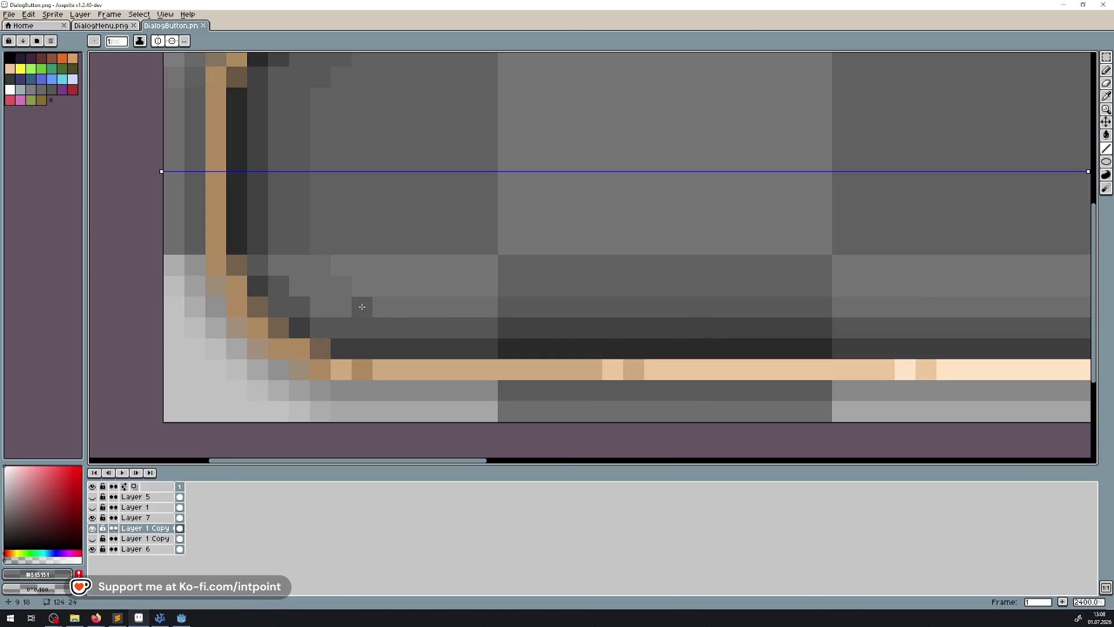
left_click(321, 264)
left_click_drag(299, 173, 299, 245)
key("ctrl+z")
key("ctrl+z")
scroll(590, 250, "down", 8)
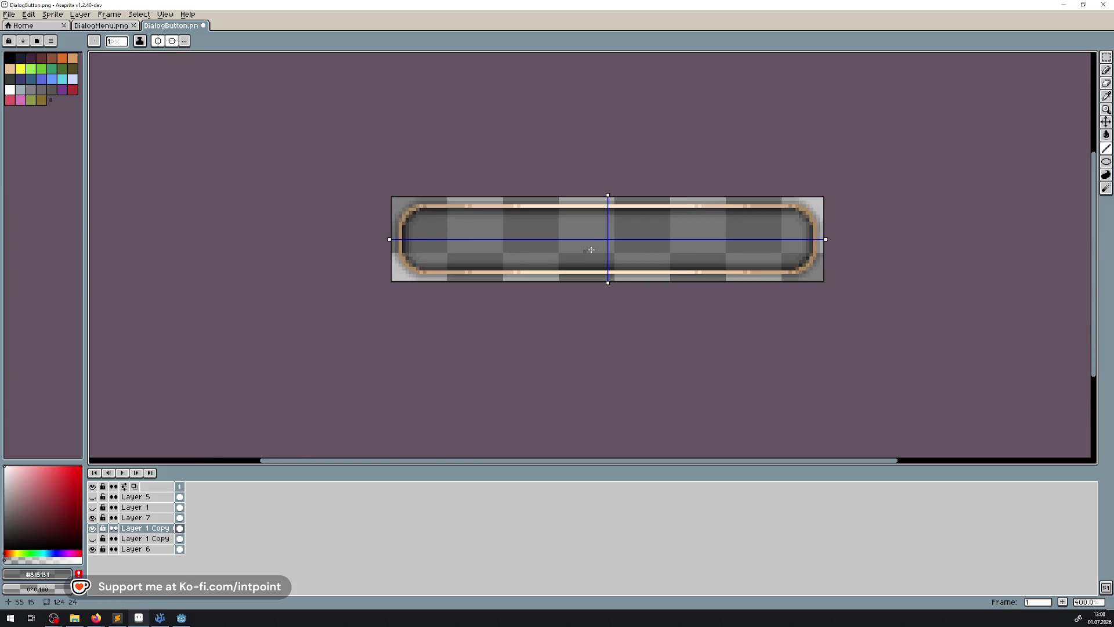
left_click_drag(598, 244, 534, 247)
Step: Save the button as PNG, then as DialogButton.aseprite, overwriting the existing file
key("ctrl+s")
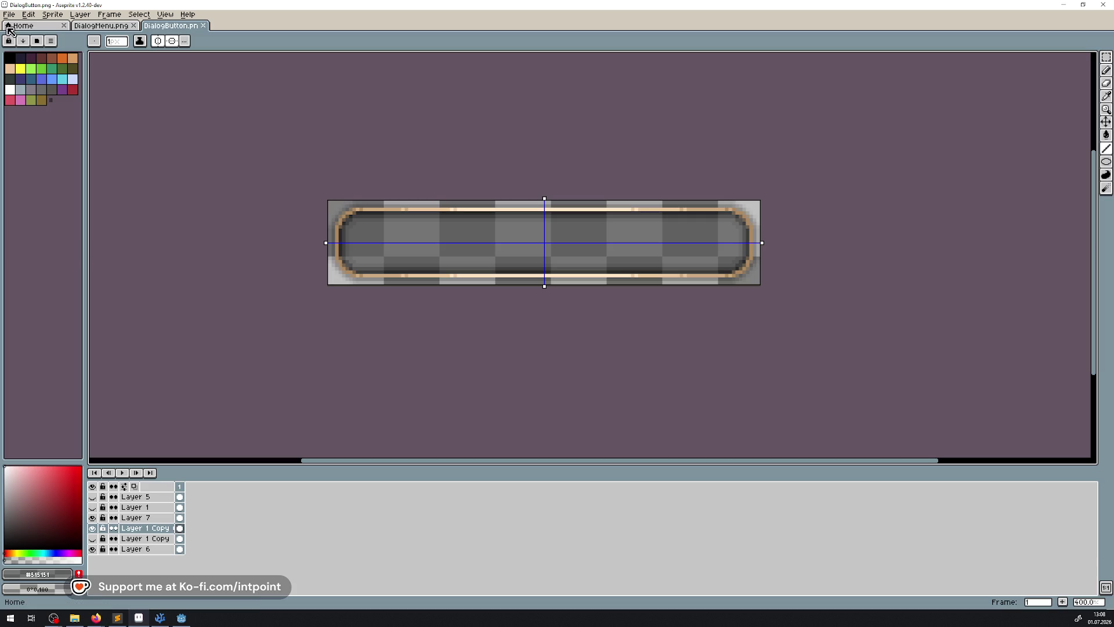
left_click(10, 13)
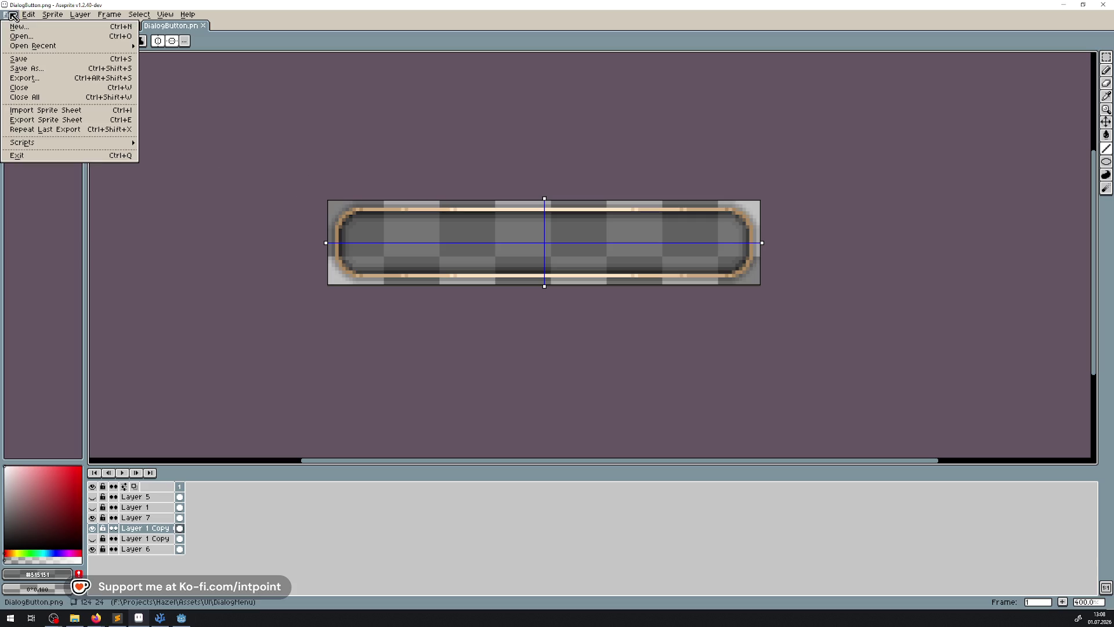
left_click(50, 69)
left_click(141, 574)
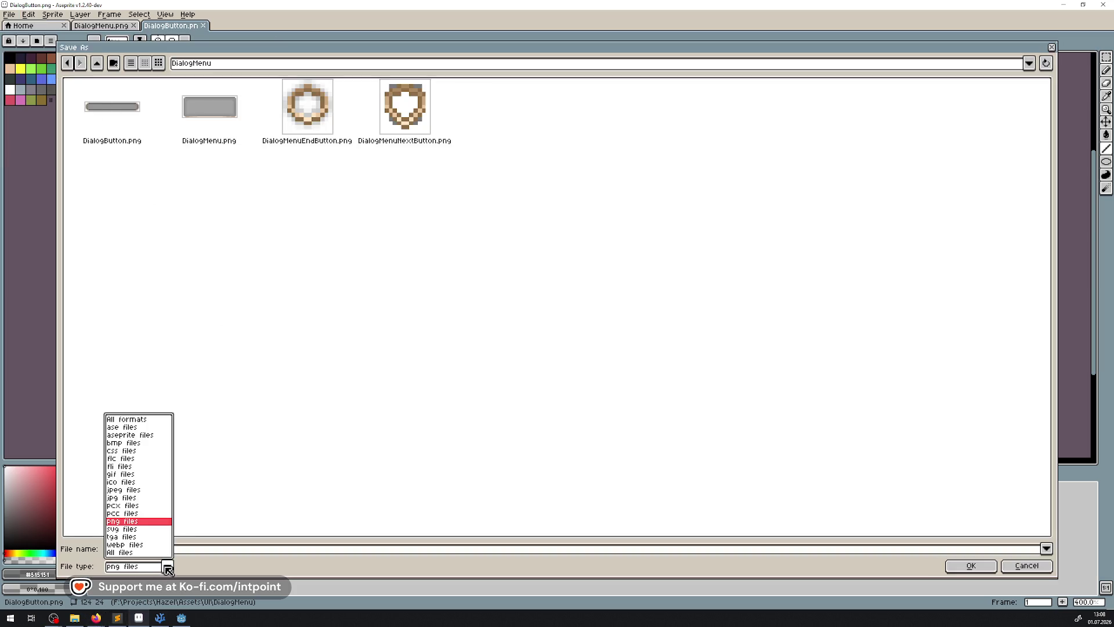
left_click(144, 434)
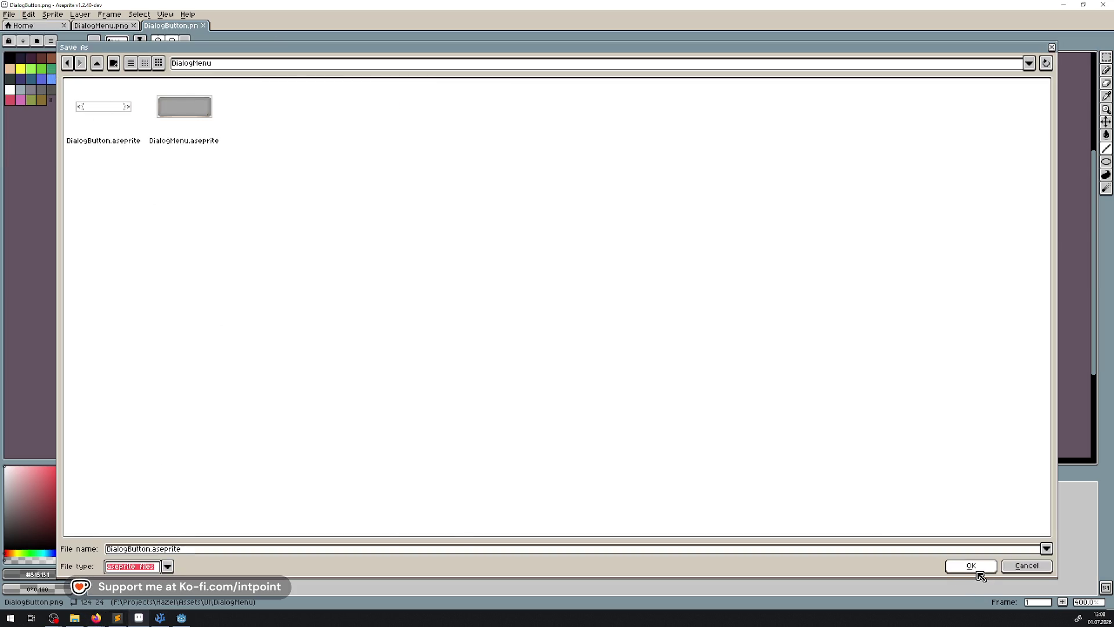
left_click(976, 565)
left_click(506, 331)
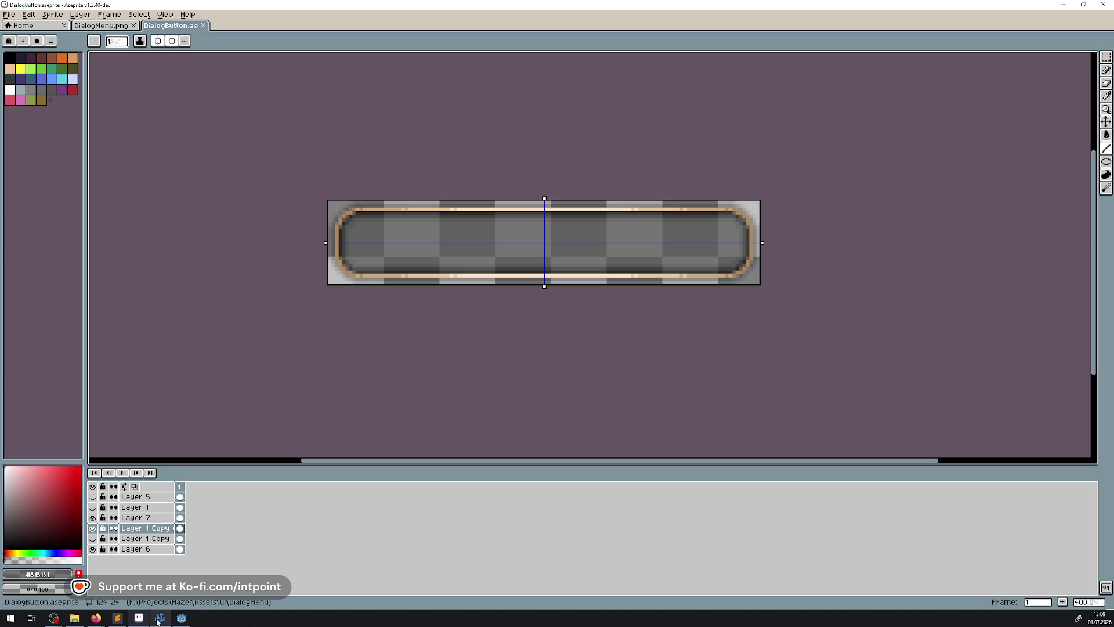
left_click(181, 618)
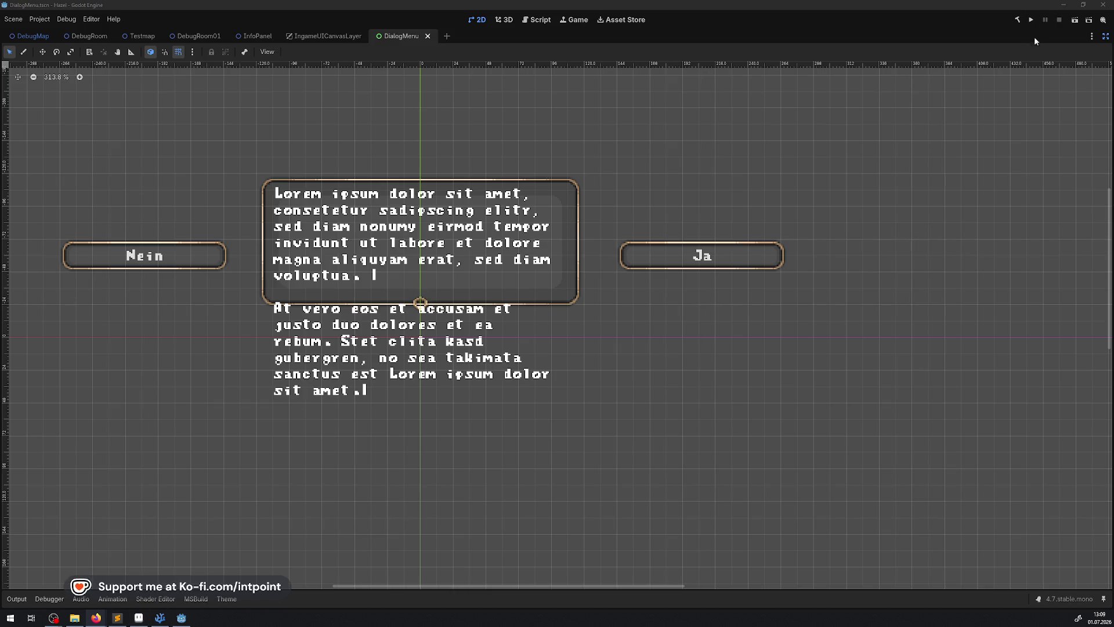
Step: Rebuild the .NET project and start the game with F5
key("F5")
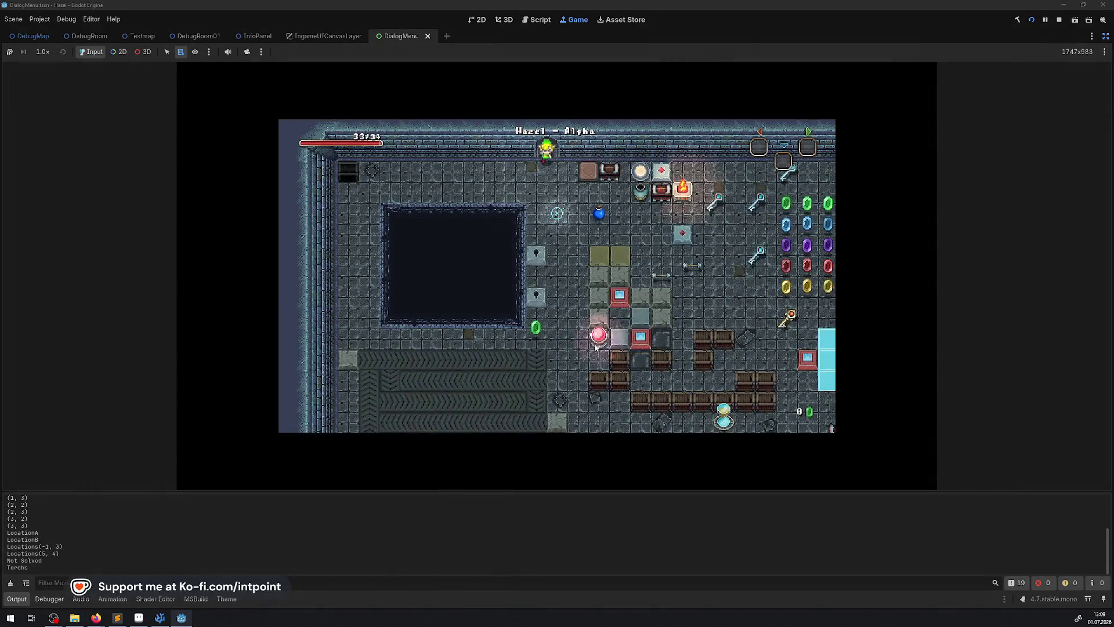
Step: Enlarge the game view, walk left to the doorway, and advance the dialog to its Nein/Ja answers
left_click(14, 599)
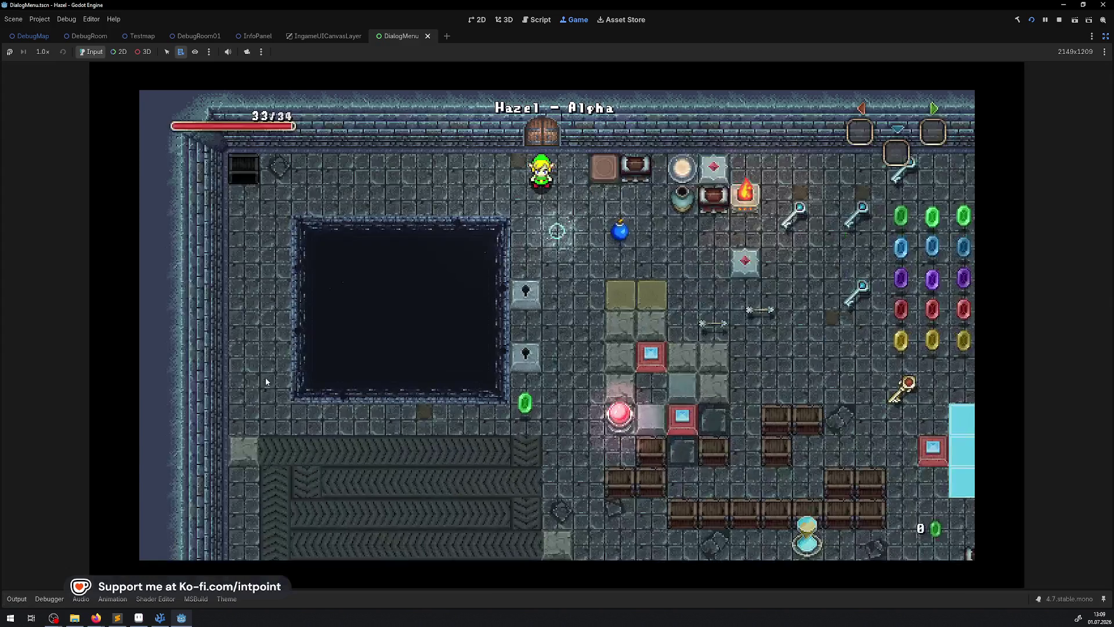
key("Left")
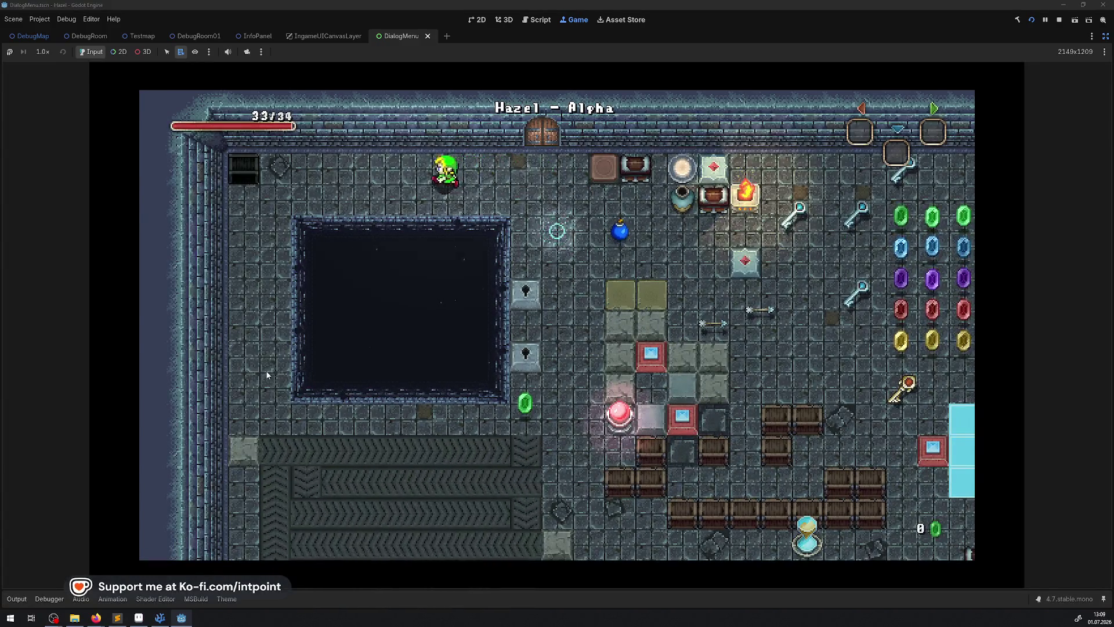
key("e")
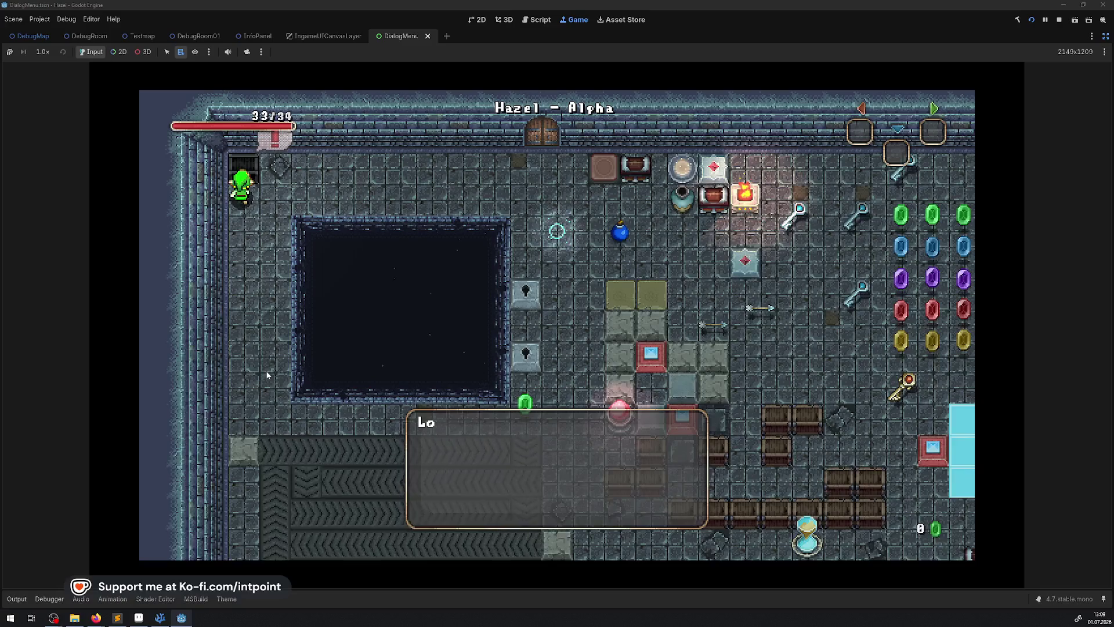
key("e")
key("e")
key("e")
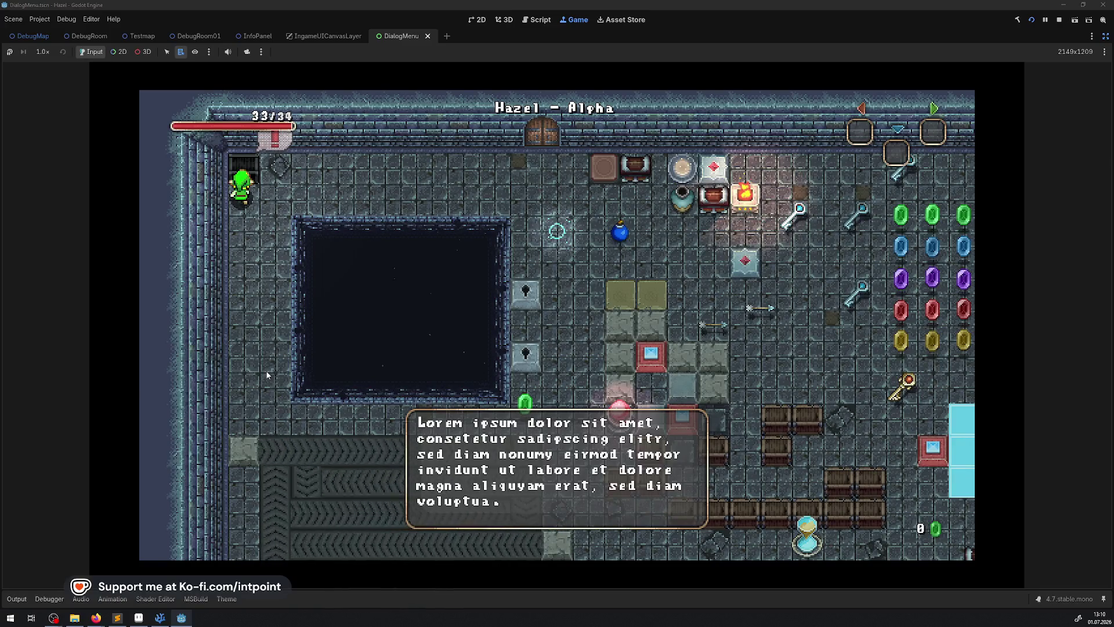
key("e")
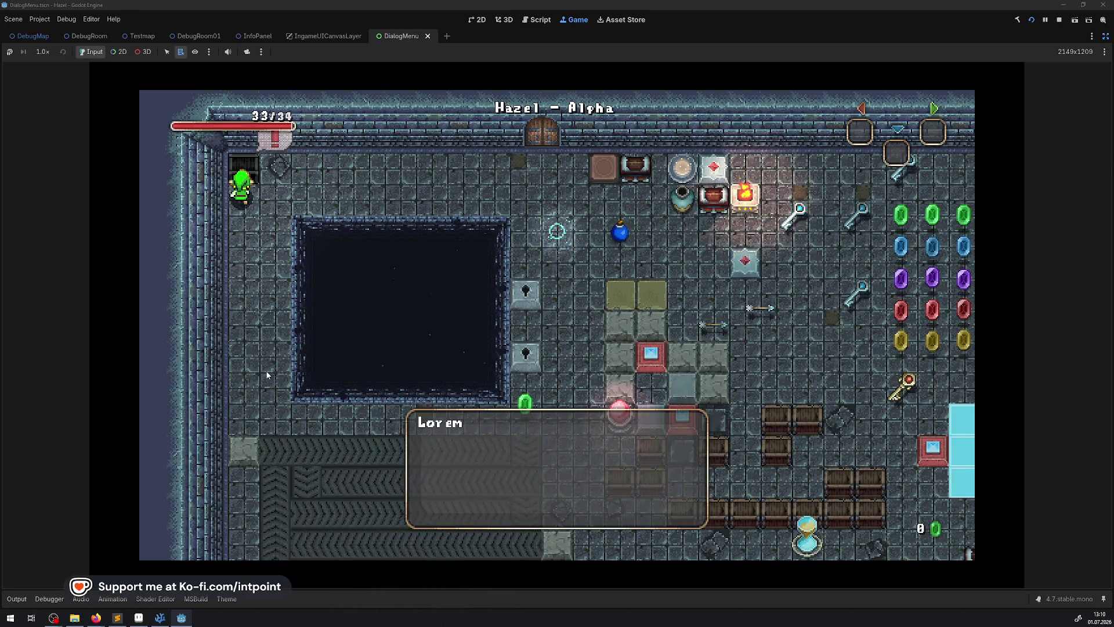
key("e")
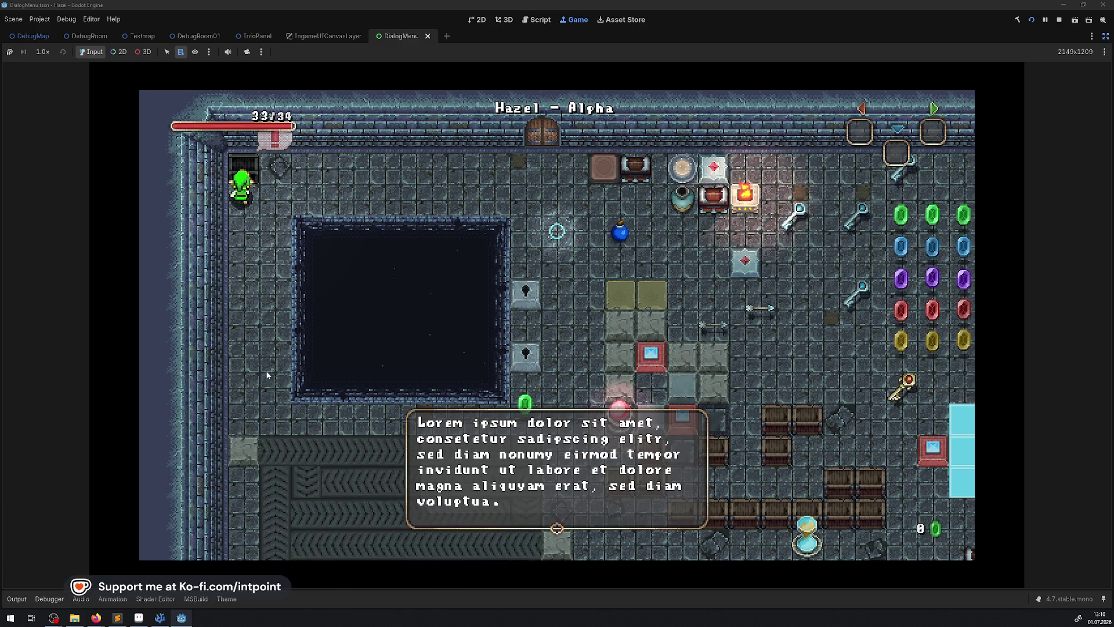
key("Return")
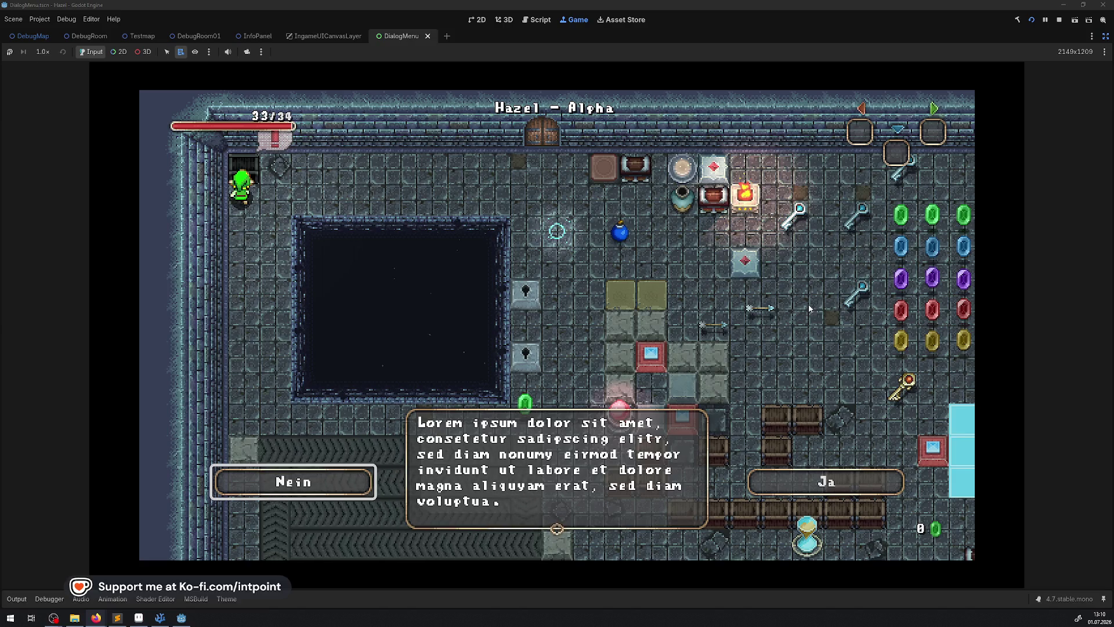
Step: Toggle answer focus back and forth between Nein and Ja, then stop the game with F8
key("Right")
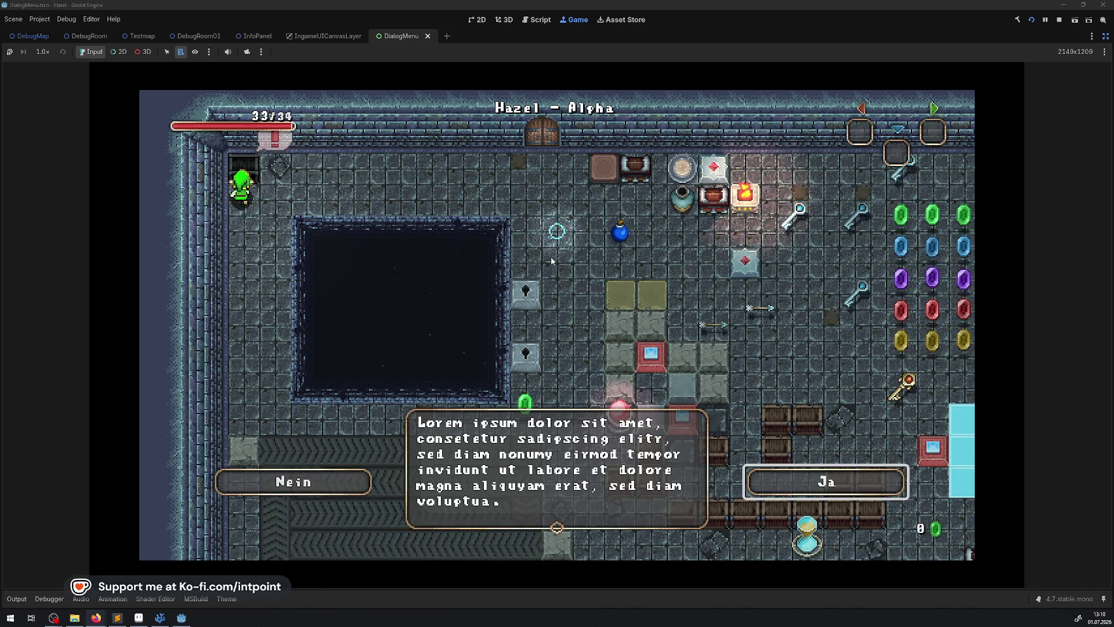
key("Left")
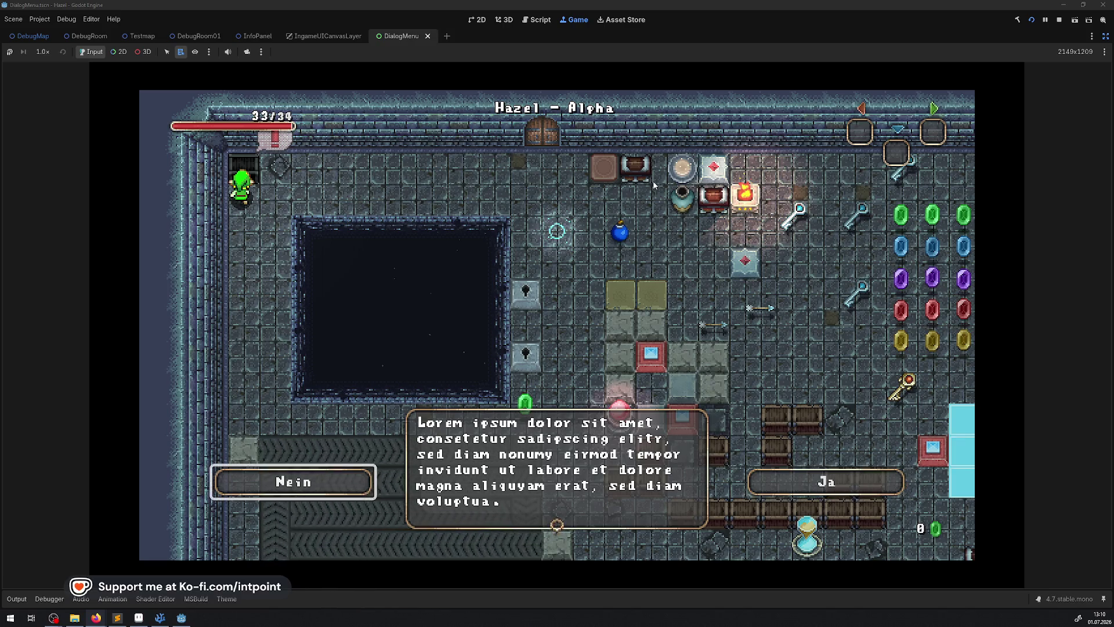
key("Right")
key("Left")
key("Right")
key("Left")
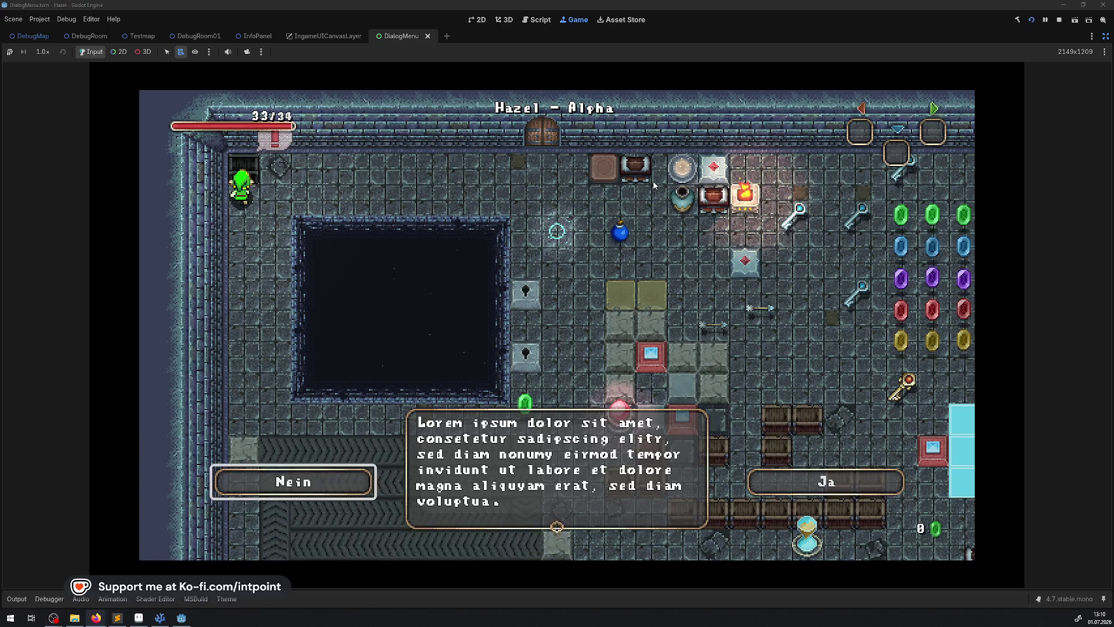
key("Right")
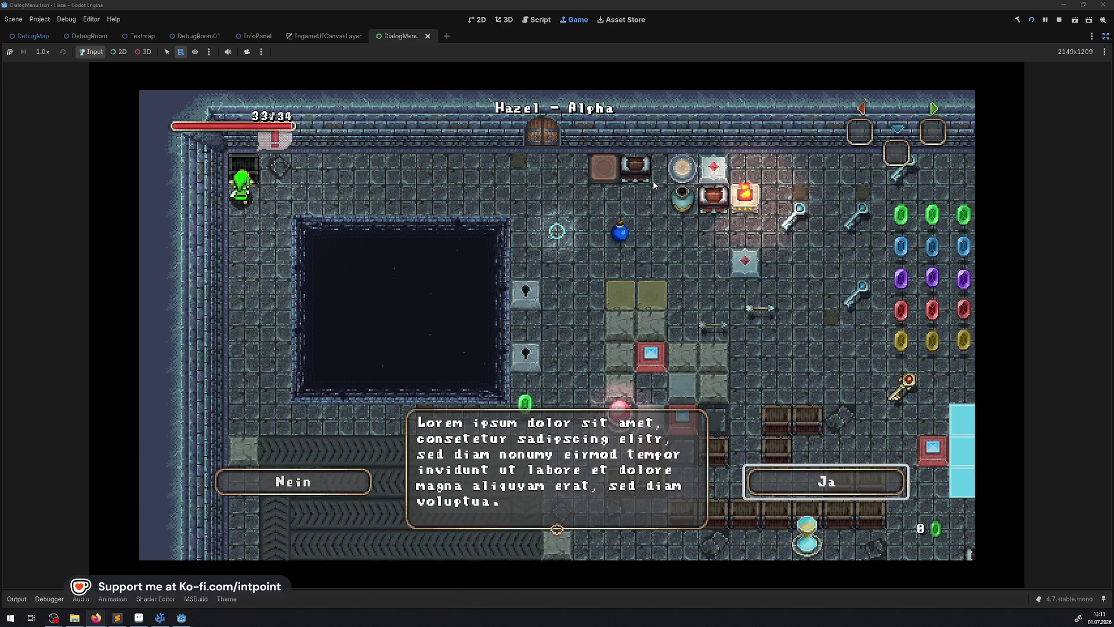
key("Left")
key("Right")
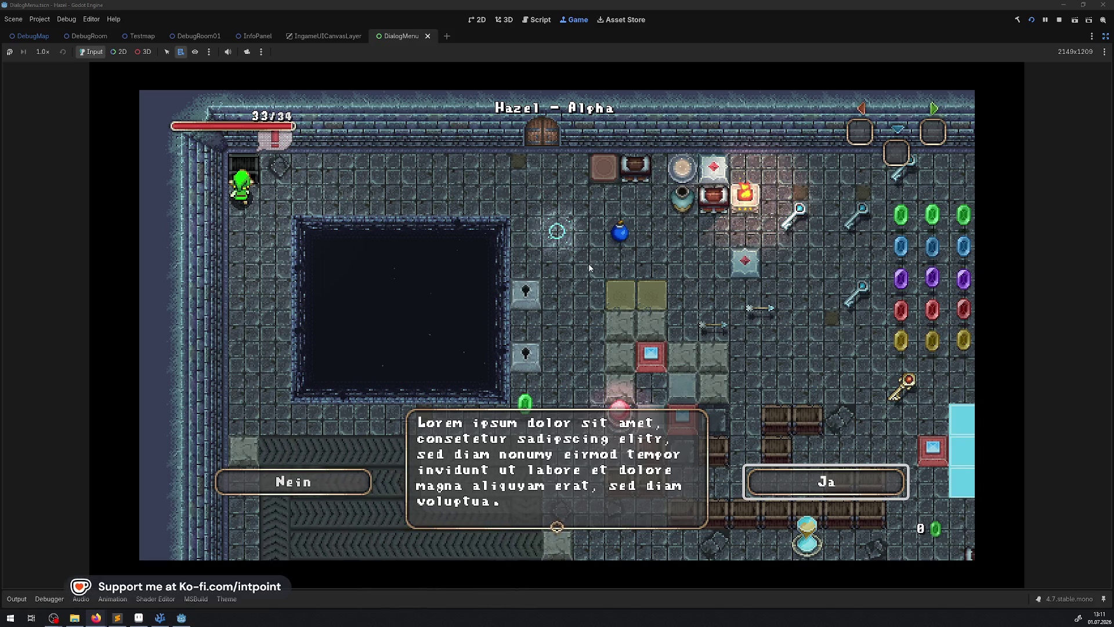
key("F8")
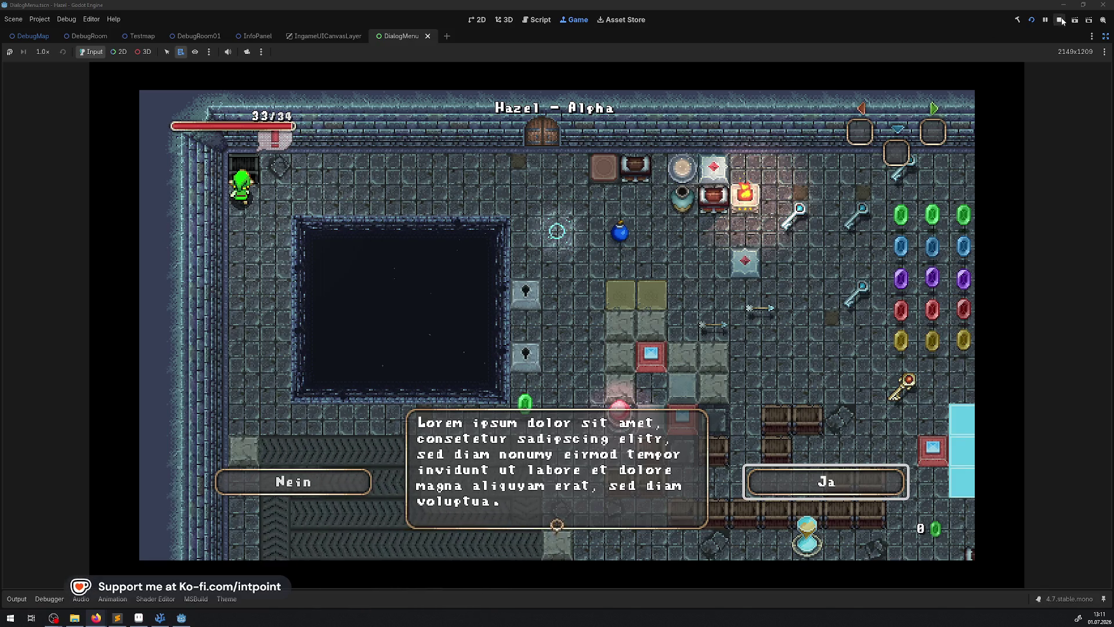
Step: Close DialogButton.aseprite and DialogMenu.png in Aseprite, then bring up the Testmap scene in Godot
left_click(118, 618)
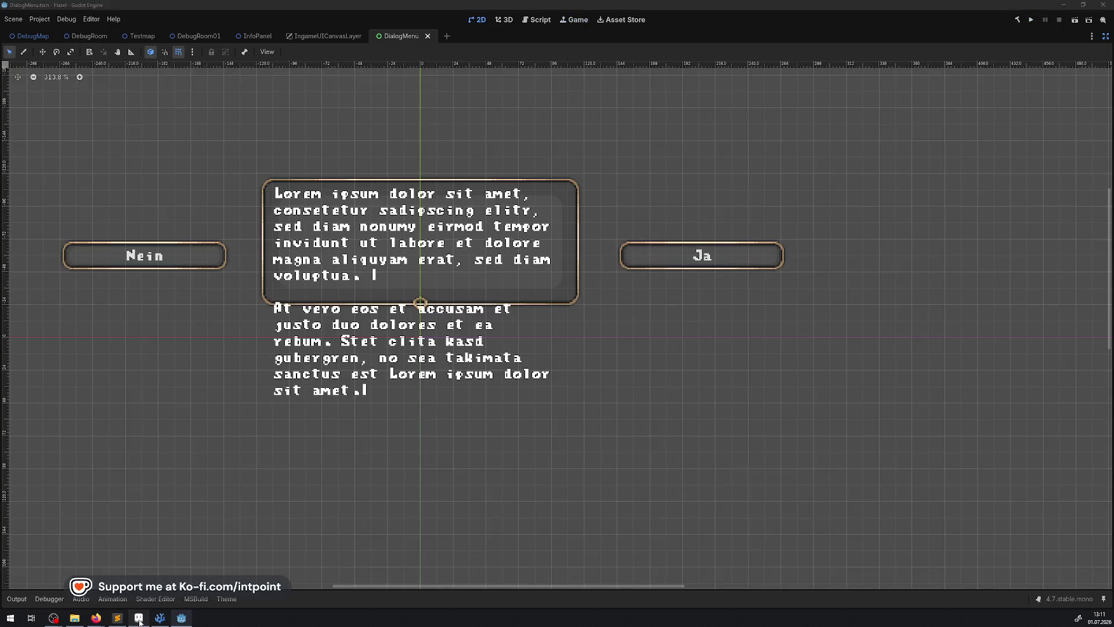
left_click(203, 26)
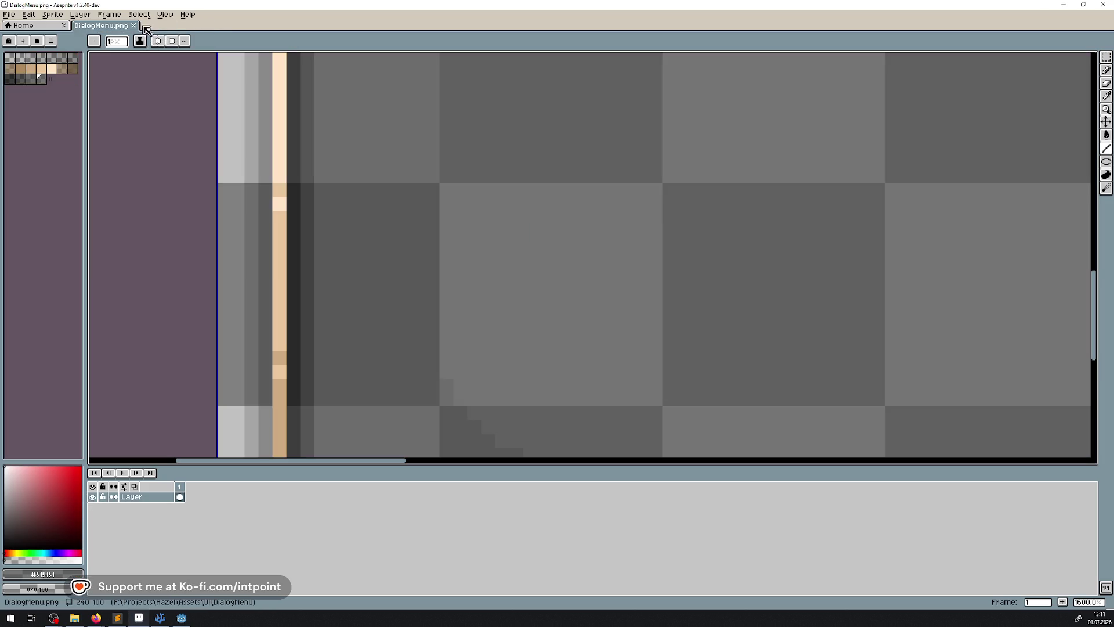
left_click(133, 25)
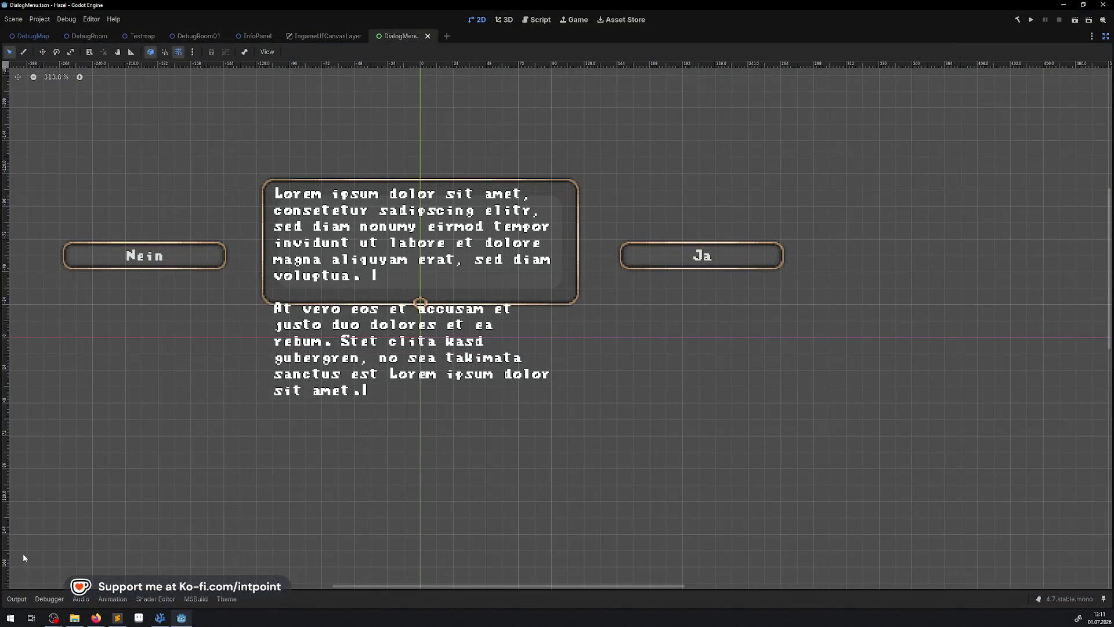
mouse_move(575, 503)
left_mouse_down()
mouse_move(340, 166)
mouse_move(282, 115)
left_mouse_up()
left_click(70, 618)
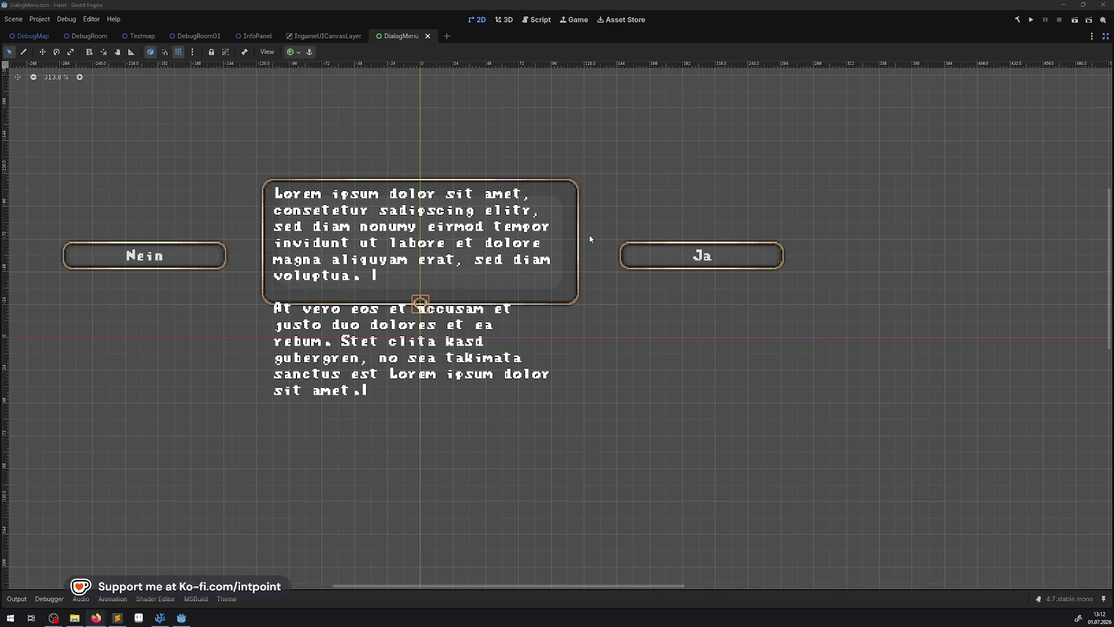
left_click(142, 38)
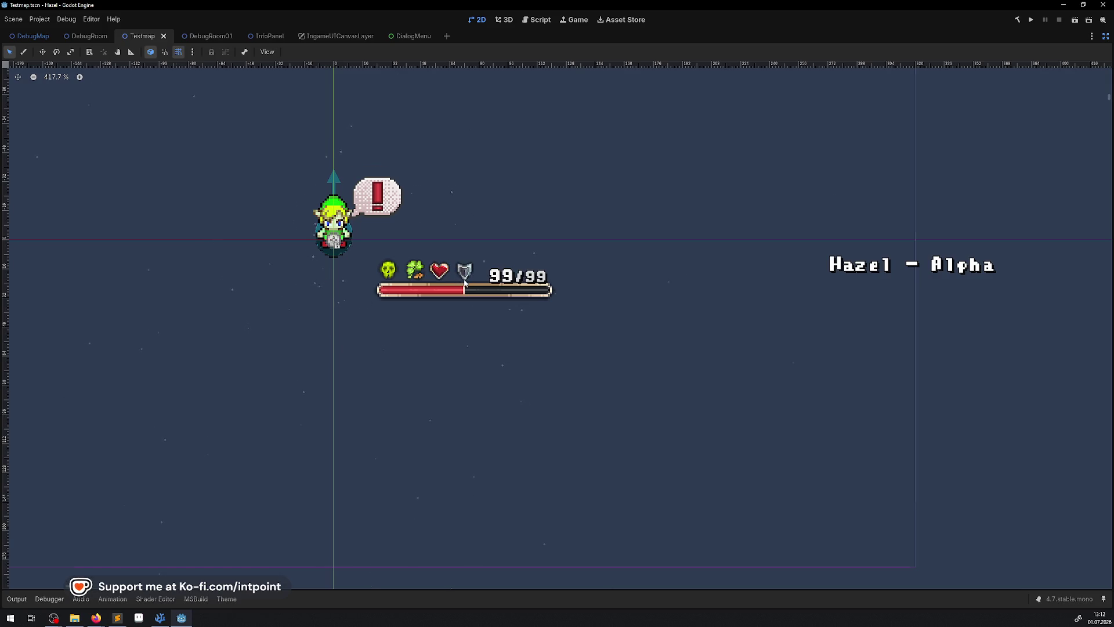
Step: Look over the Testmap scene, then build and run the project from the play button
scroll(464, 282, "up", 4)
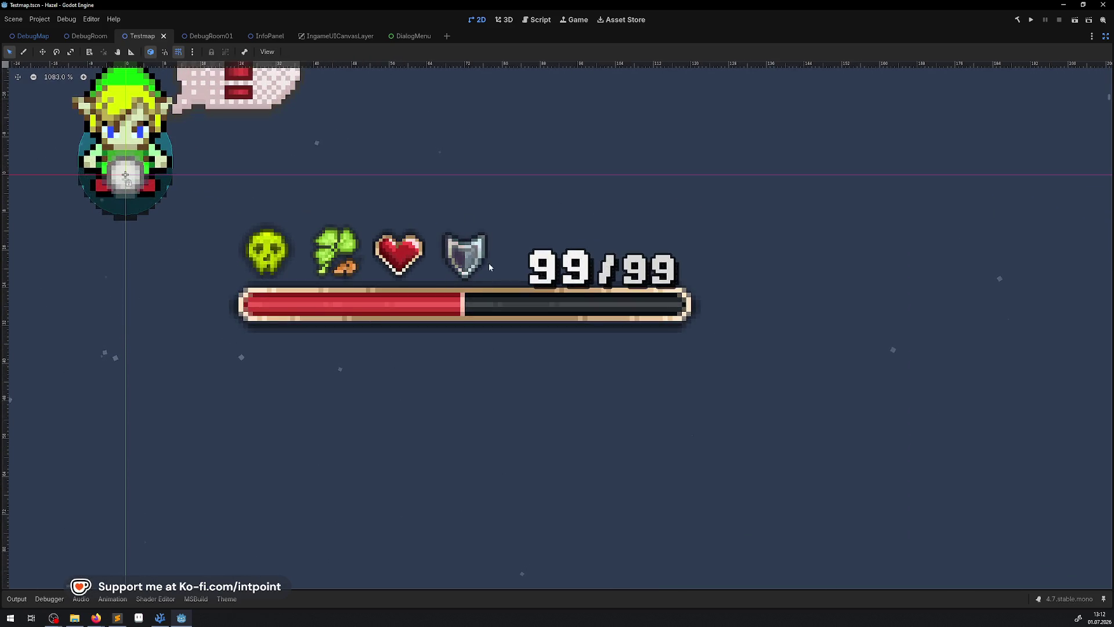
scroll(480, 282, "down", 2)
scroll(487, 284, "down", 2)
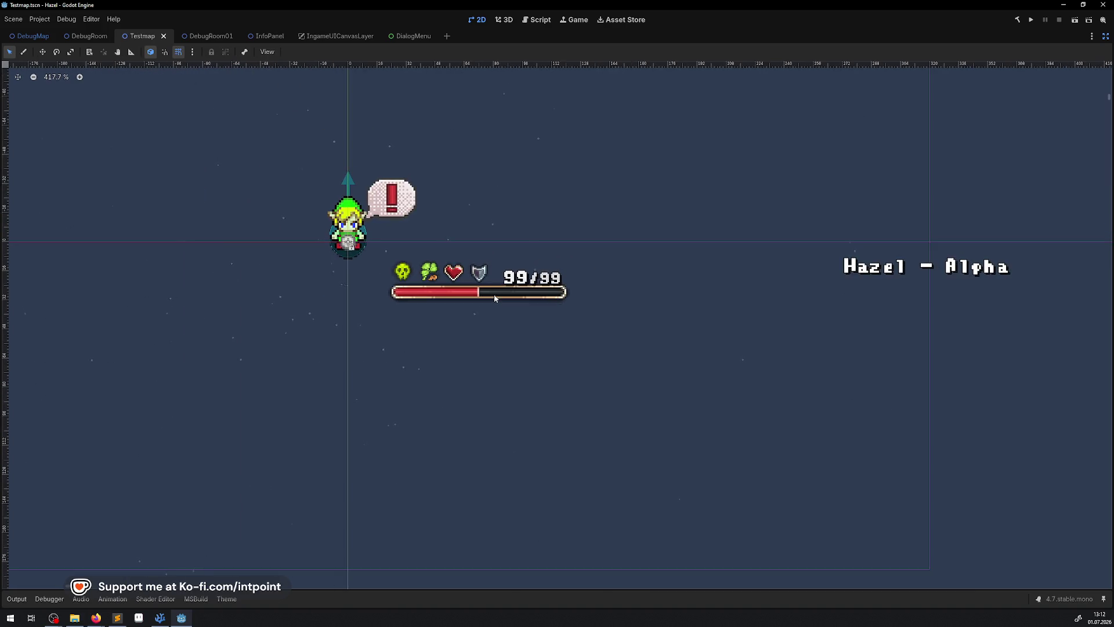
scroll(485, 279, "up", 2)
scroll(494, 276, "down", 4)
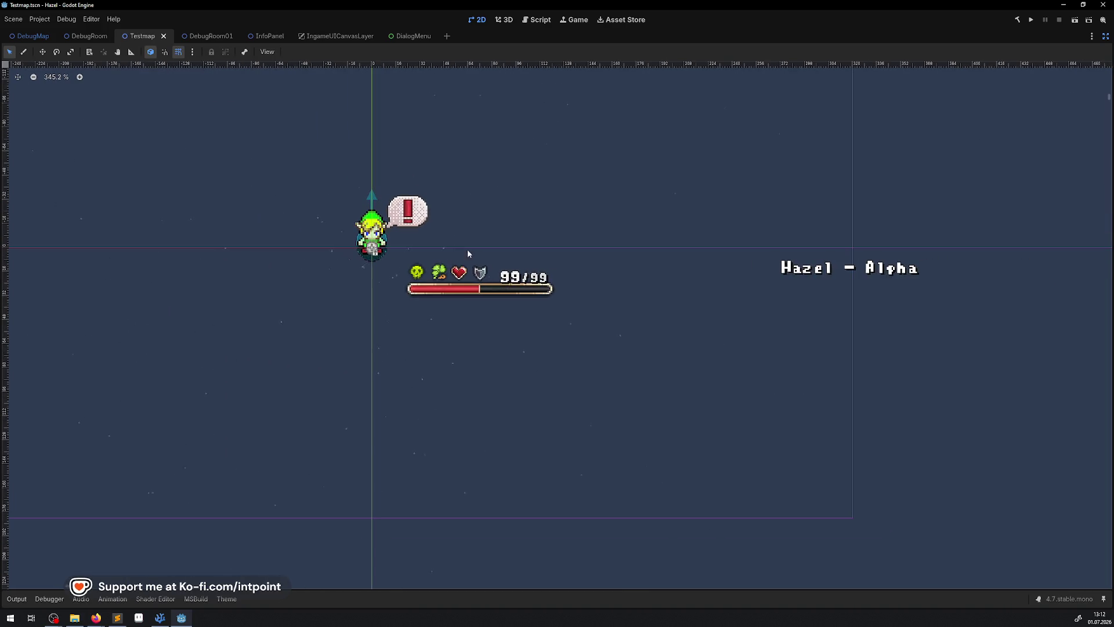
left_click(118, 618)
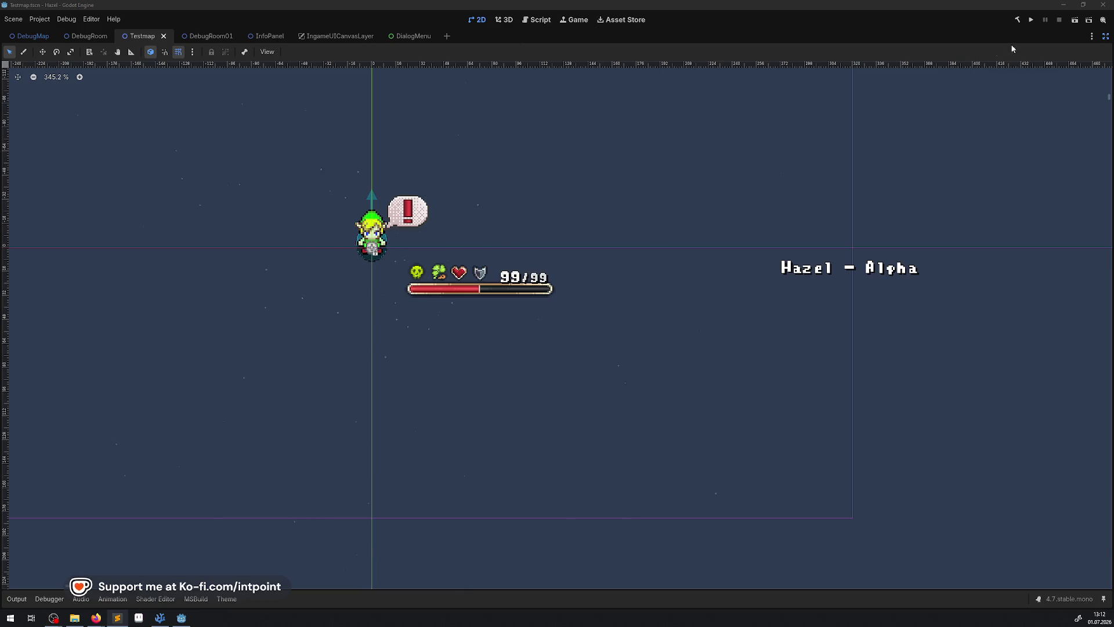
left_click(1031, 19)
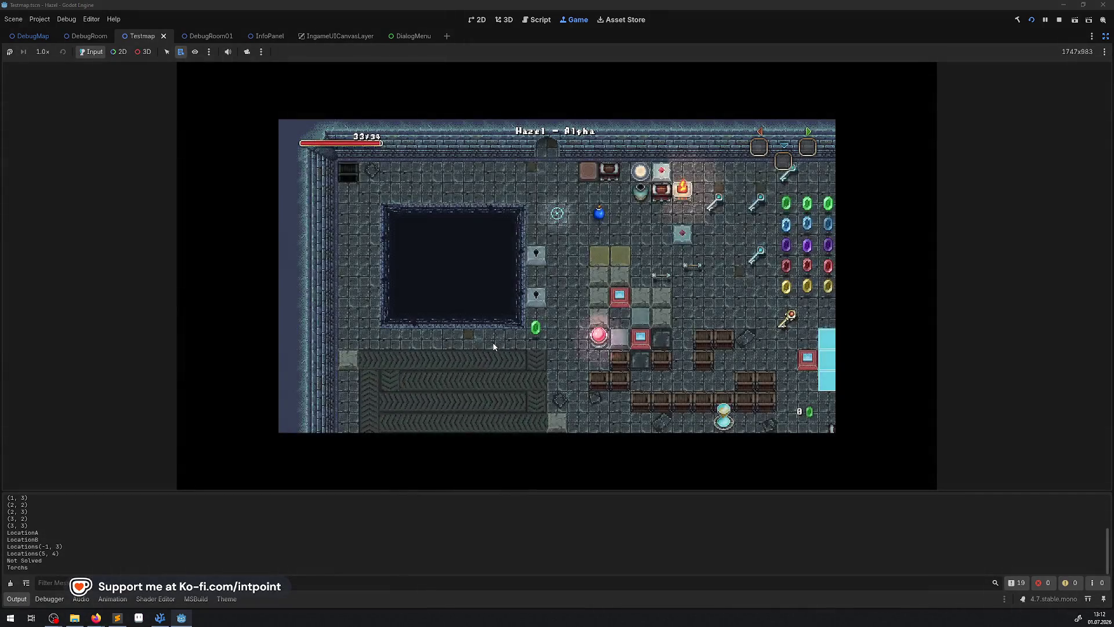
Step: Walk left into the dialog, hide the Output panel, shift focus from Nein to Ja, and stop the game
key("Left")
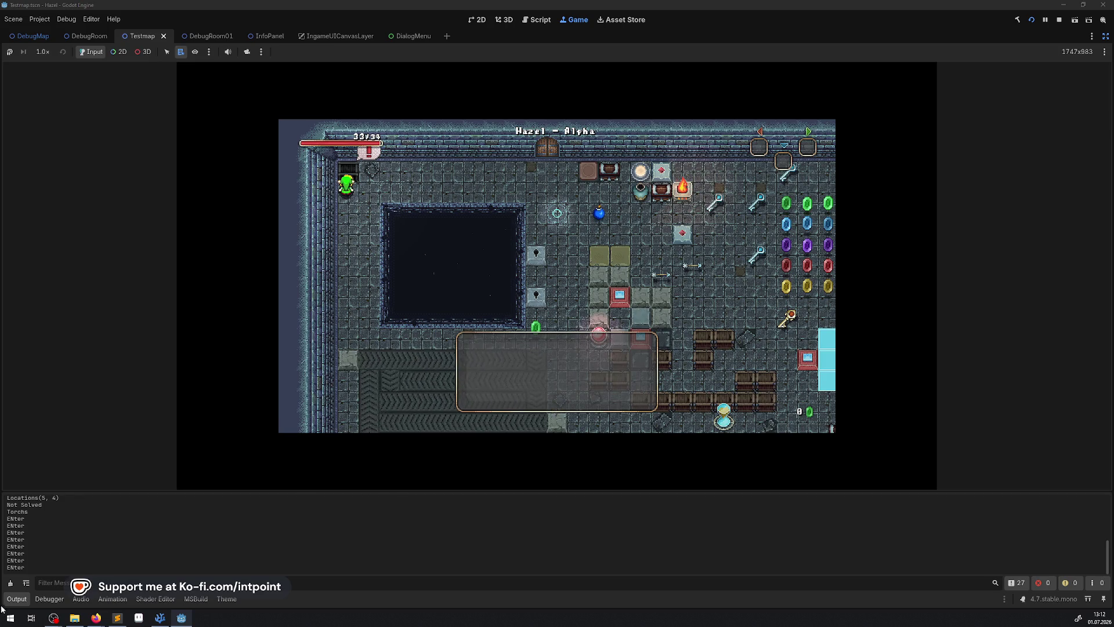
left_click(23, 599)
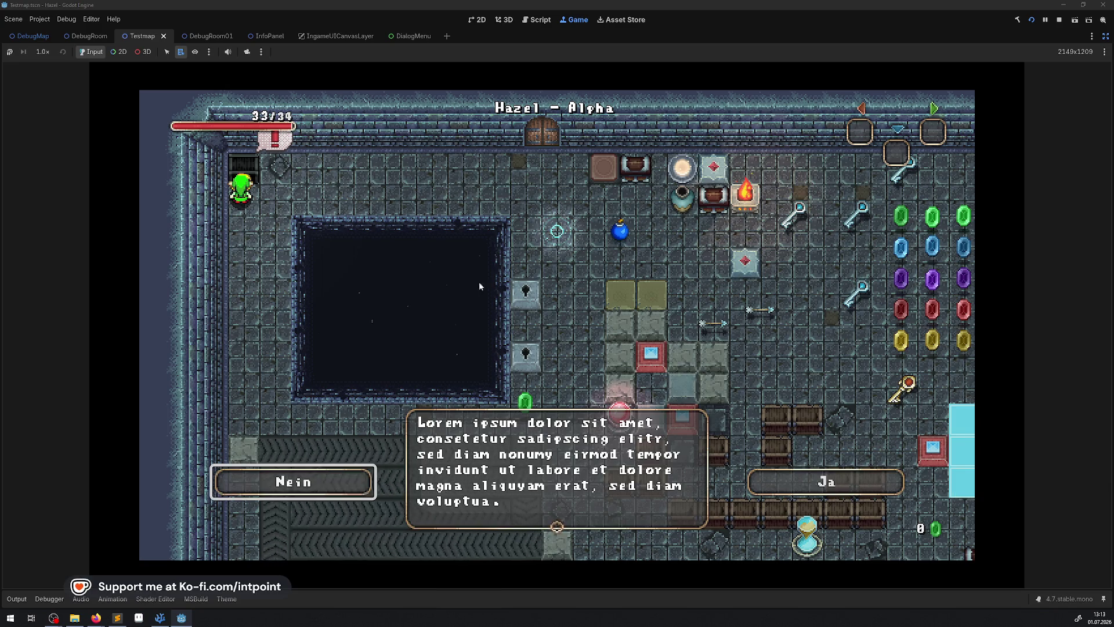
key("Right")
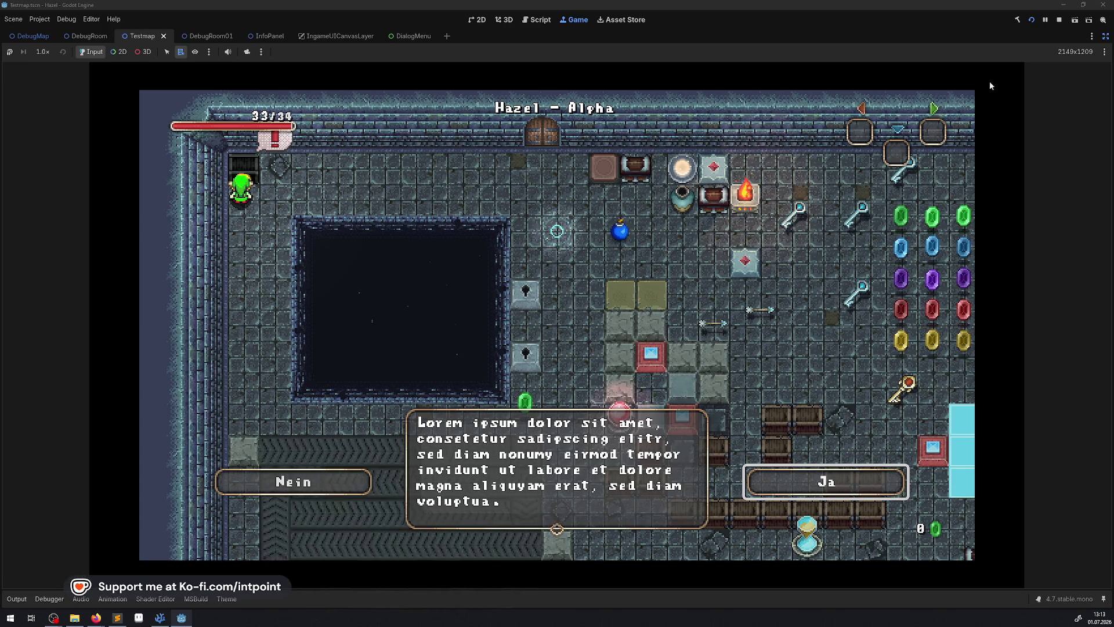
left_click(1059, 20)
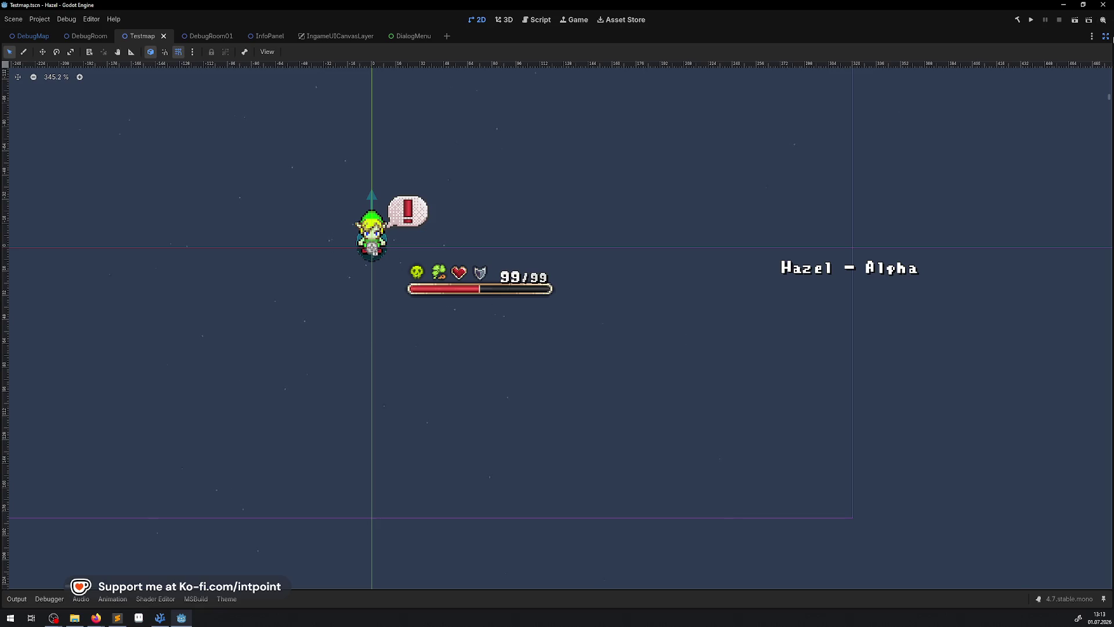
Step: Select the Nein button (Button00) in DialogMenu and filter the Inspector by 'mous'
left_click(413, 36)
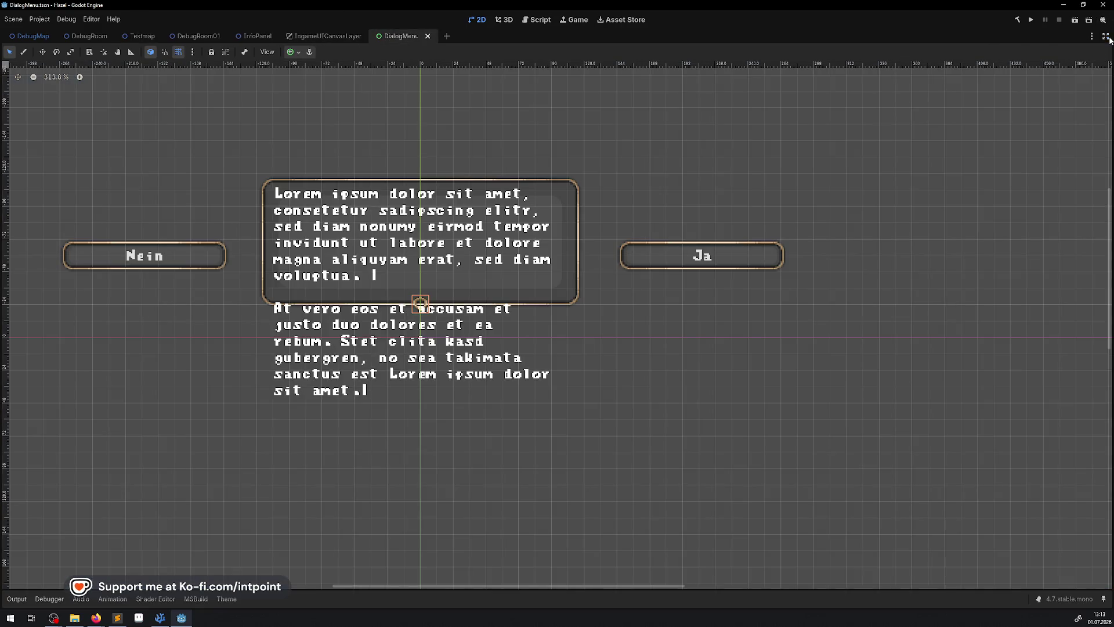
left_click(1105, 36)
left_click(266, 261)
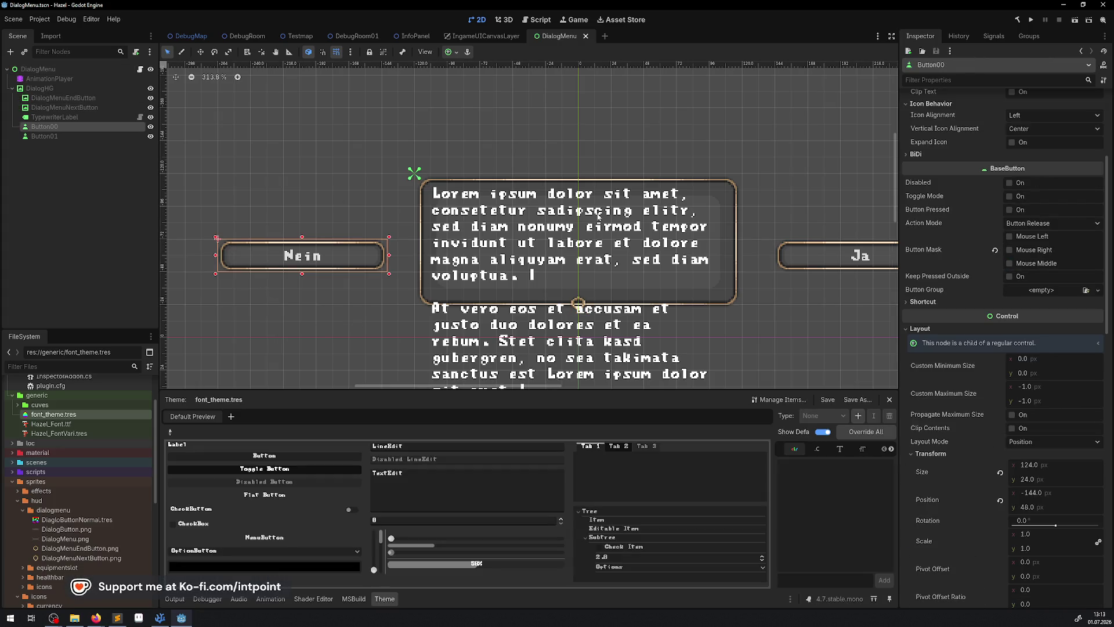
left_click(945, 79)
type("mous")
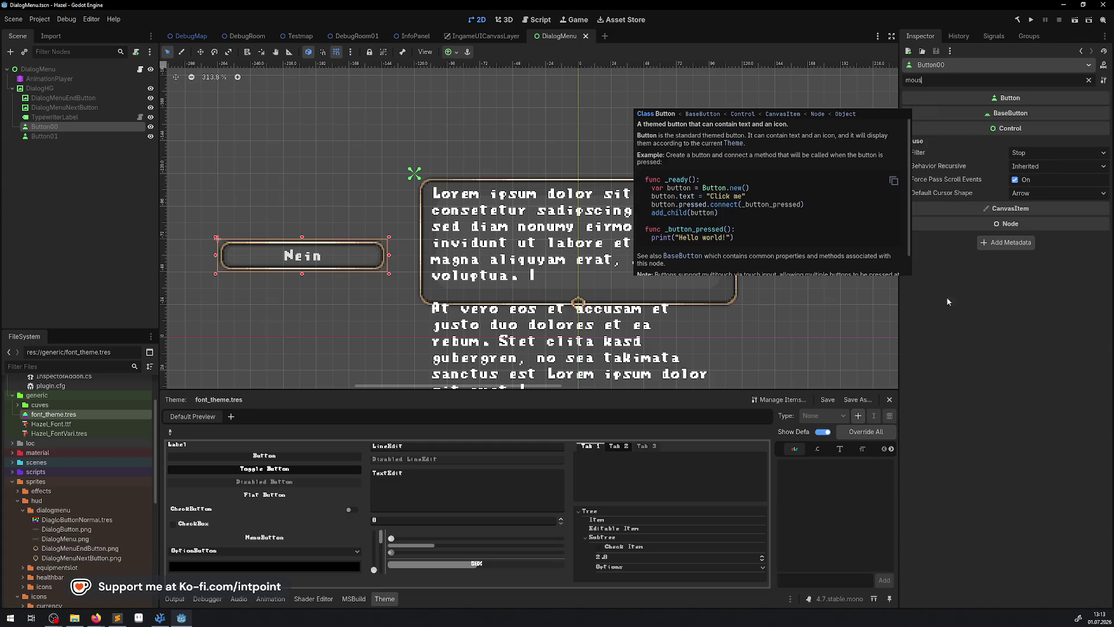
Step: Turn off Force Pass Scroll Events, set Behavior Recursive to Disabled, save, and run the game
left_click(1032, 194)
left_click(1031, 194)
left_click(1031, 184)
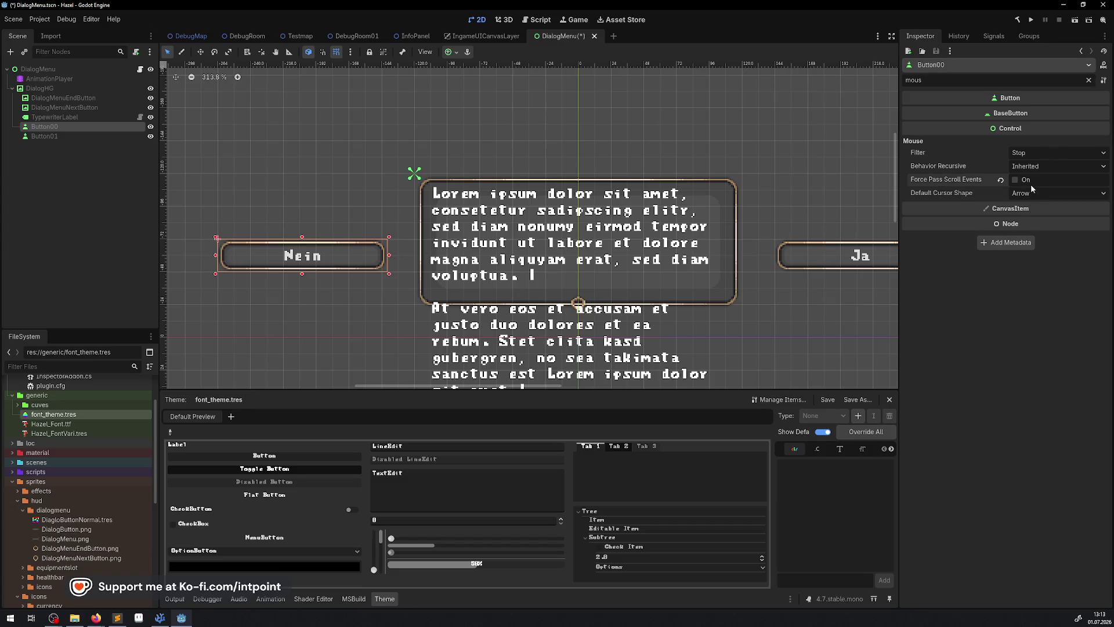
left_click(1037, 169)
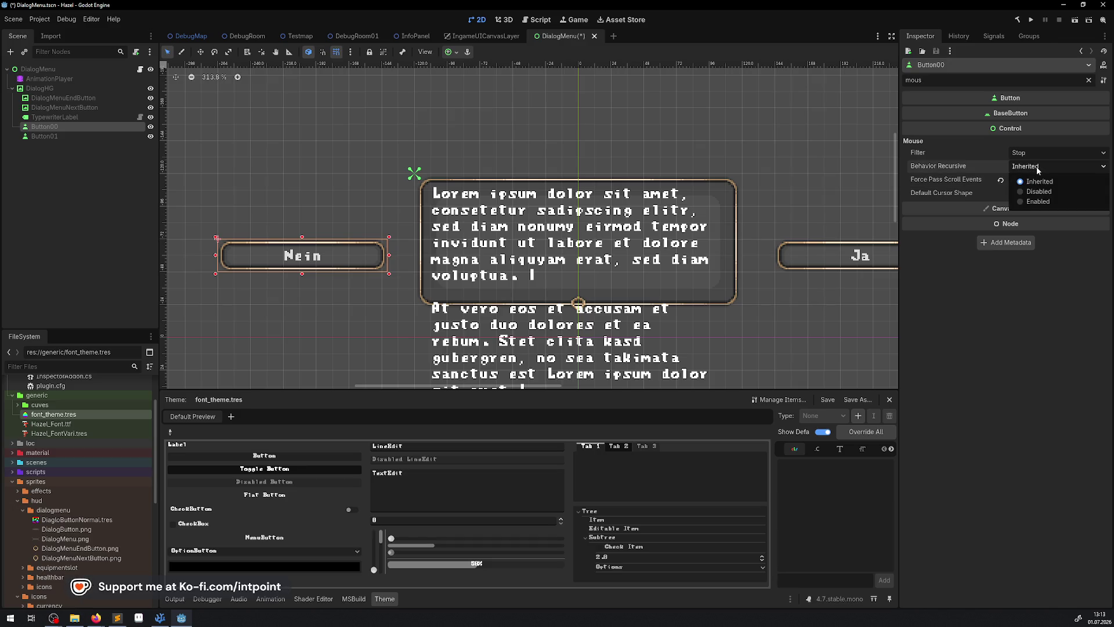
left_click(1038, 191)
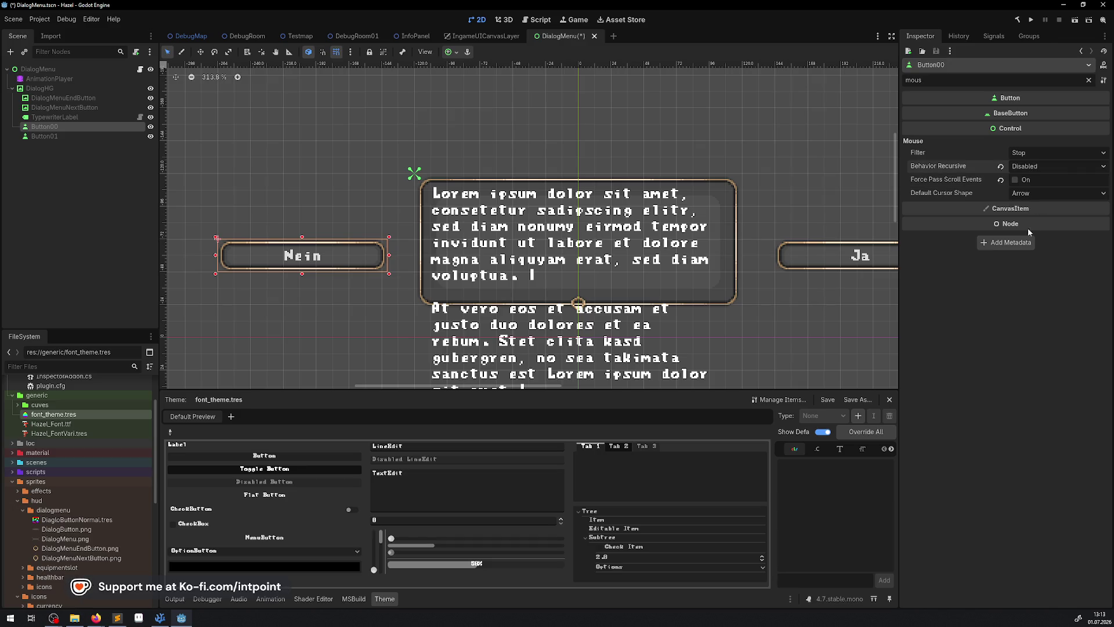
key("ctrl+s")
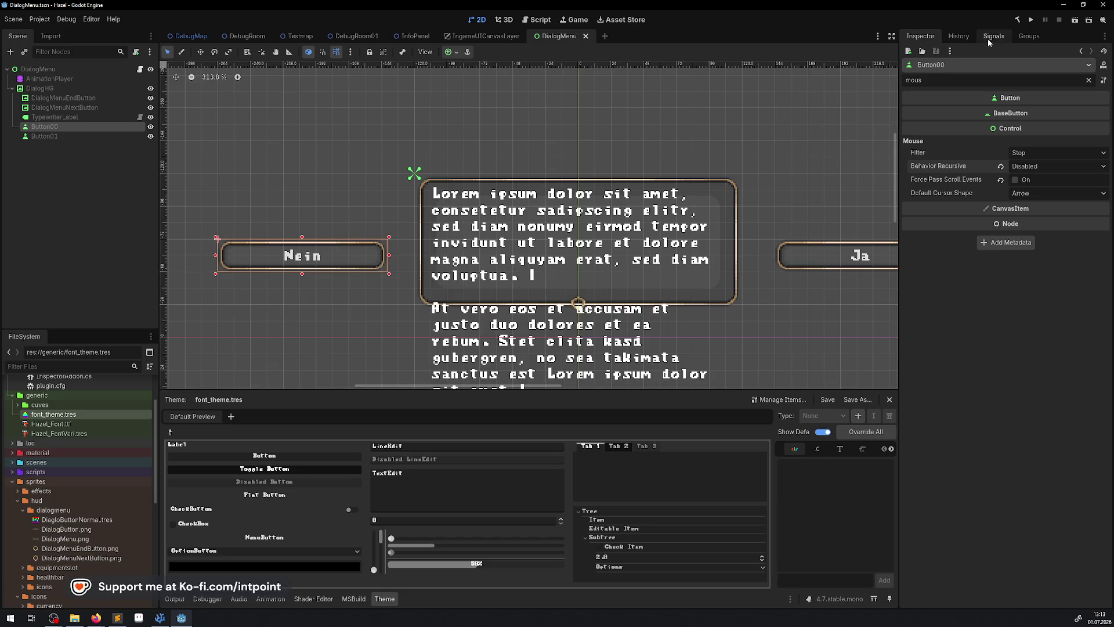
left_click(1031, 21)
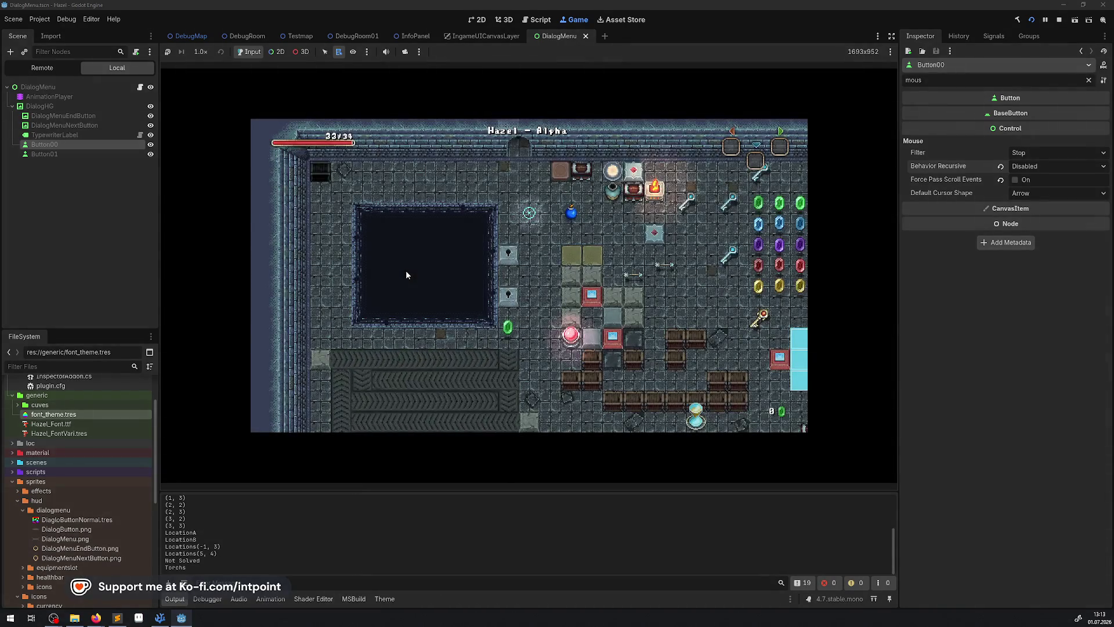
Step: Walk left to reopen the dialog, stop the game, and select the Ja button
key("Left")
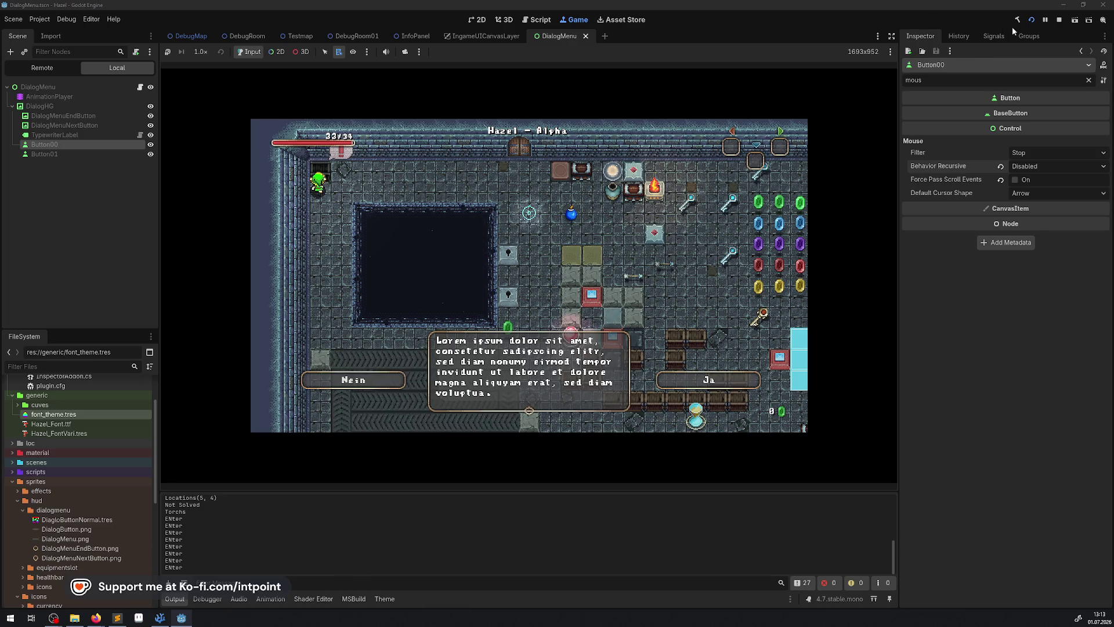
left_click(1057, 19)
left_click(839, 256)
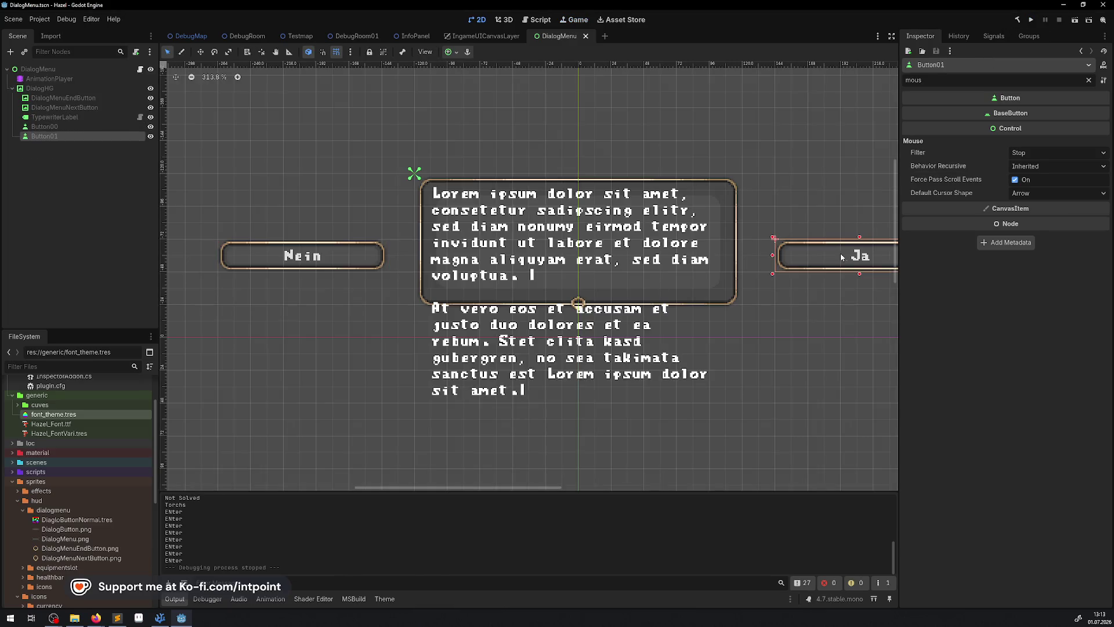
Step: On Button01, uncheck Force Pass Scroll Events, set Behavior Recursive Disabled, keep Filter Stop, save, and rerun
left_click(1015, 180)
left_click(1028, 167)
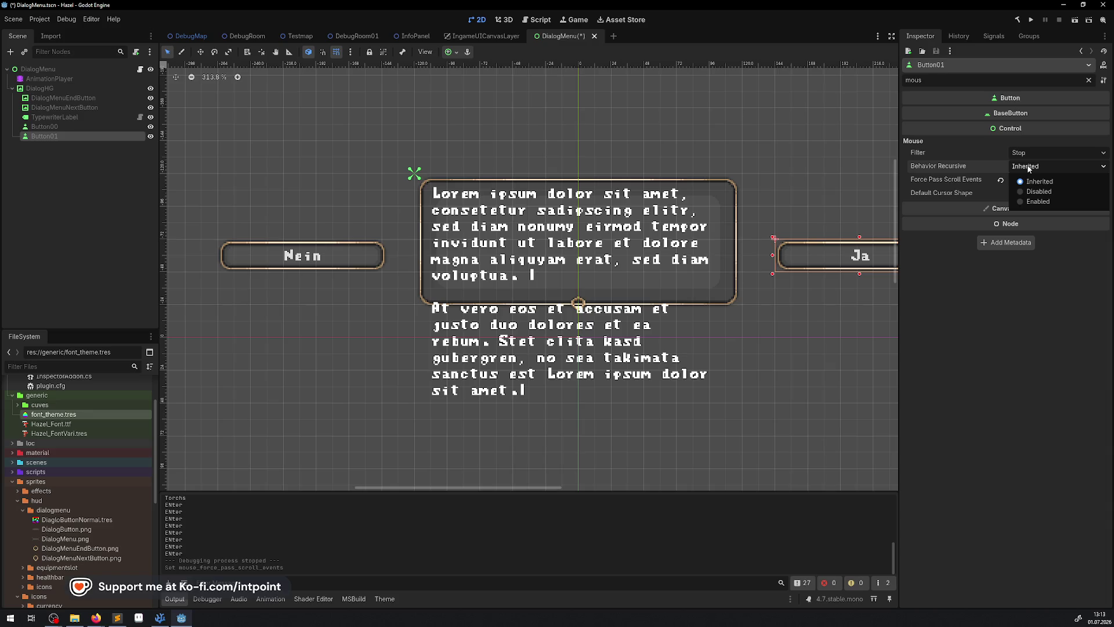
left_click(1038, 192)
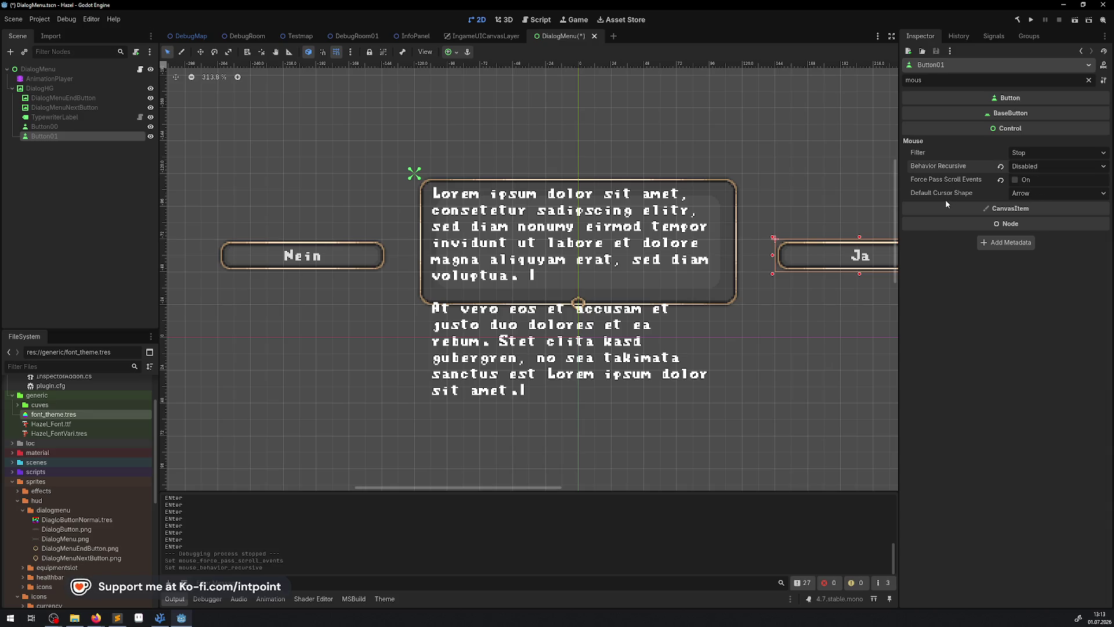
left_click(1031, 156)
left_click(1031, 156)
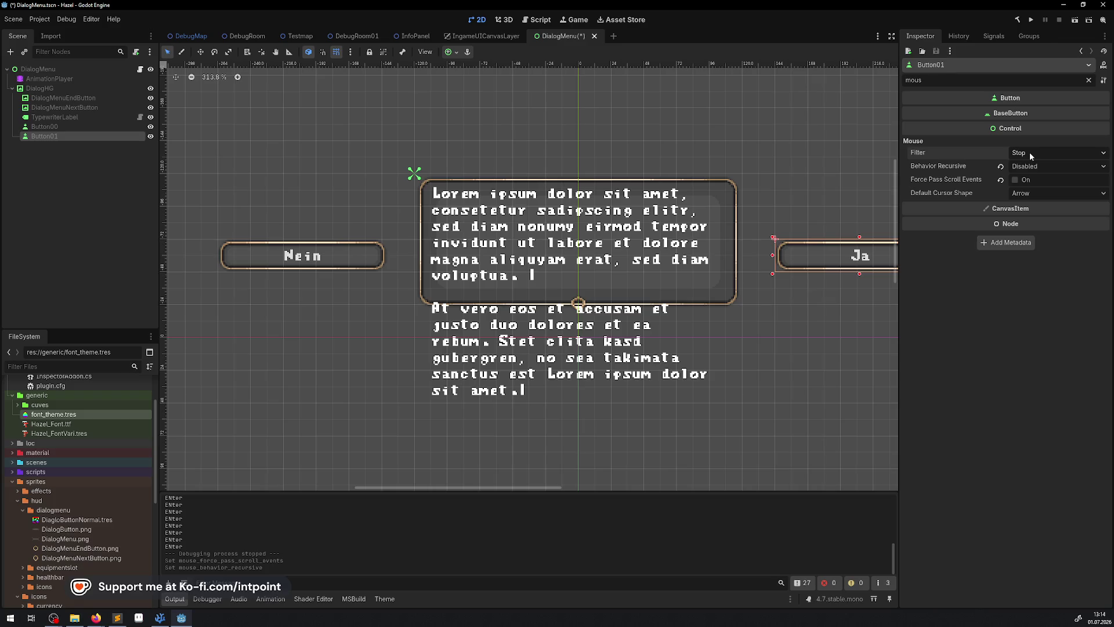
key("ctrl+s")
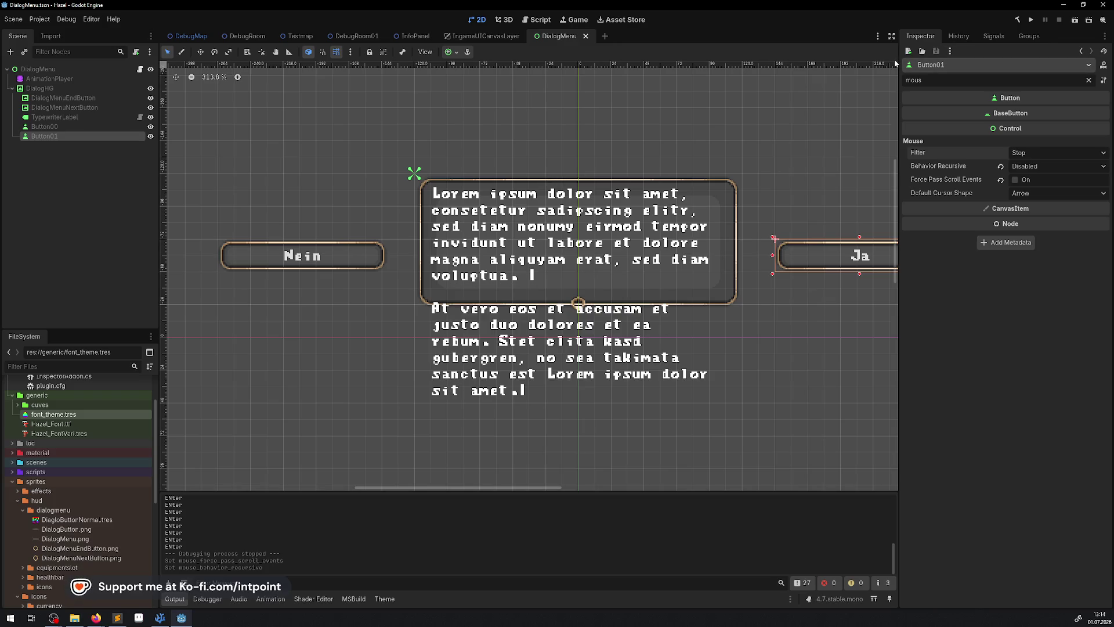
left_click(1031, 20)
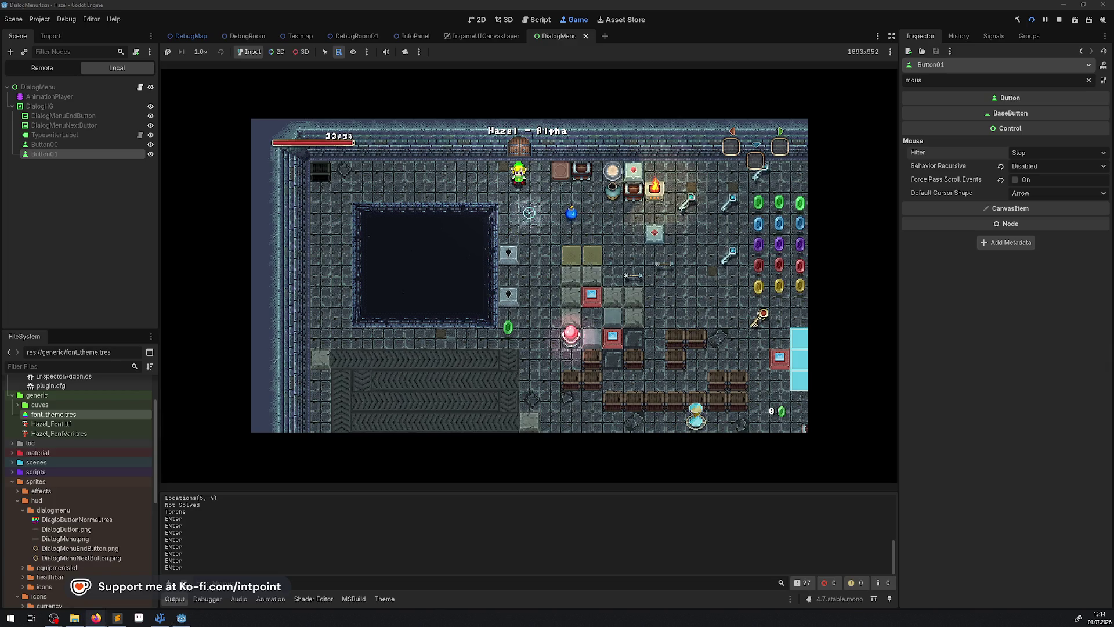
Step: Hide the editor docks and Output panel, then walk the hero into the top-left corner to open the dialog
left_click(892, 36)
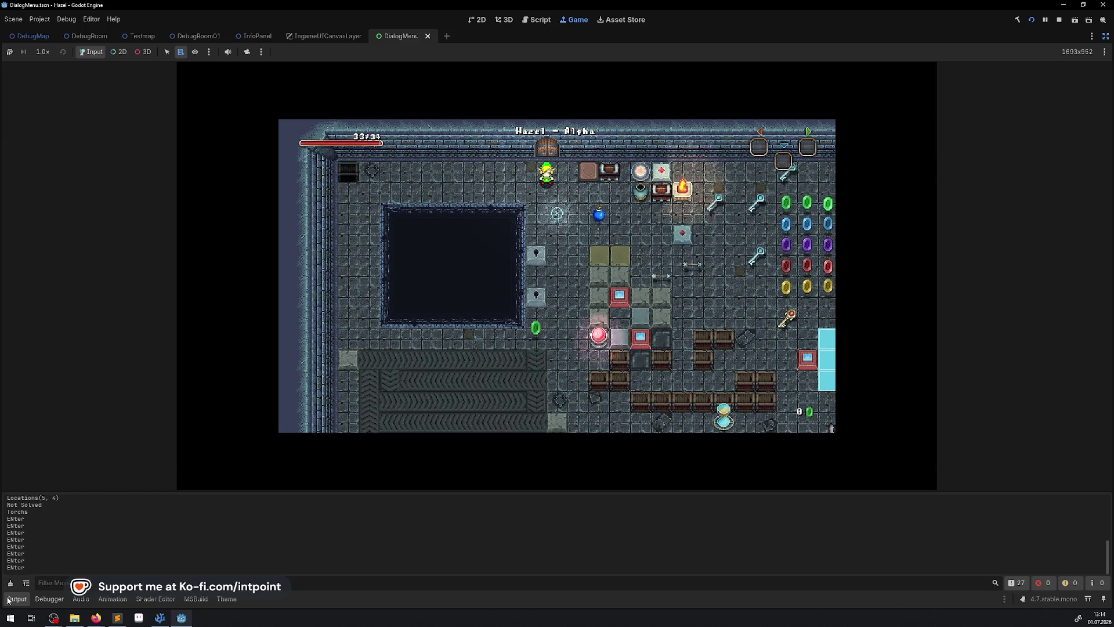
key("ctrl+j")
key("Left")
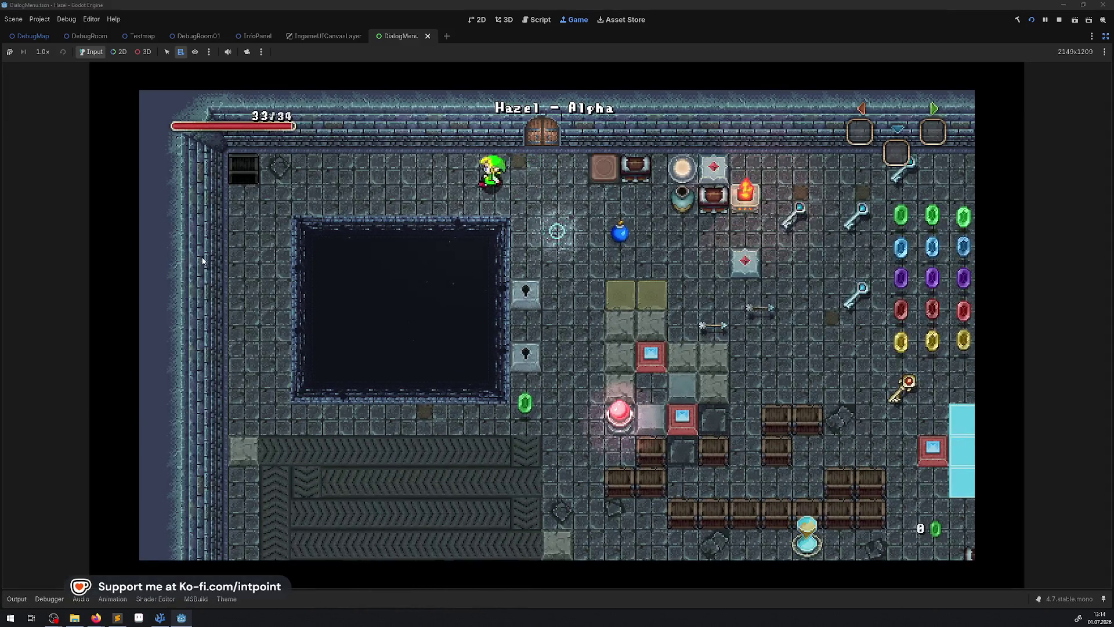
key("Left")
key("Up")
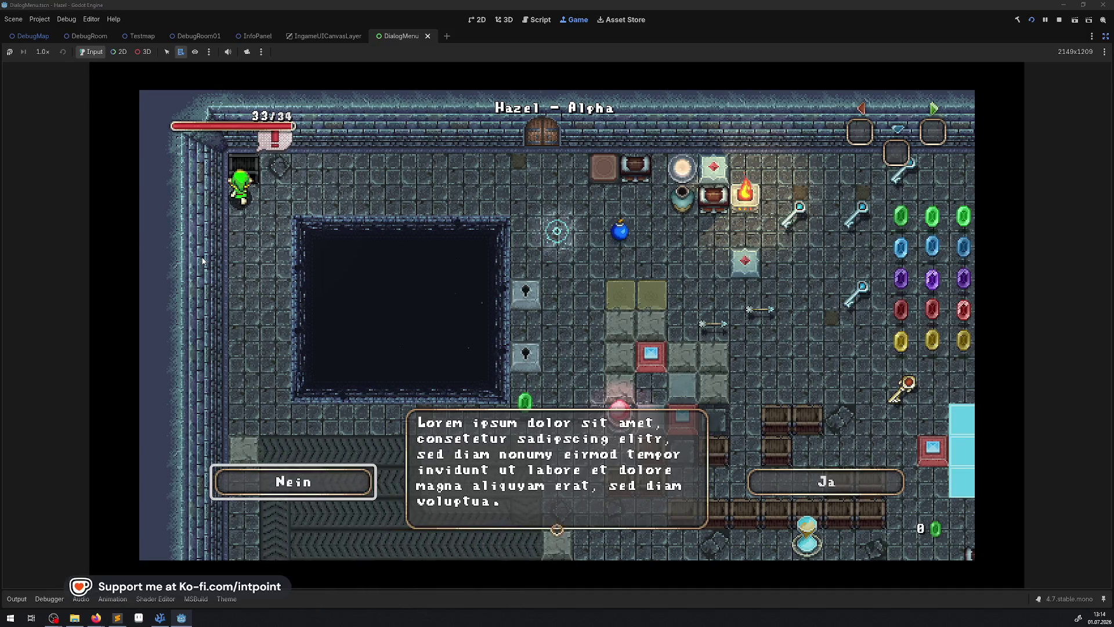
Step: Switch the dialog choice from Nein to Ja and back, then stop the game
key("Right")
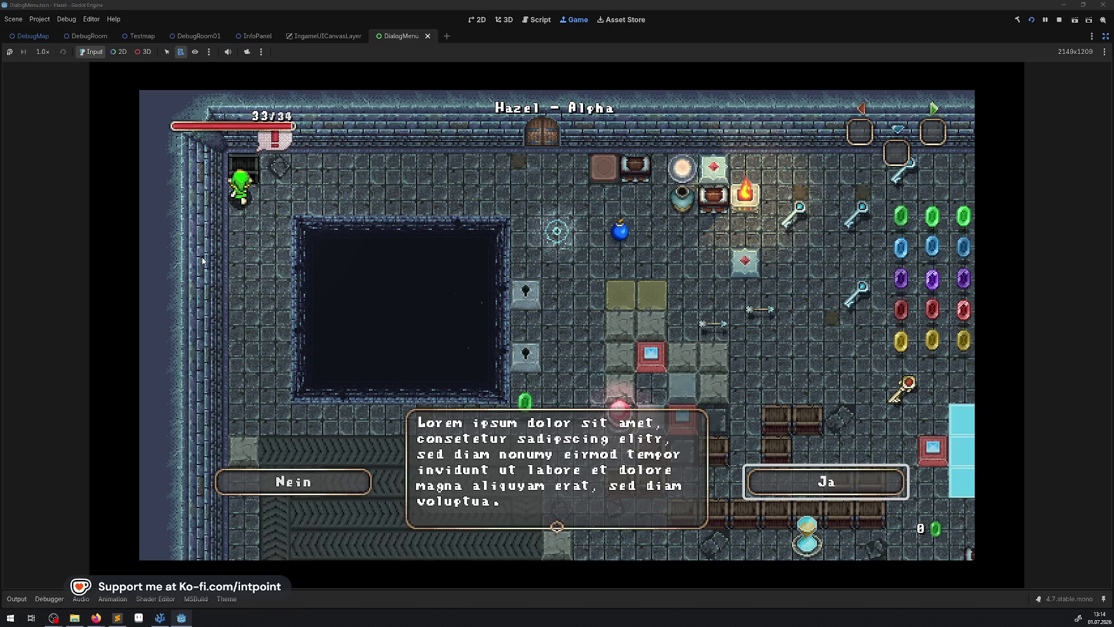
key("Left")
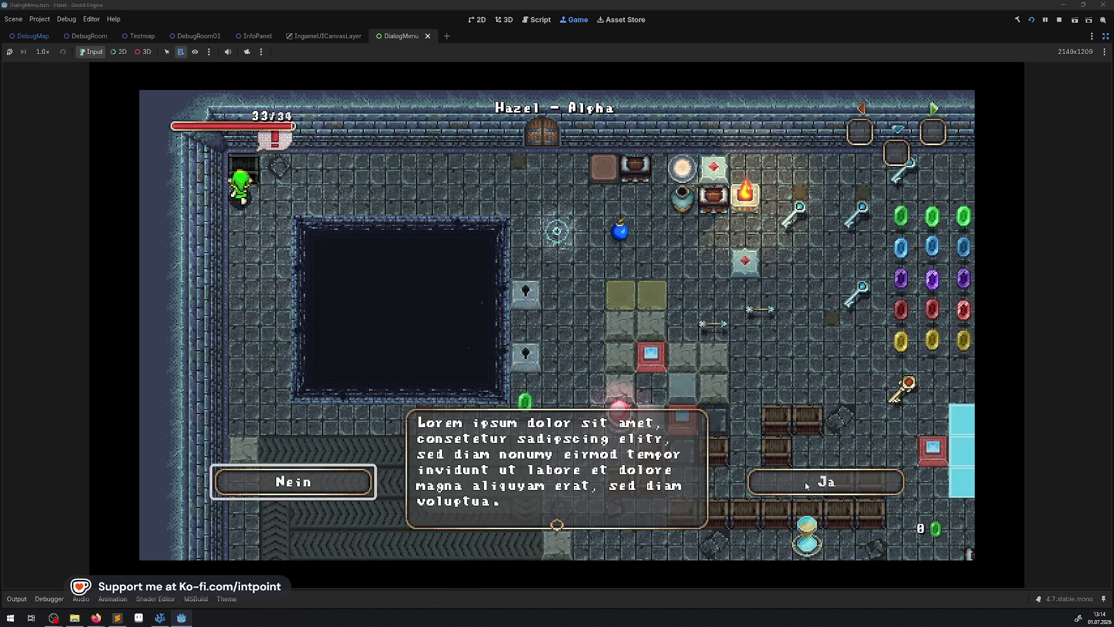
left_click(1104, 5)
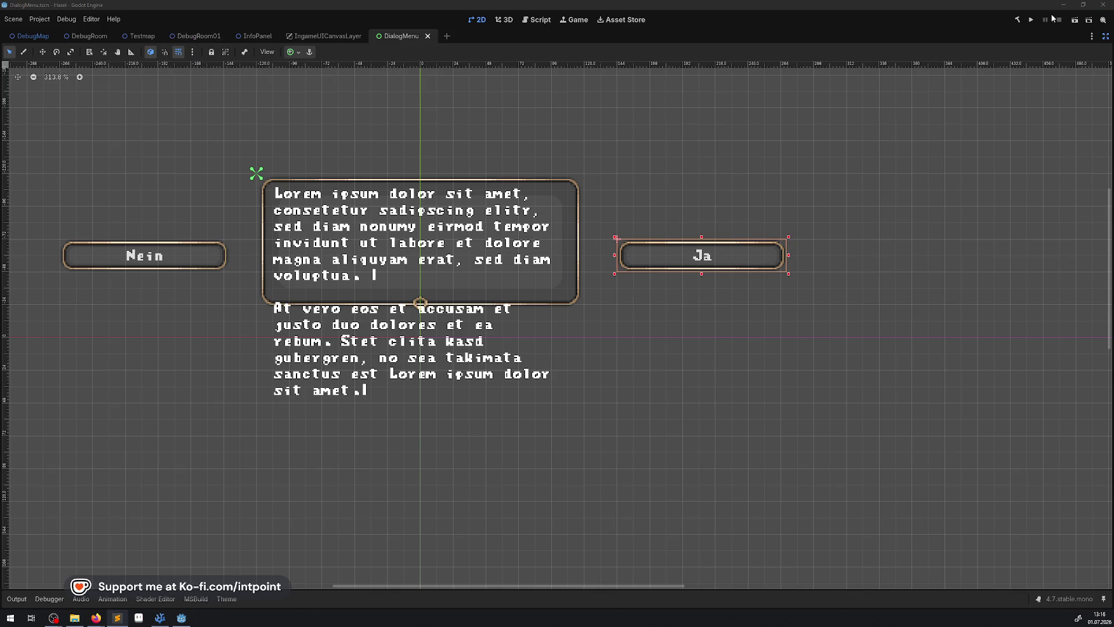
Step: Run the game, walk the hero left, down, right and up around the pit, then stop it
left_click(1030, 22)
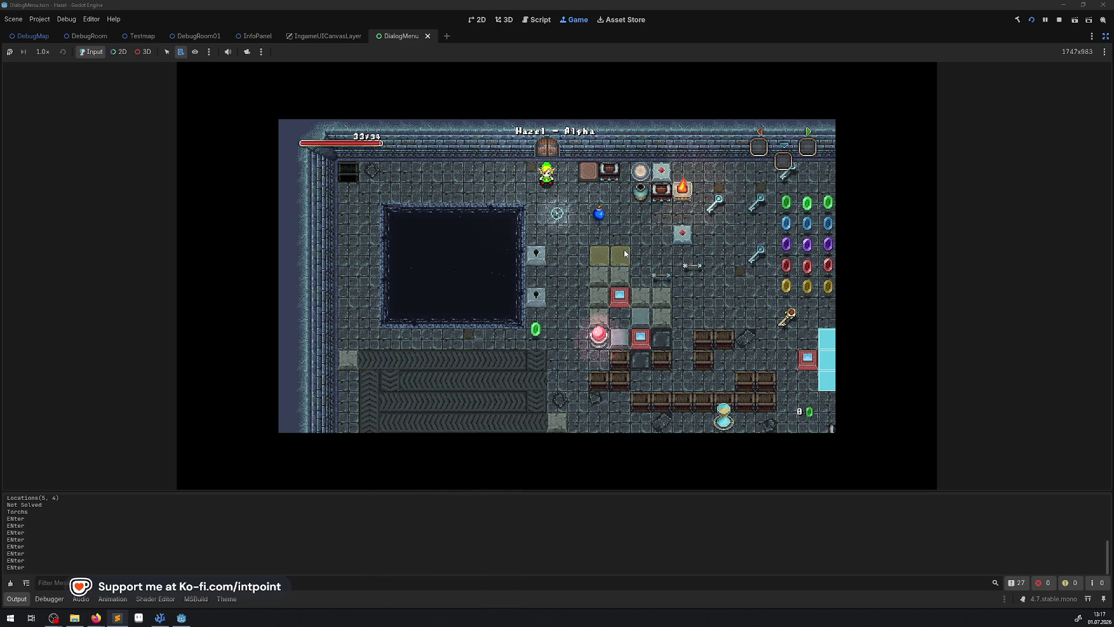
left_click(17, 600)
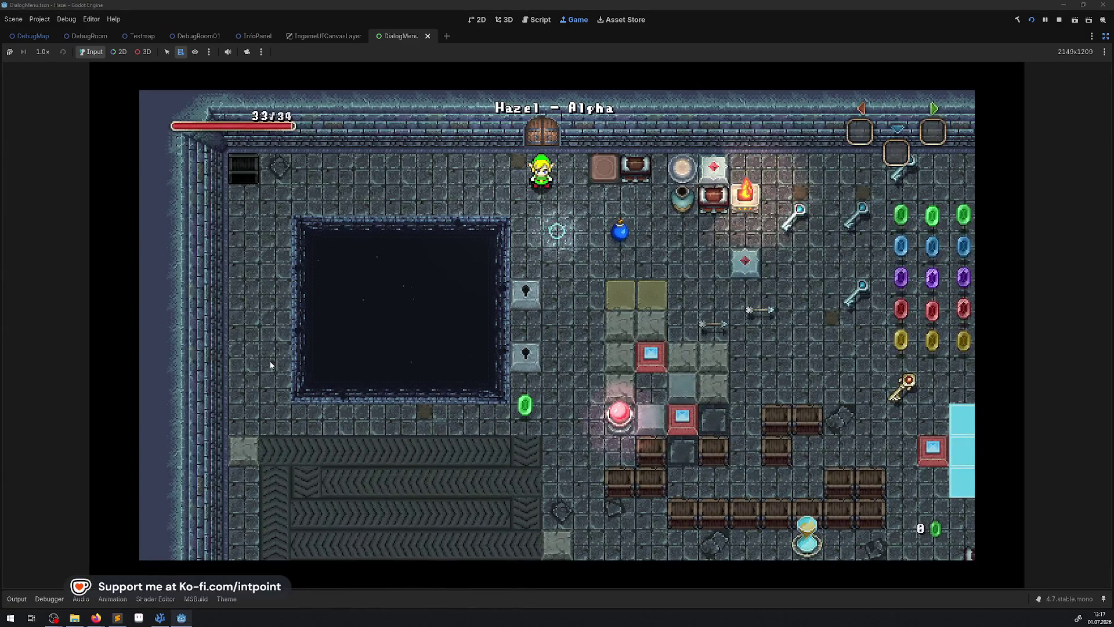
key("Left")
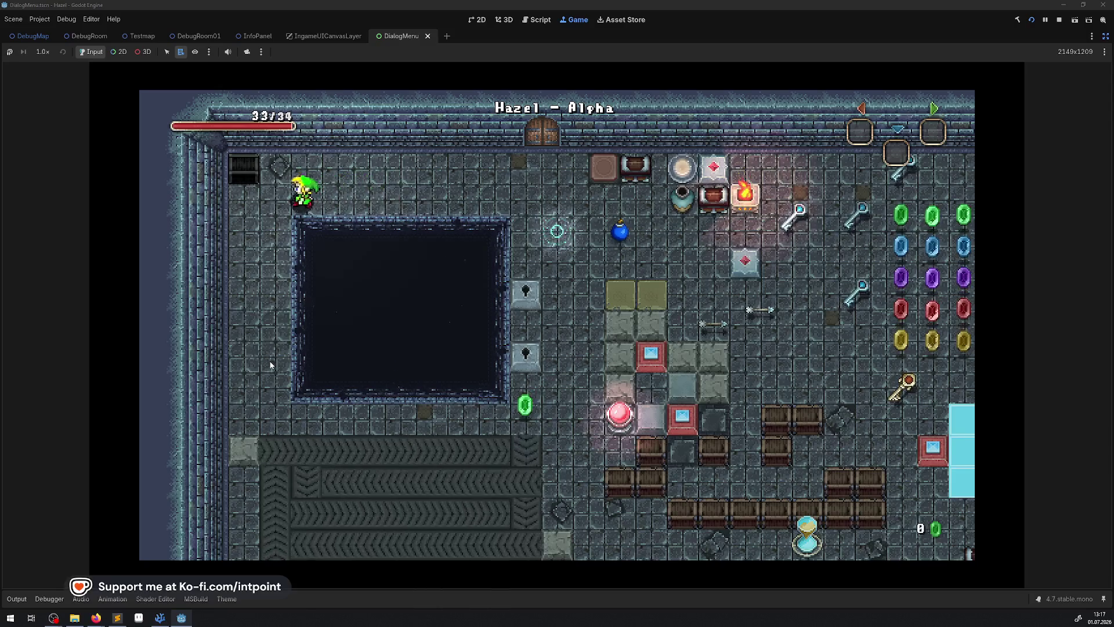
key("Down")
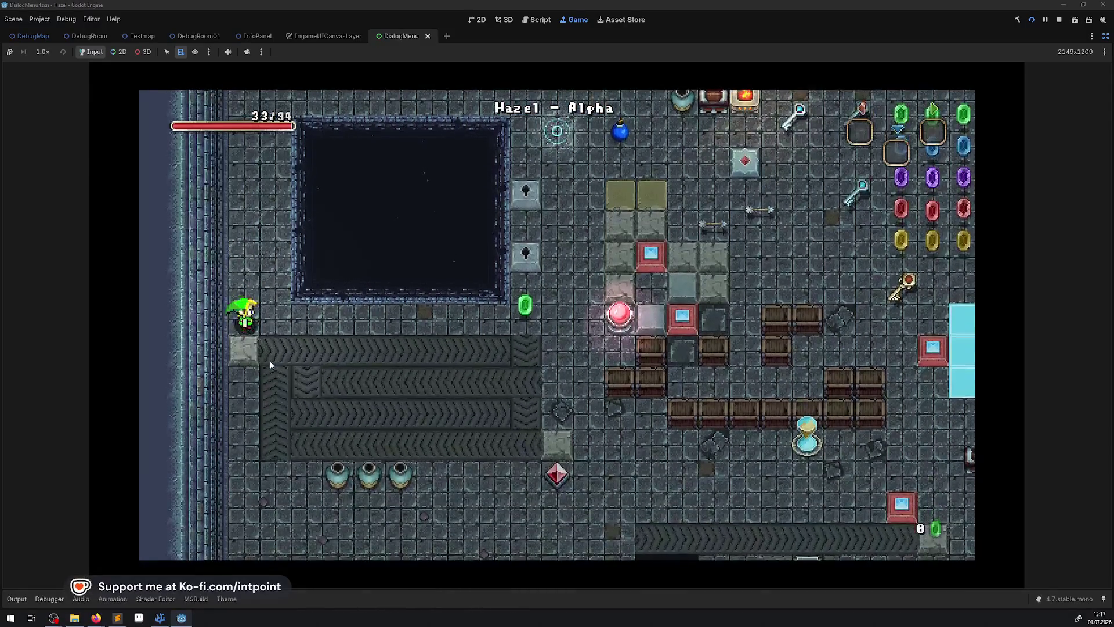
key("Right")
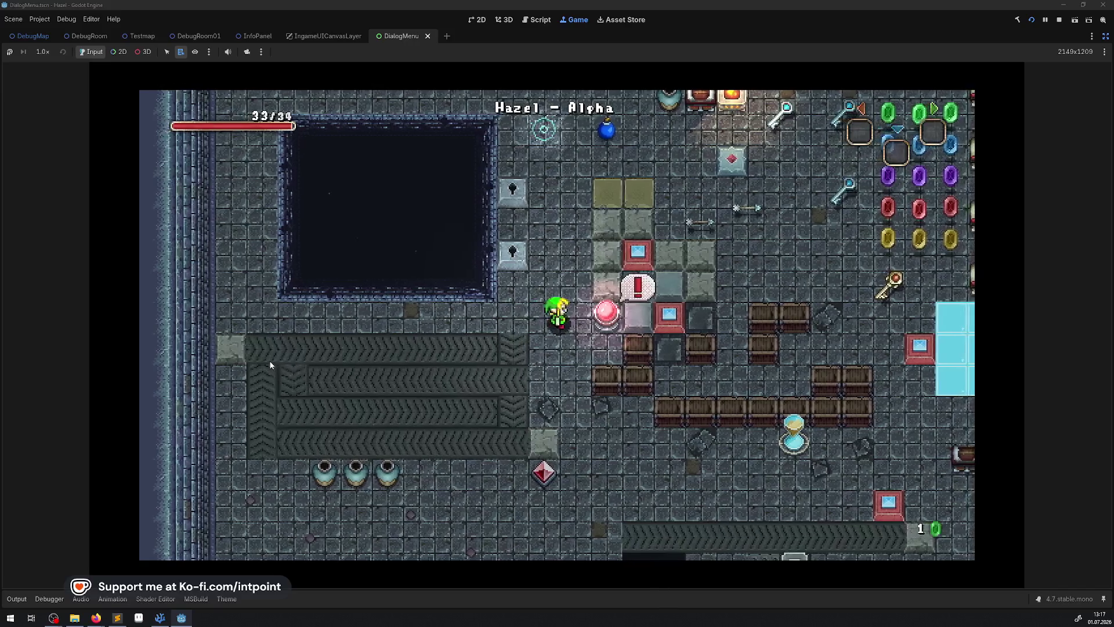
key("Up")
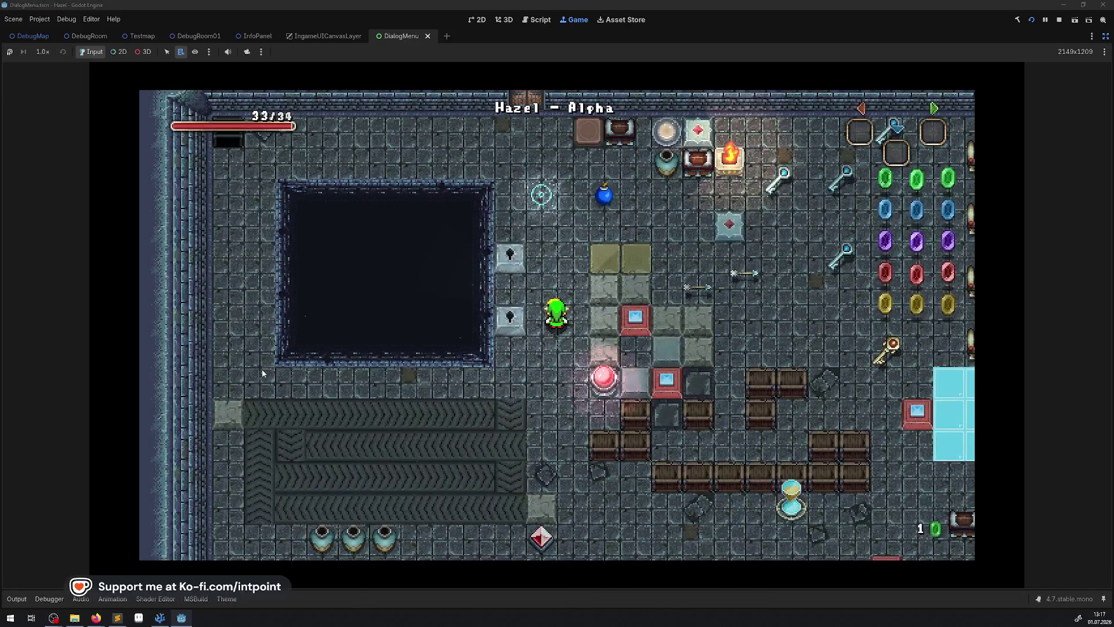
left_click(1059, 20)
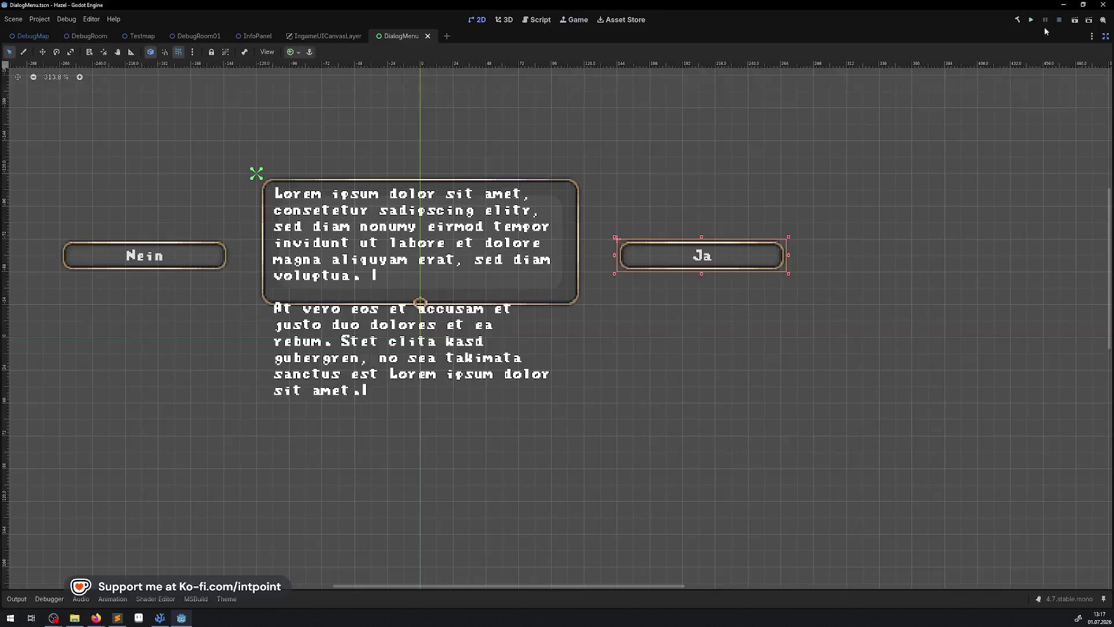
Step: Leave distraction-free mode and open Hero.tscn from scenes/objects/characters/hero in the FileSystem dock
left_click(1106, 36)
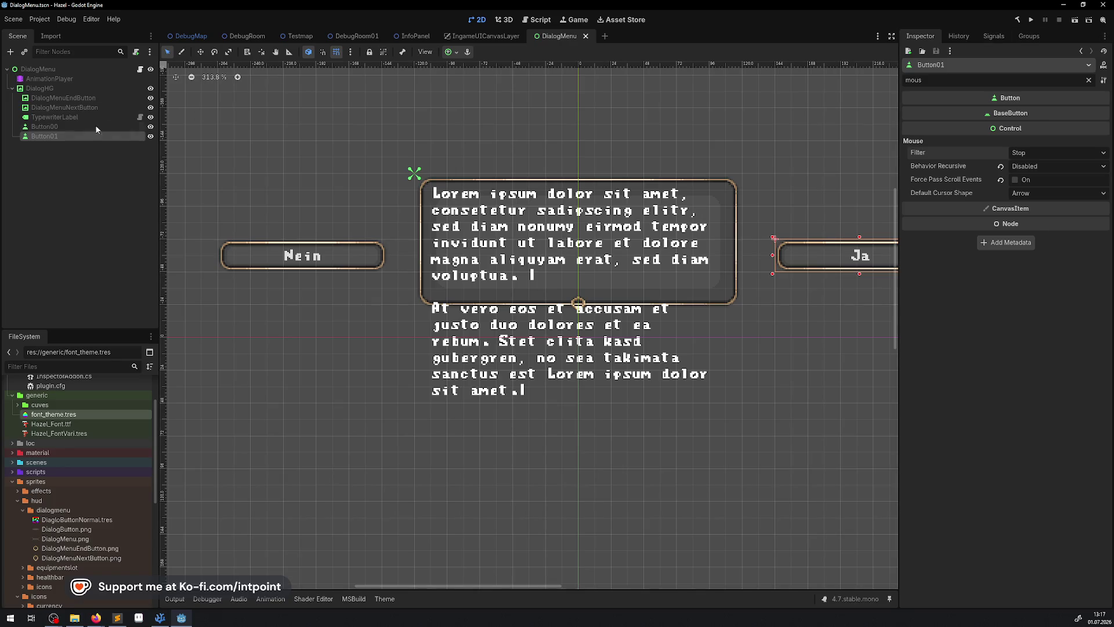
scroll(48, 414, "up", 3)
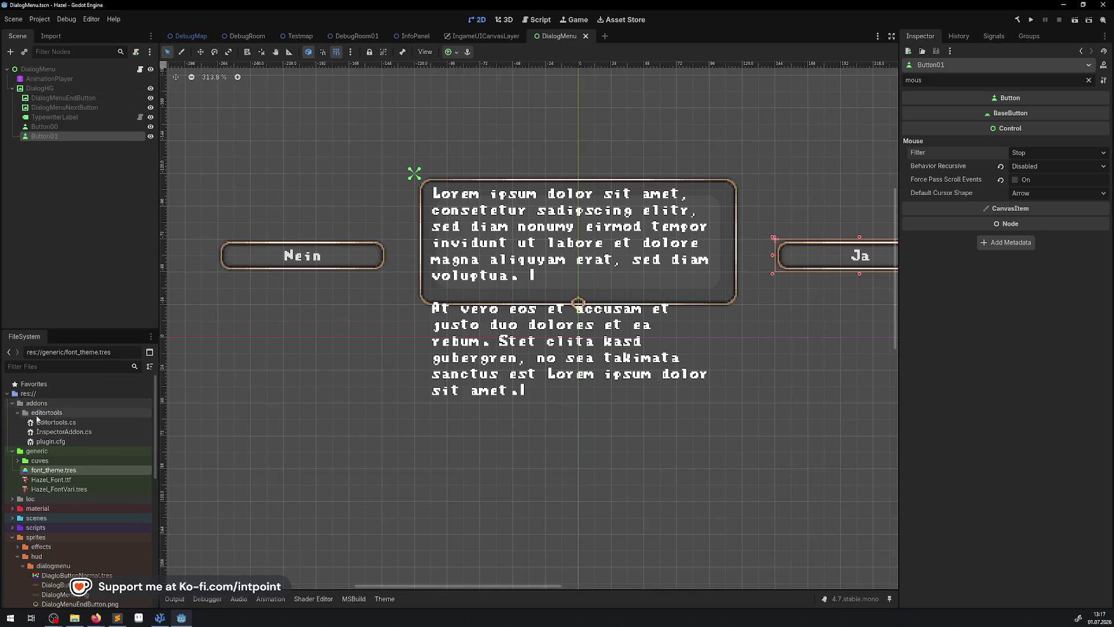
double_click(20, 520)
scroll(42, 504, "down", 8)
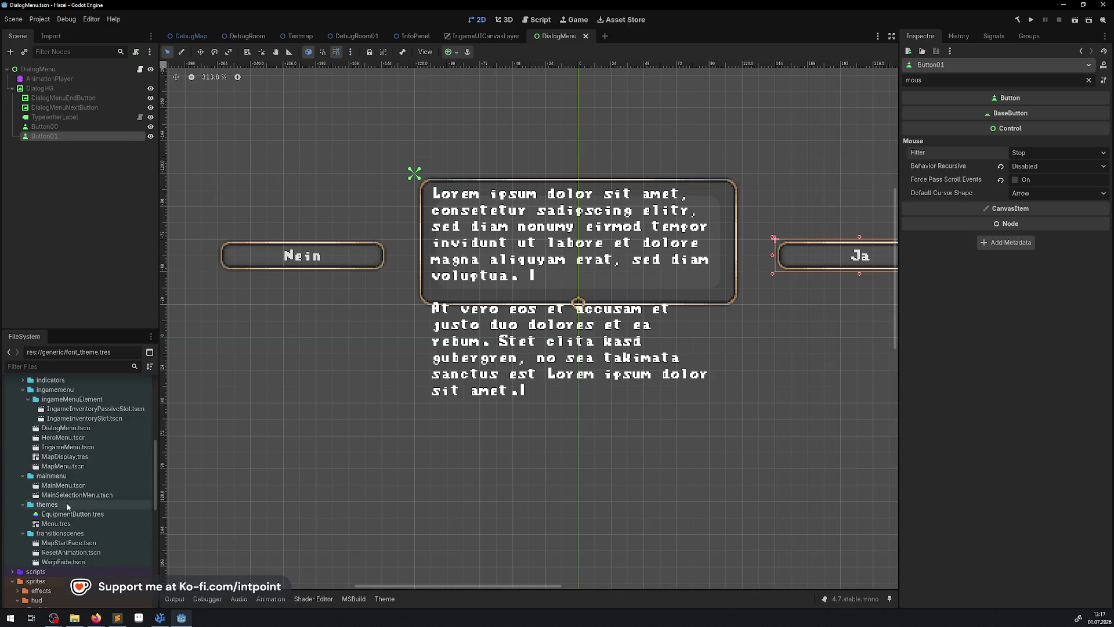
scroll(41, 482, "up", 3)
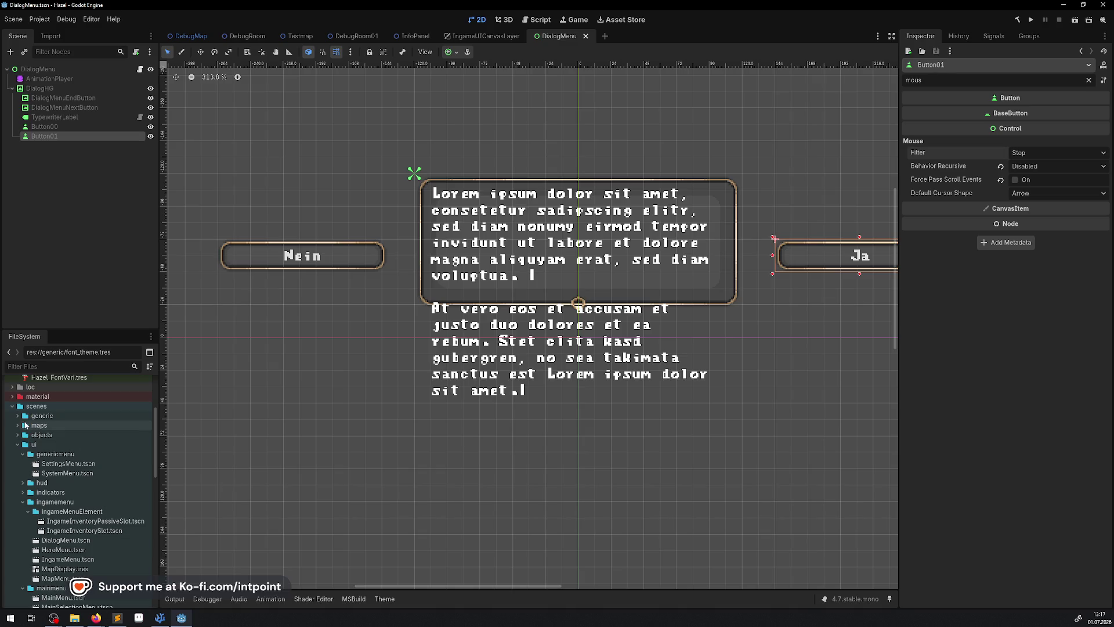
left_click(22, 502)
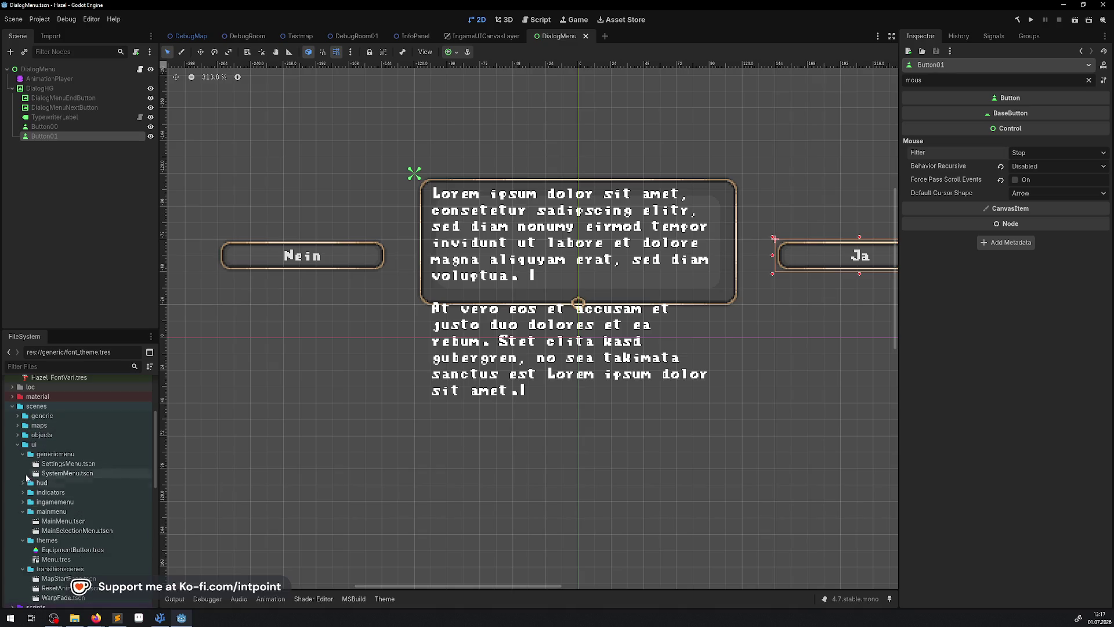
left_click(18, 445)
left_click(18, 434)
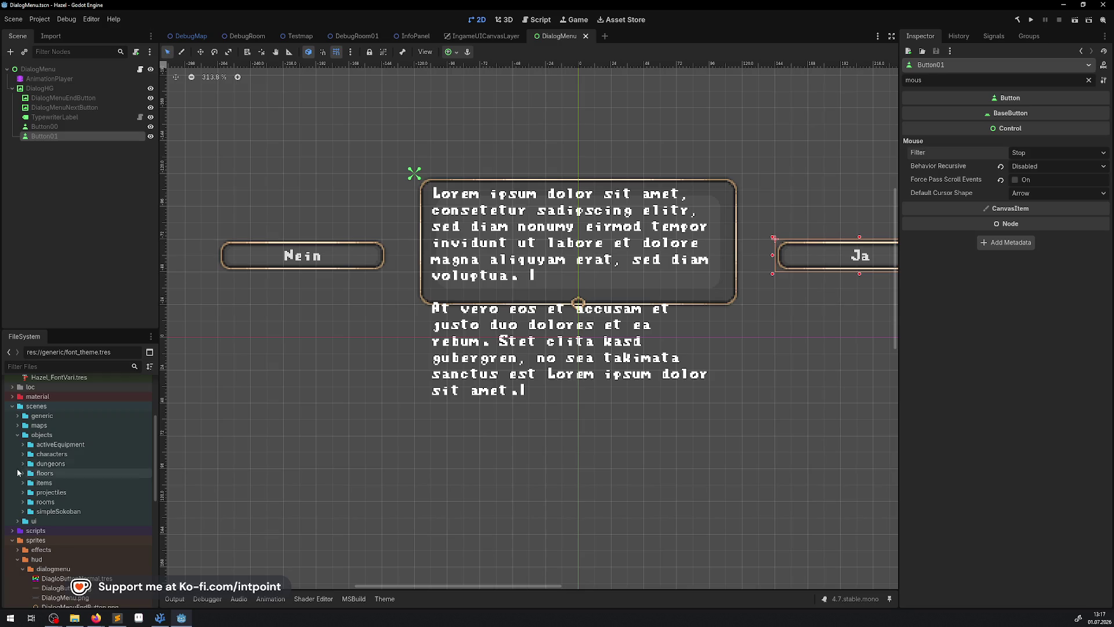
left_click(23, 454)
left_click(28, 473)
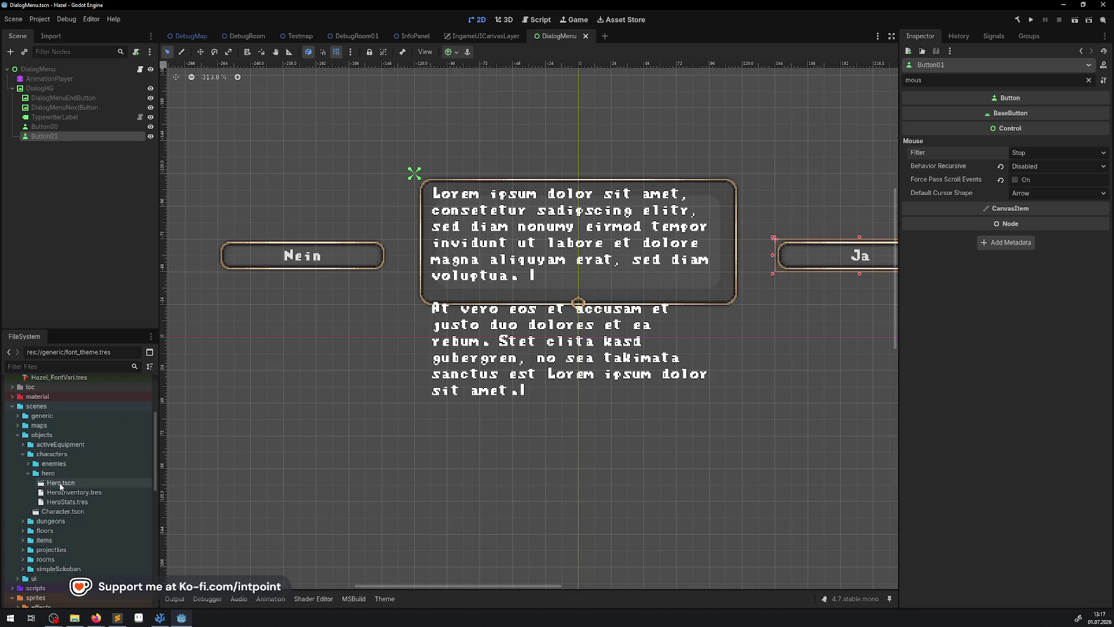
double_click(60, 483)
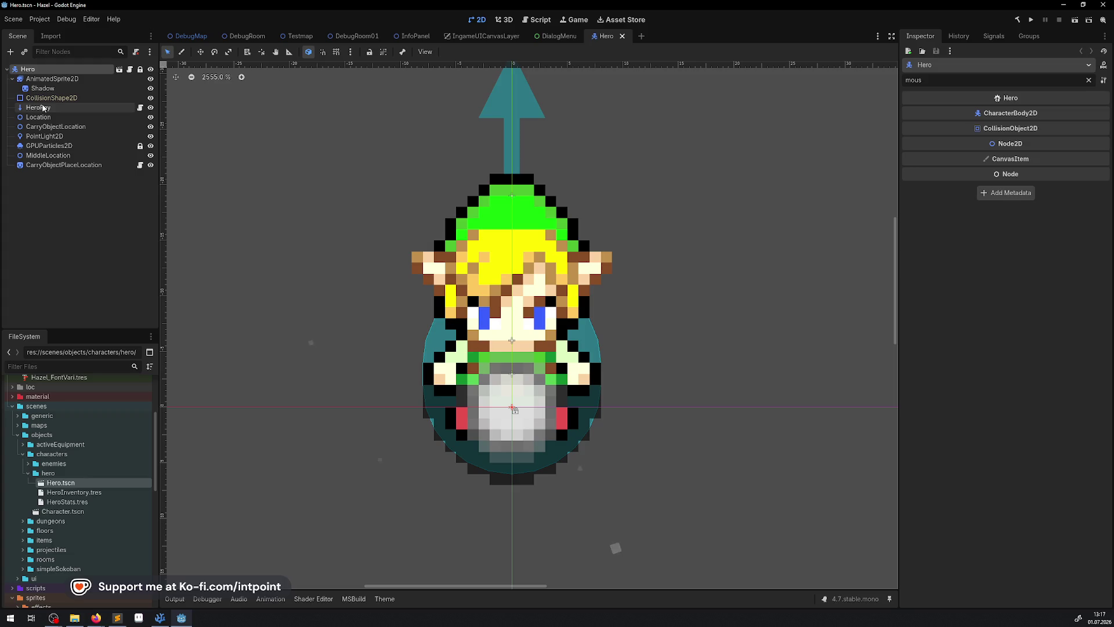
Step: Select HeroRay, clear the Inspector filter to review its RayCast2D properties, then select the Hero root
left_click(44, 108)
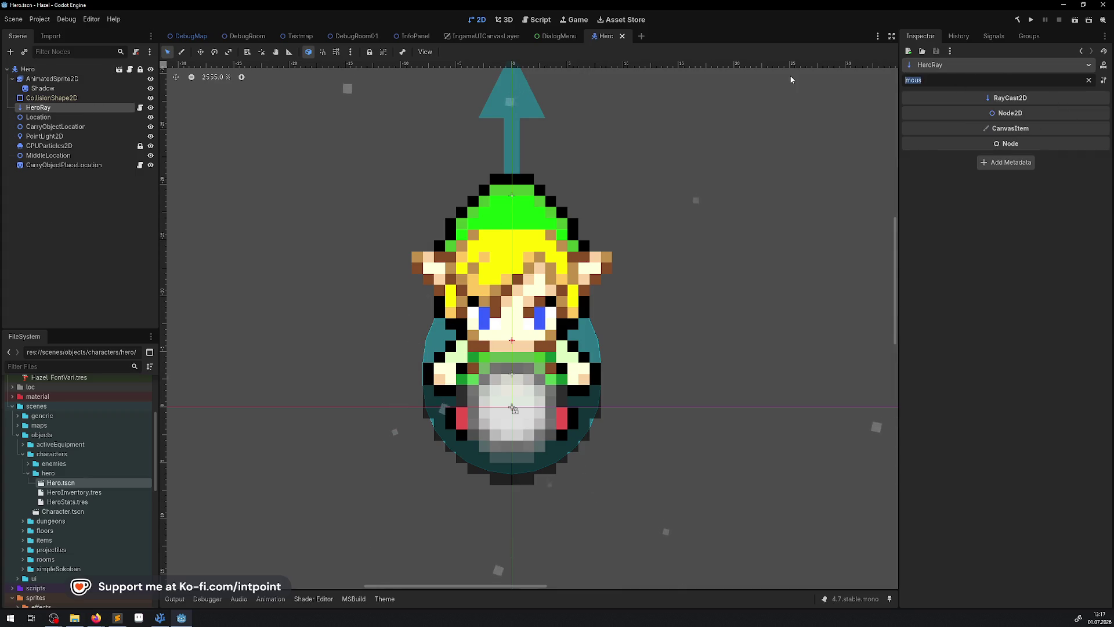
key("BackSpace")
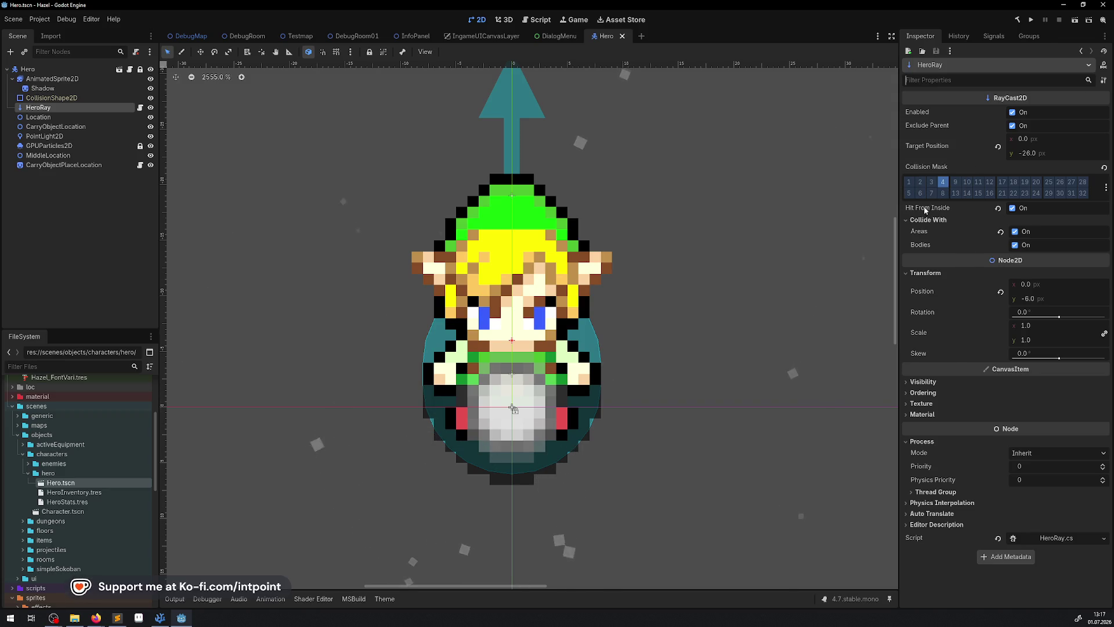
mouse_move(926, 210)
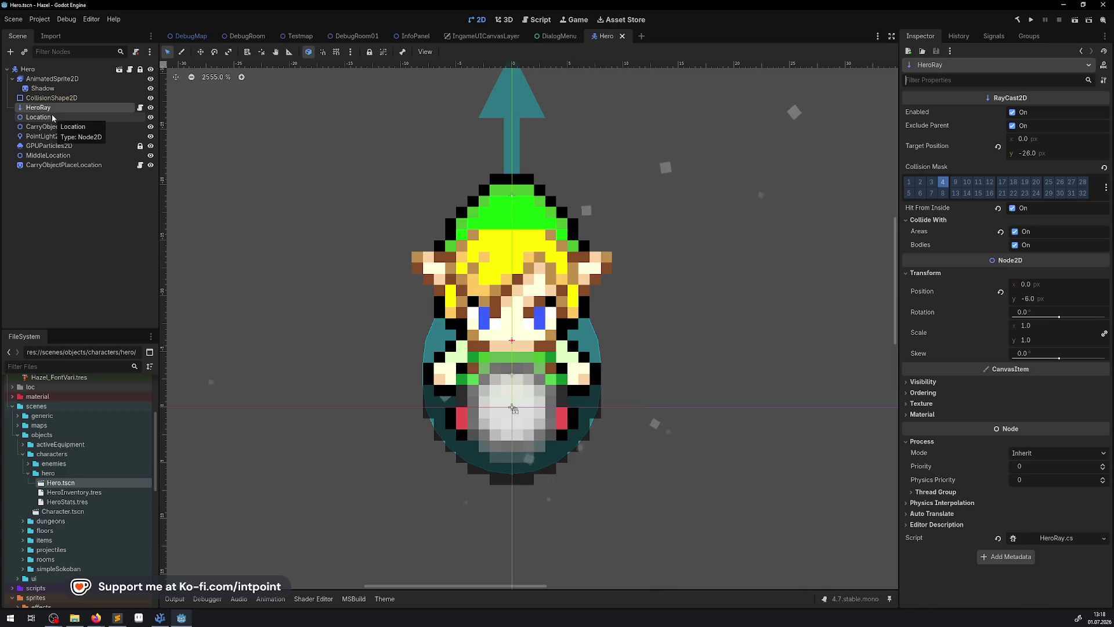
left_click(23, 69)
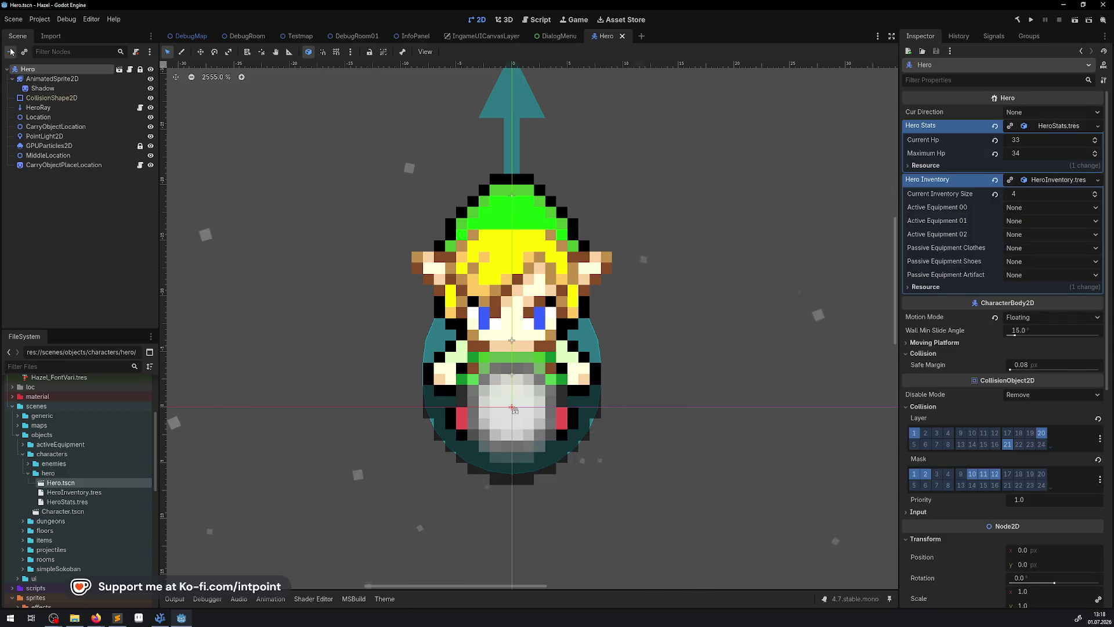
Step: Add a RayCast2D child node under Hero
left_click(11, 52)
type("Ray")
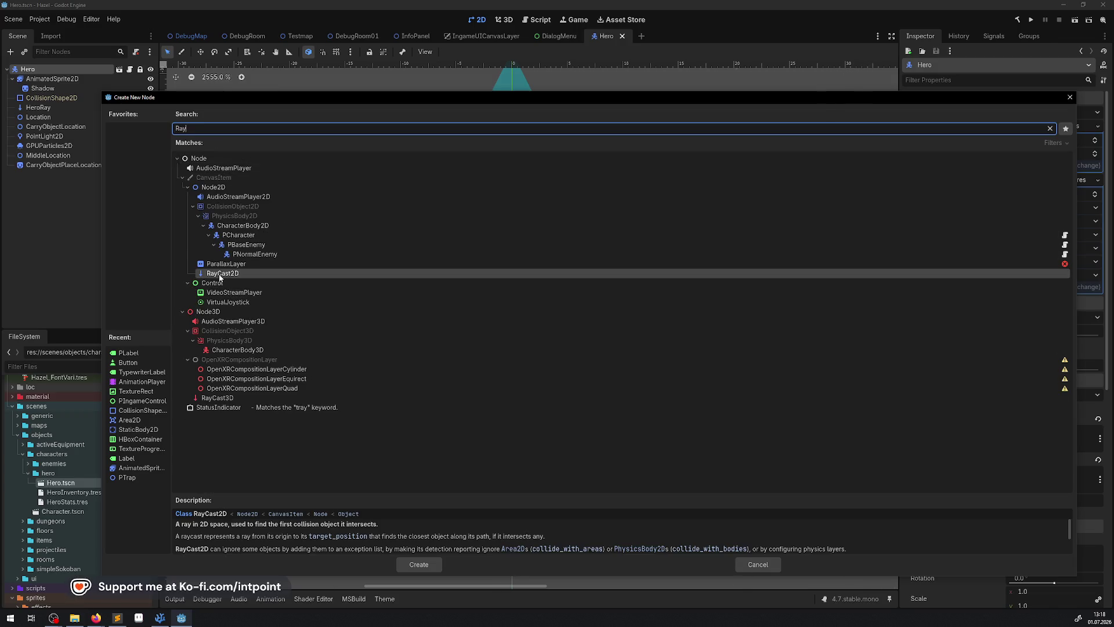
double_click(218, 274)
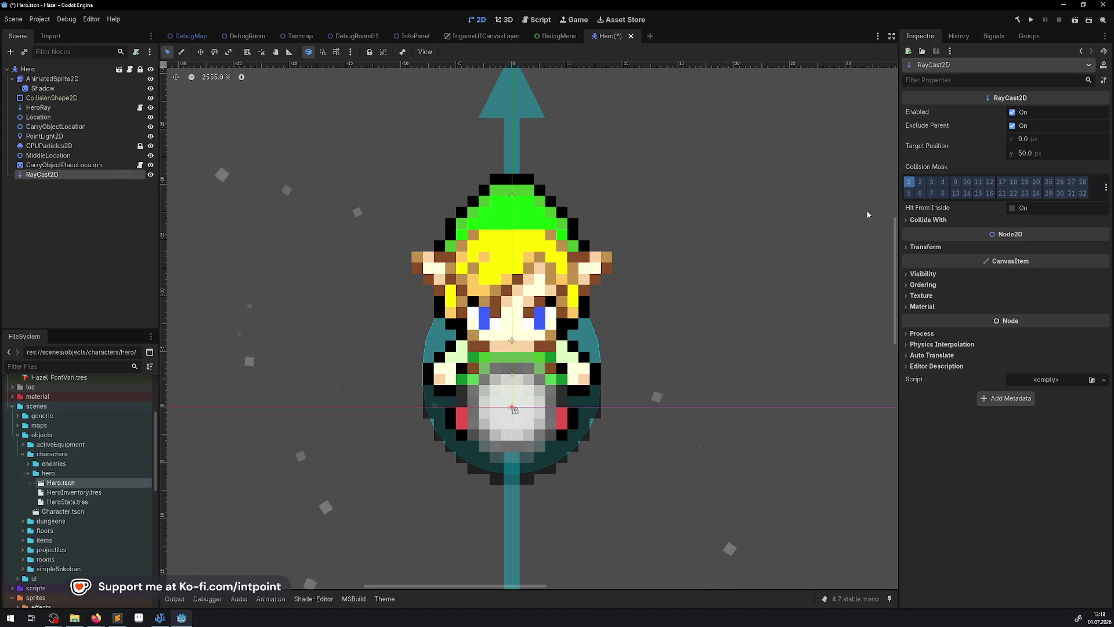
Step: Set the RayCast2D collision mask to layers 2 and 10–13 and target position y to 1.0
left_click(924, 187)
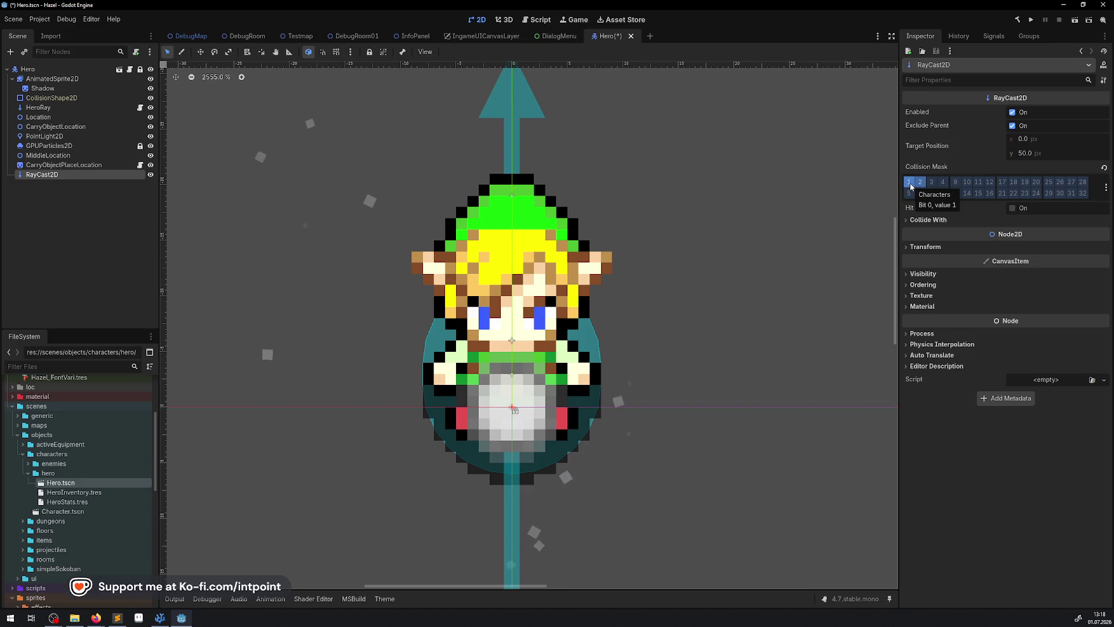
left_click(909, 185)
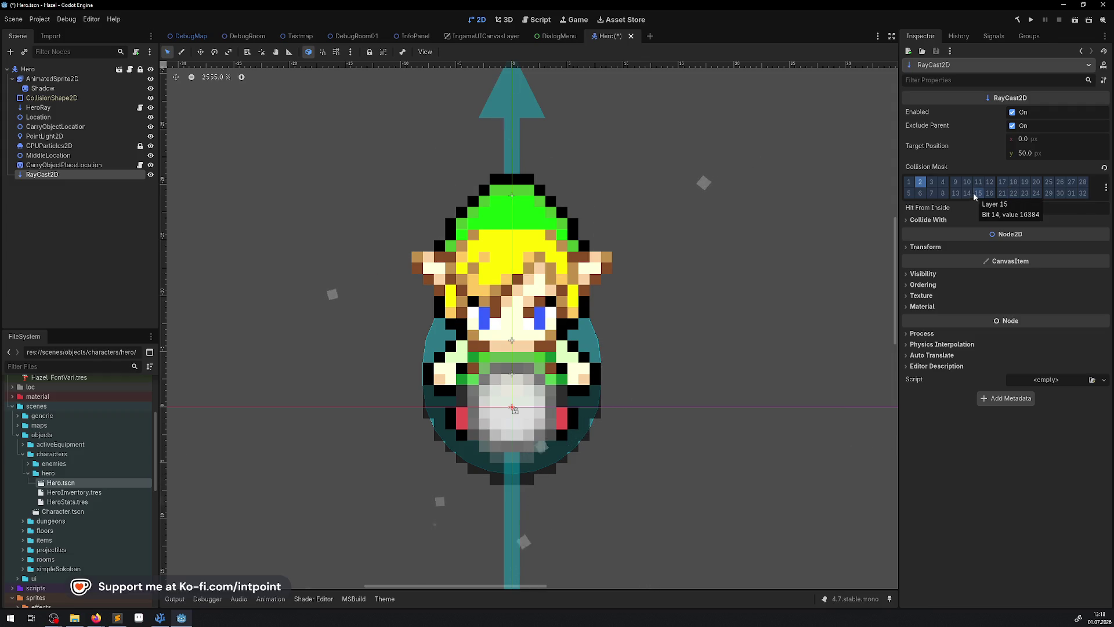
left_click(995, 184)
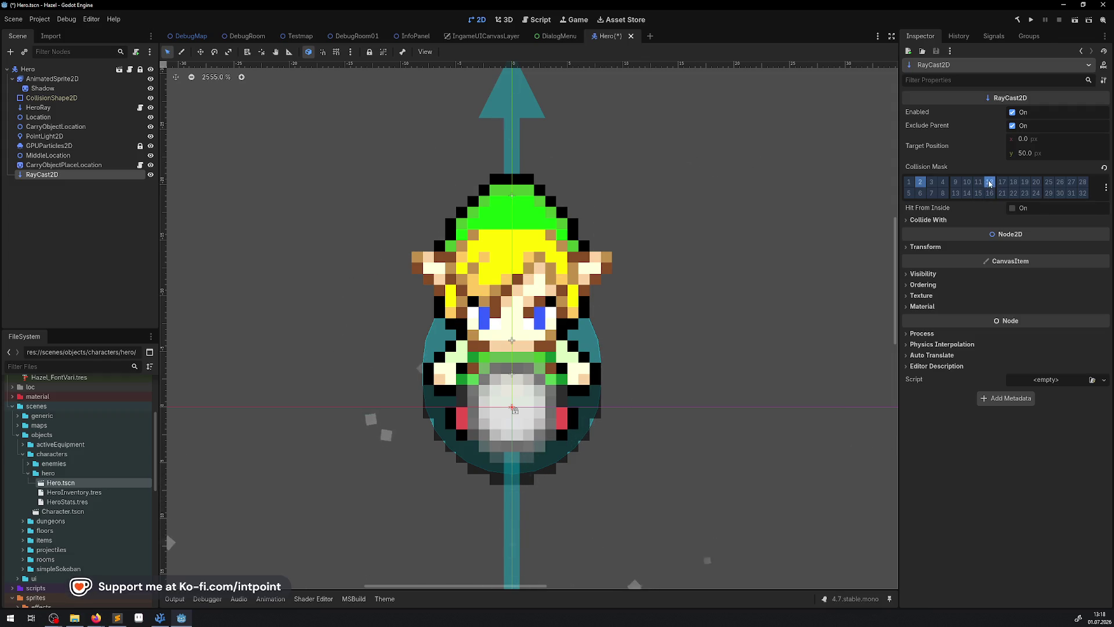
left_click(983, 183)
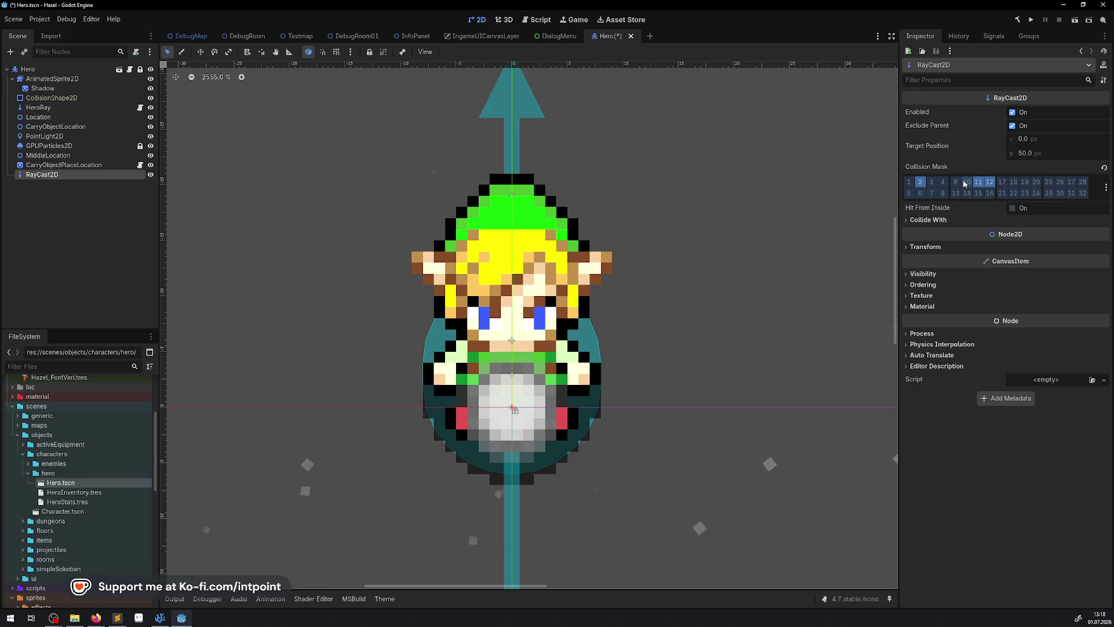
left_click(966, 183)
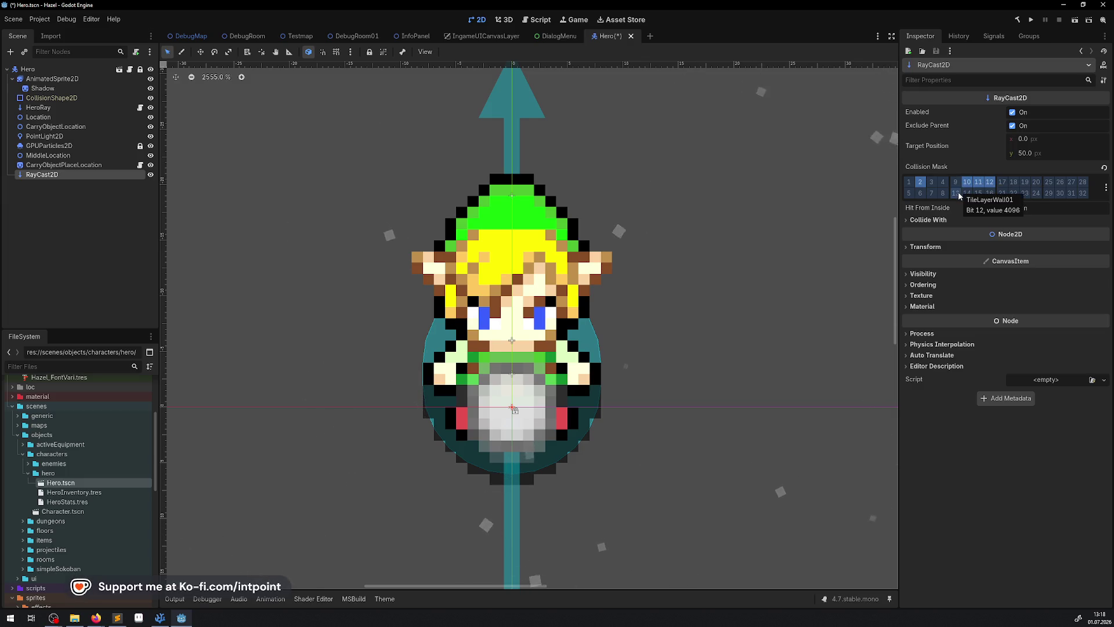
left_click(957, 194)
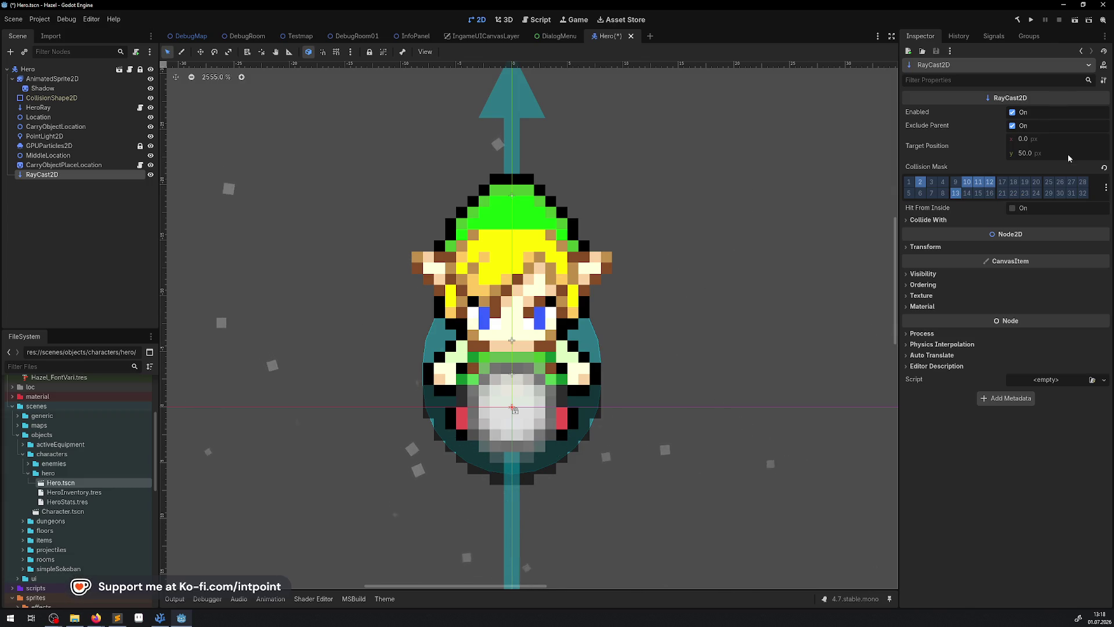
left_click(1028, 152)
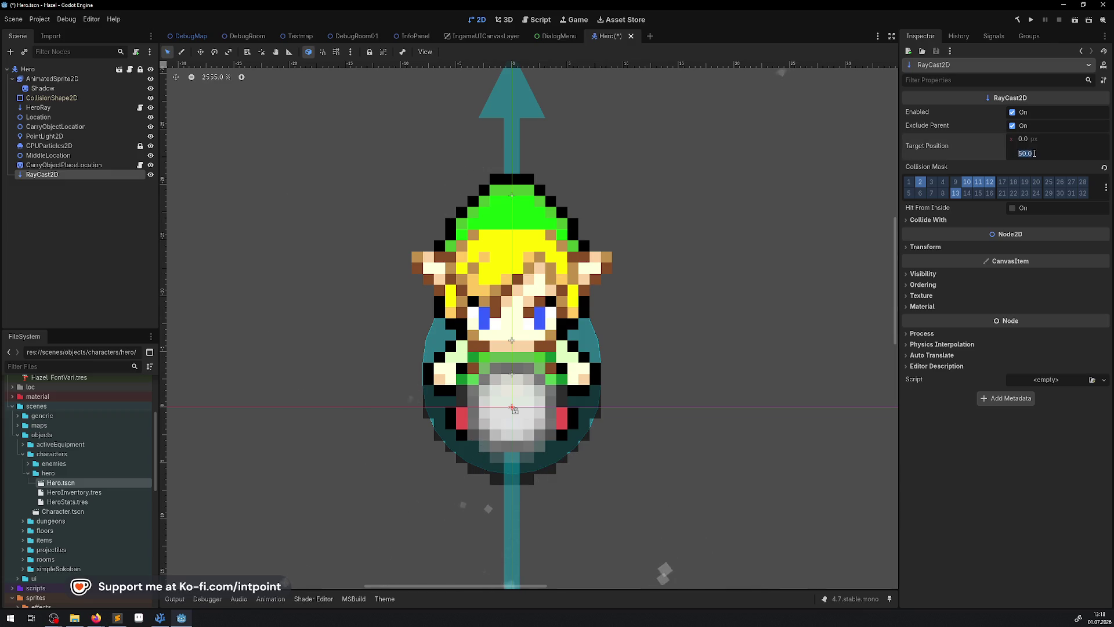
type("1")
key("Return")
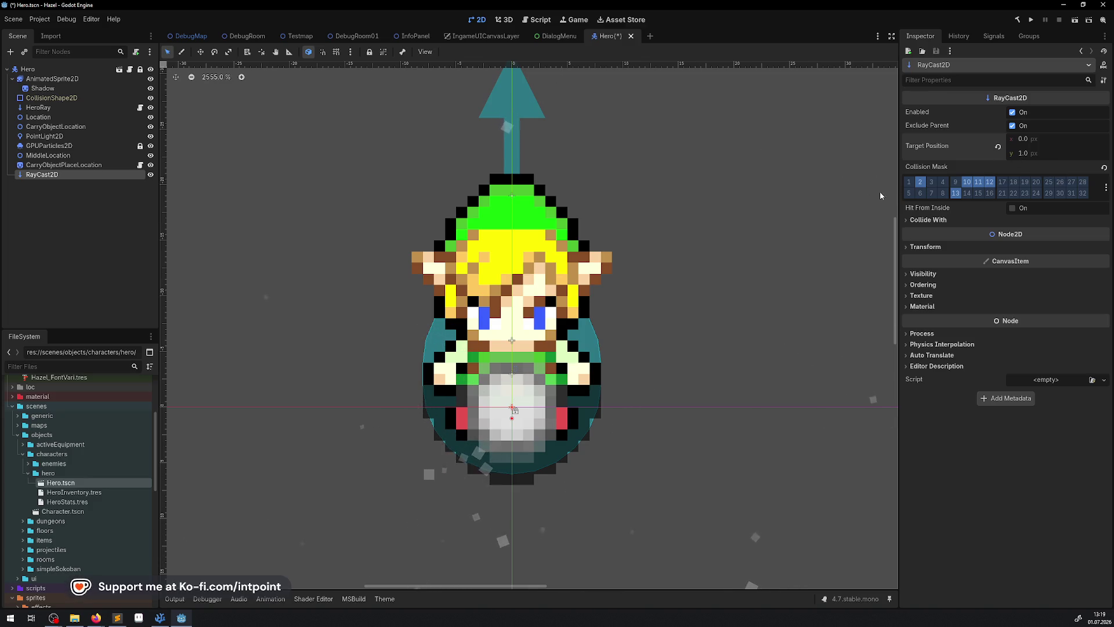
Step: Save the Hero scene, keeping the RayCast2D name, and open the Hero node's script
key("ctrl+s")
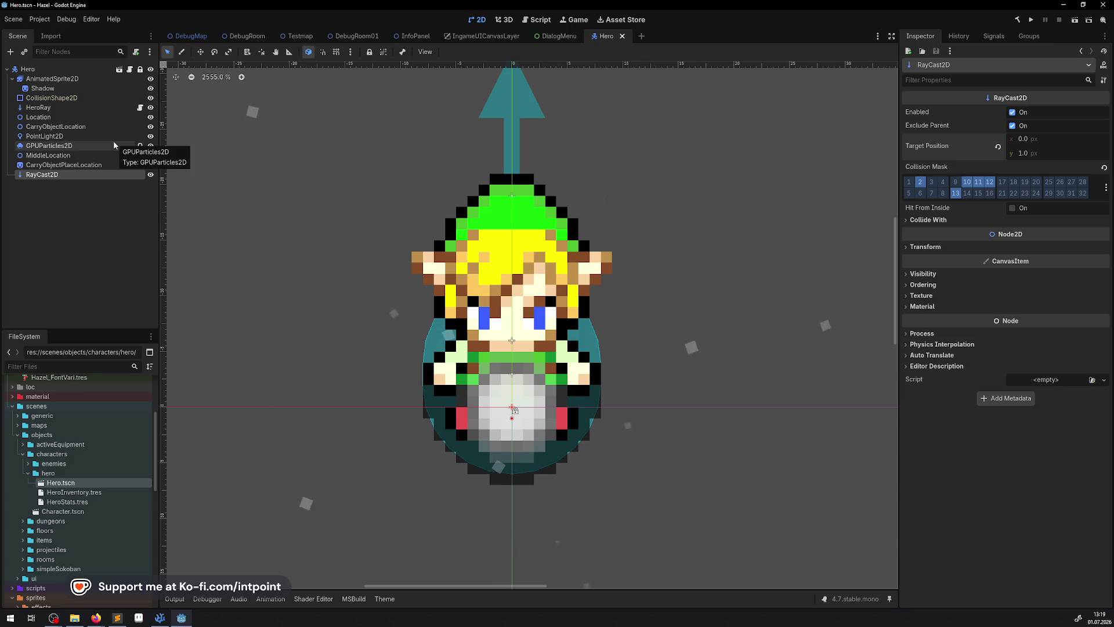
double_click(40, 175)
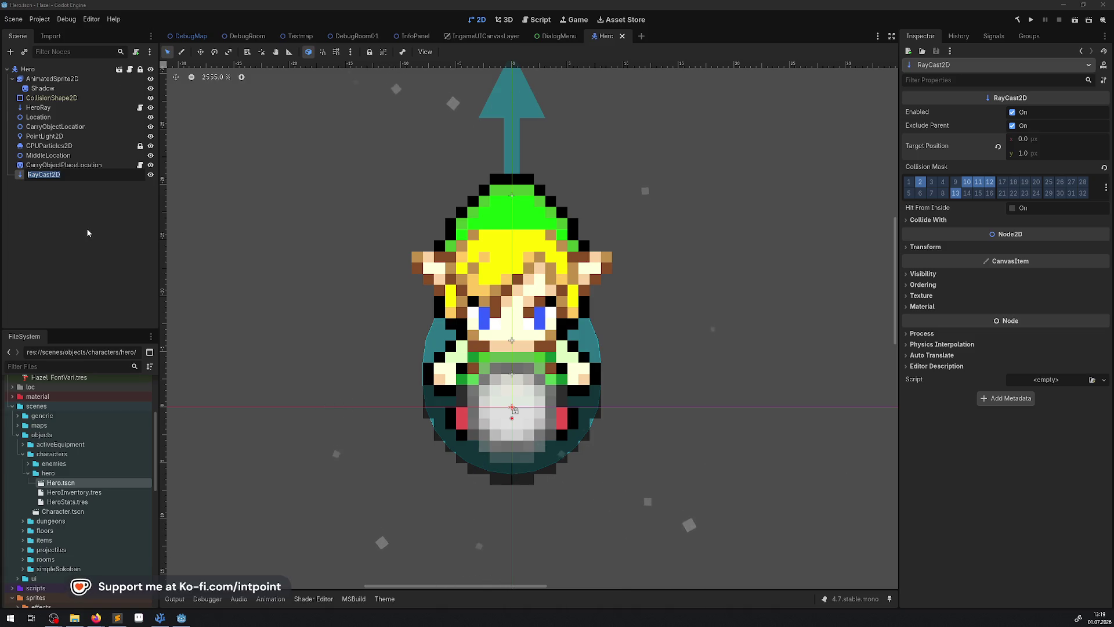
left_click(106, 225)
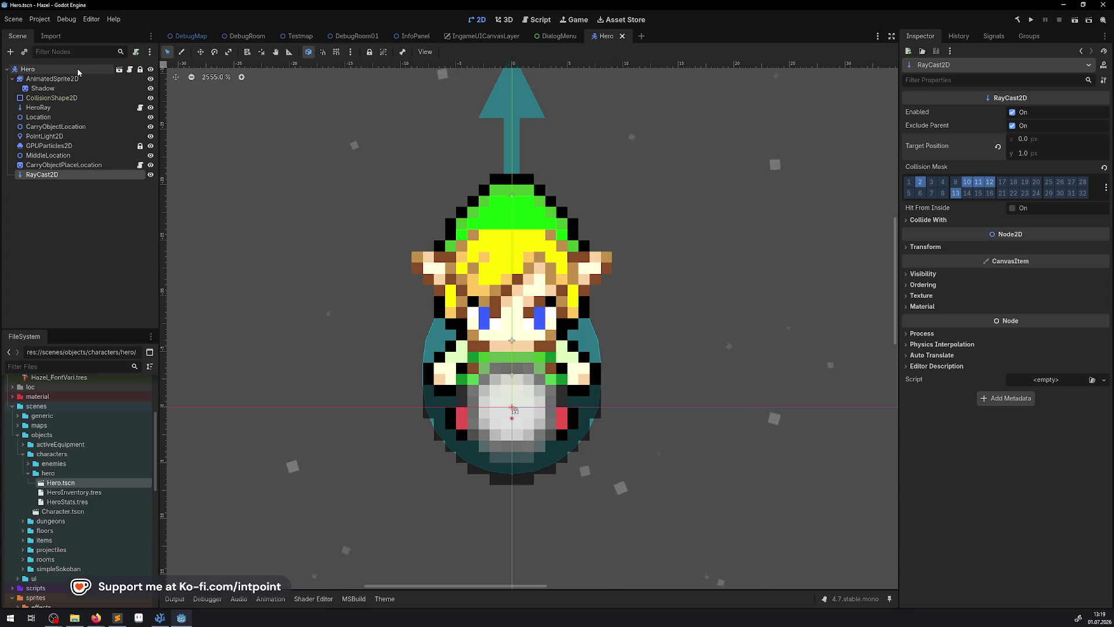
left_click(78, 68)
left_click(130, 69)
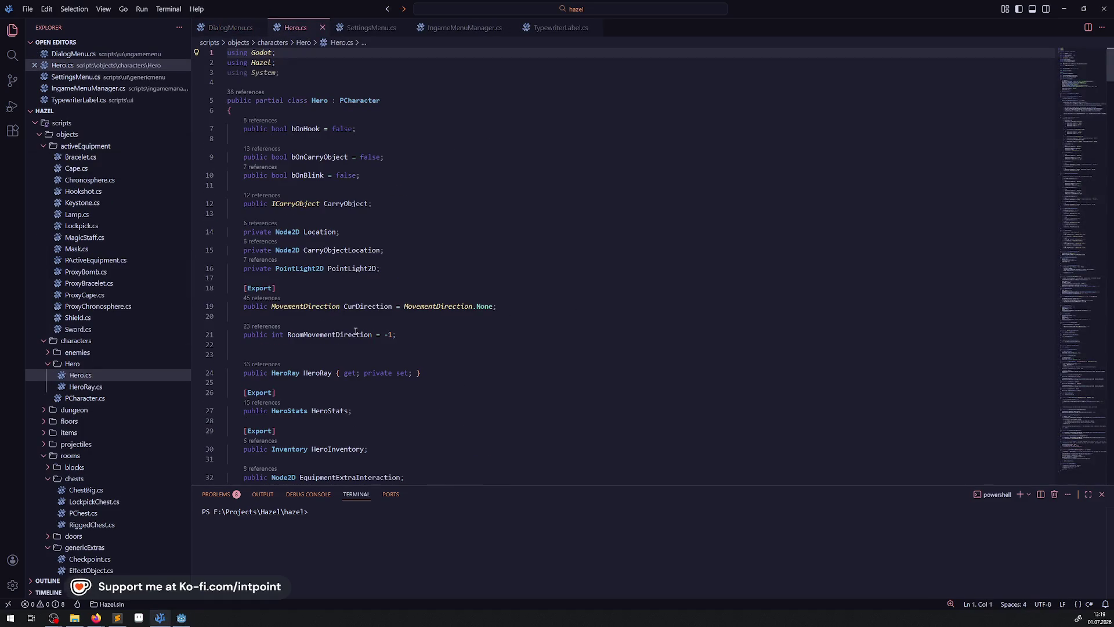
Step: Declare a RayCast2D field named RayCast2D after the HeroRay property
scroll(355, 331, "down", 5)
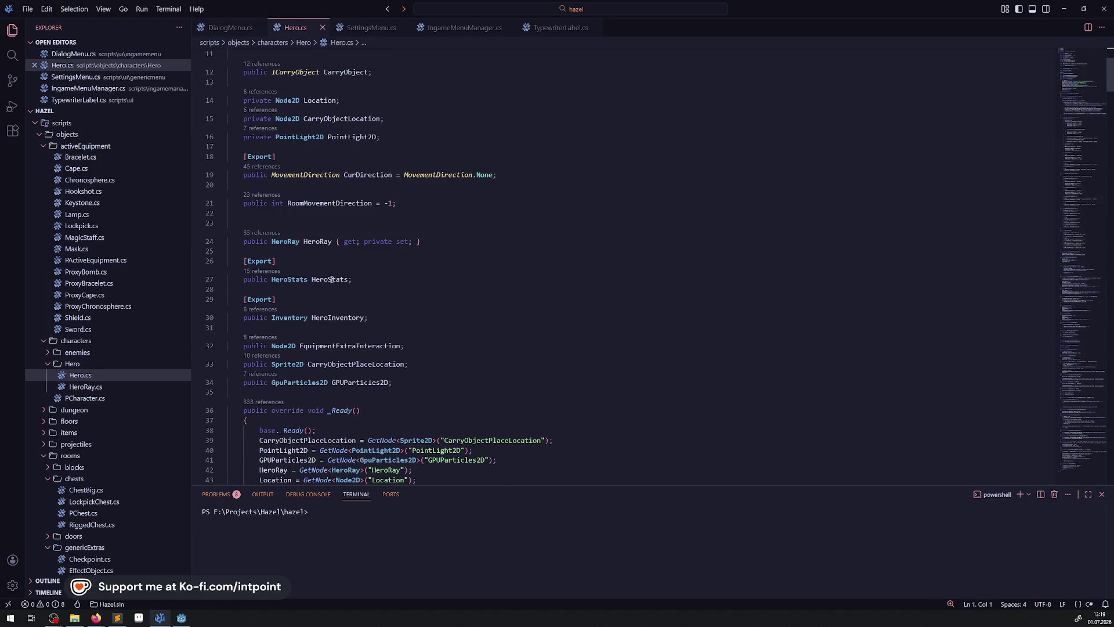
scroll(331, 279, "up", 2)
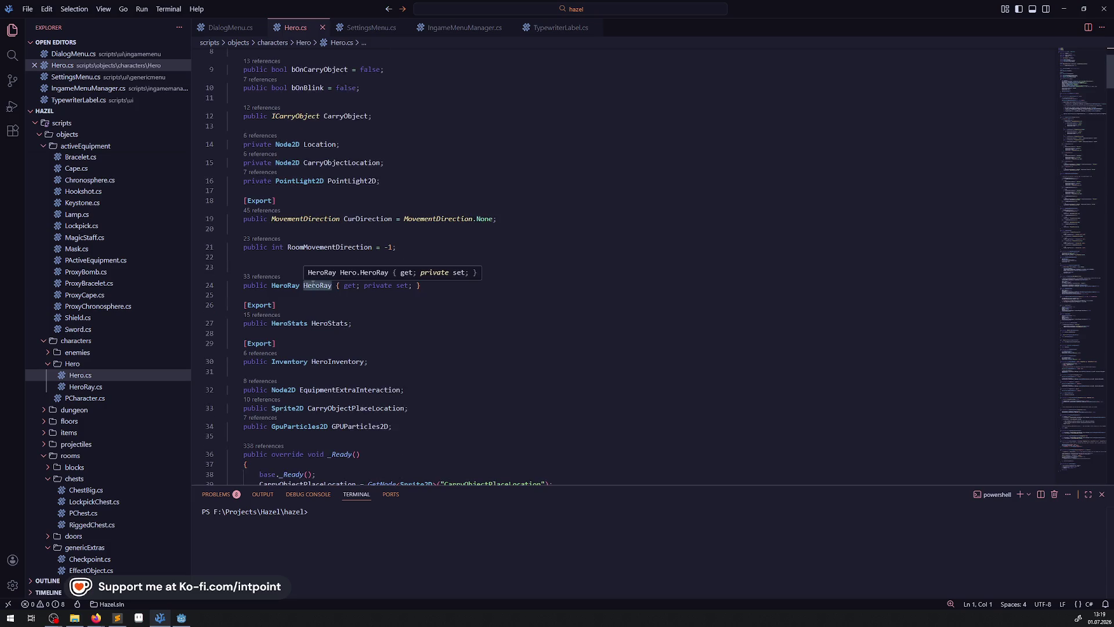
left_click(466, 287)
key("Return")
key("Return")
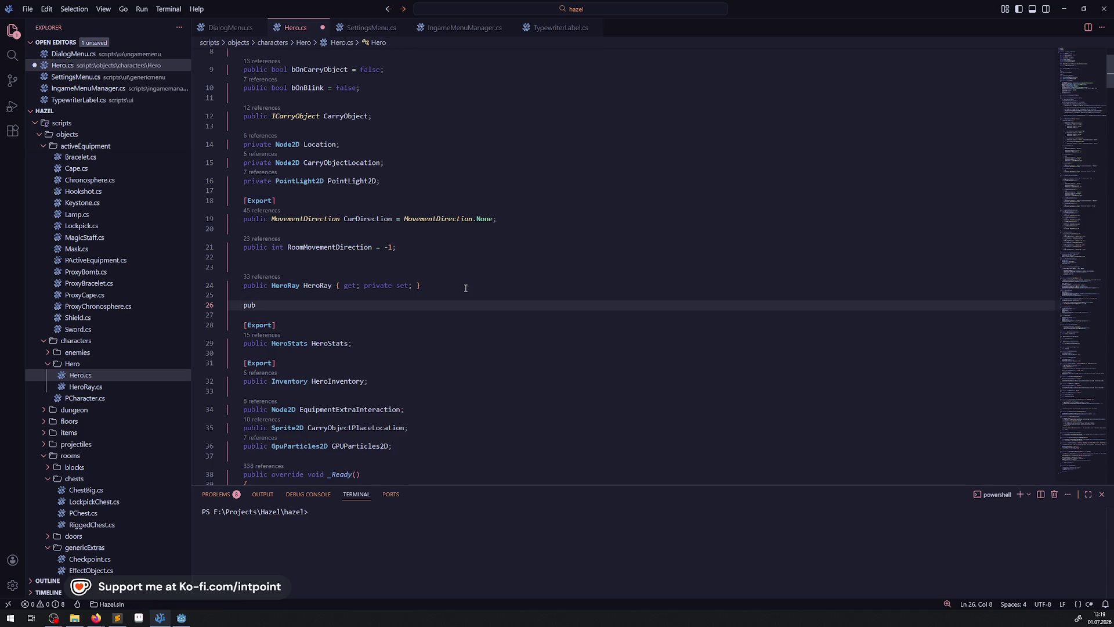
type("te RayCast2D RayCast2D;")
Step: Duplicate the MiddleLocation line into RayCast2D = GetNode<RayCast2D>("RayCast2D"); in _Ready and save
scroll(465, 288, "down", 5)
left_click(360, 355)
key("shift+alt+Down")
left_click(600, 350)
left_click(599, 350)
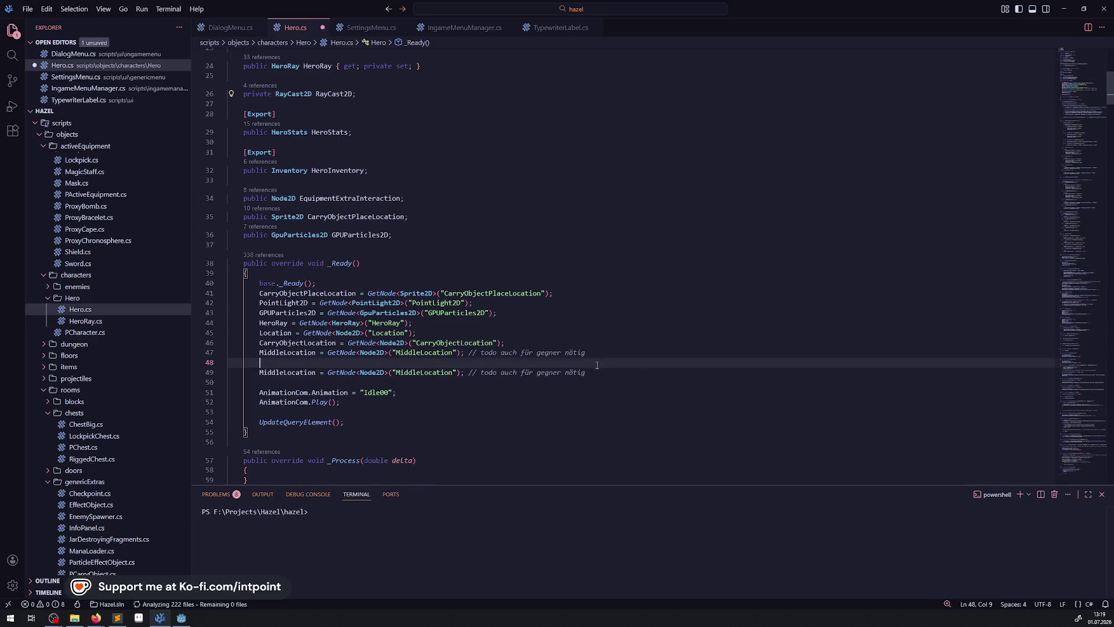
key("Return")
left_click_drag(587, 372, 468, 372)
key("BackSpace")
double_click(268, 372)
type("RayCast2D")
double_click(351, 372)
type("RayCast2D")
double_click(400, 372)
type("RayCast2D")
key("ctrl+s")
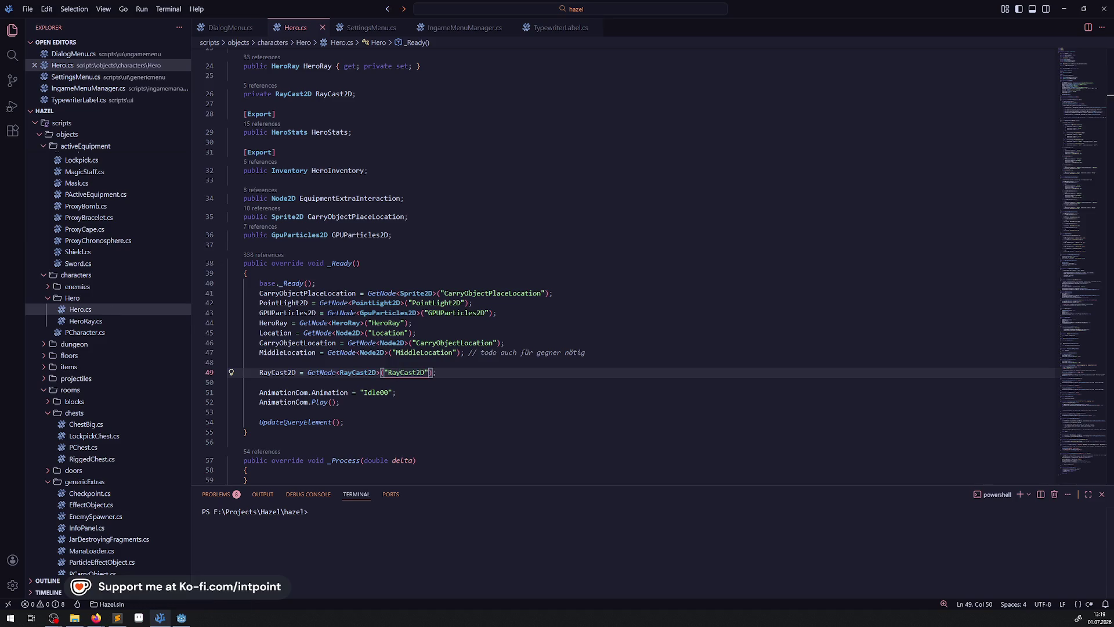
Step: Add a RayCast2D.AddExceptionRid(); call below the lookup via IntelliSense and save Hero.cs
scroll(386, 231, "down", 4)
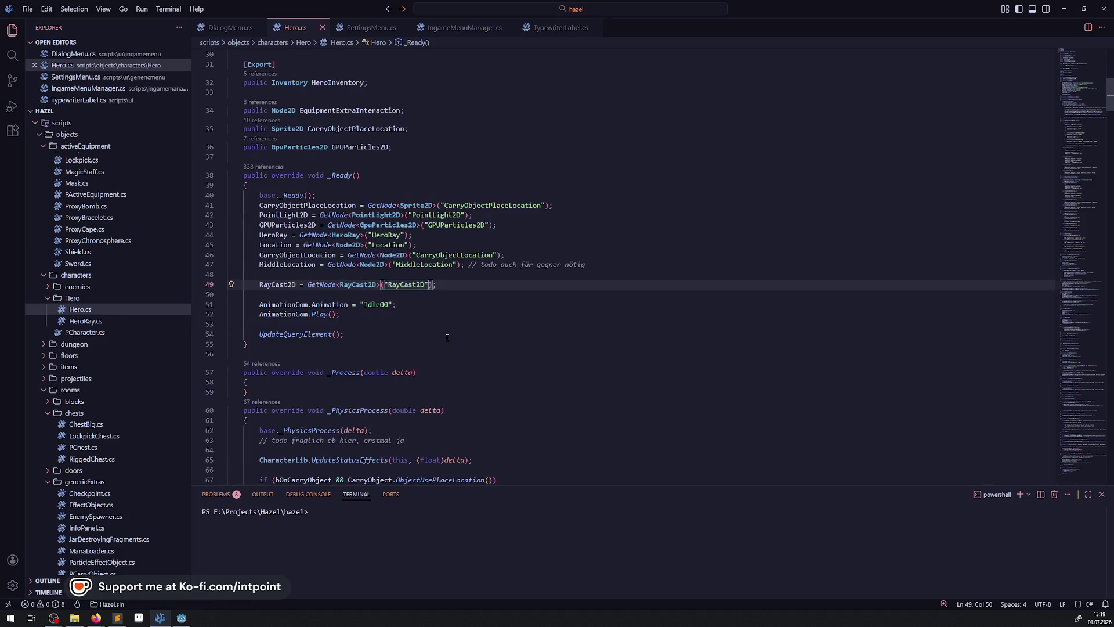
left_click(386, 232)
left_click(459, 197)
key("Return")
key("Return")
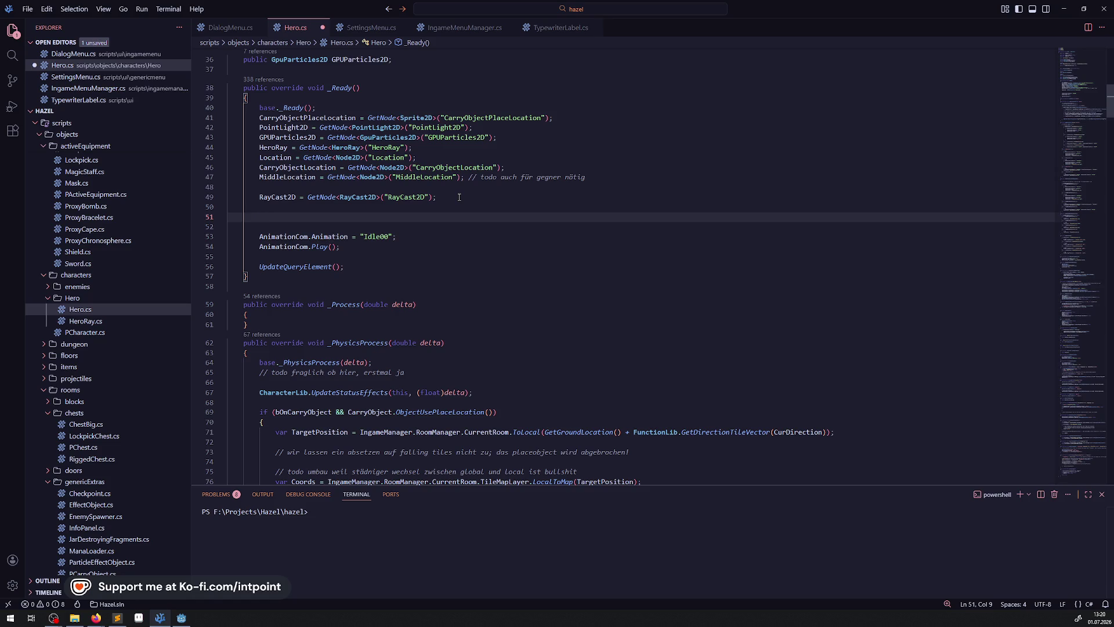
type("RayCast2D.Ex")
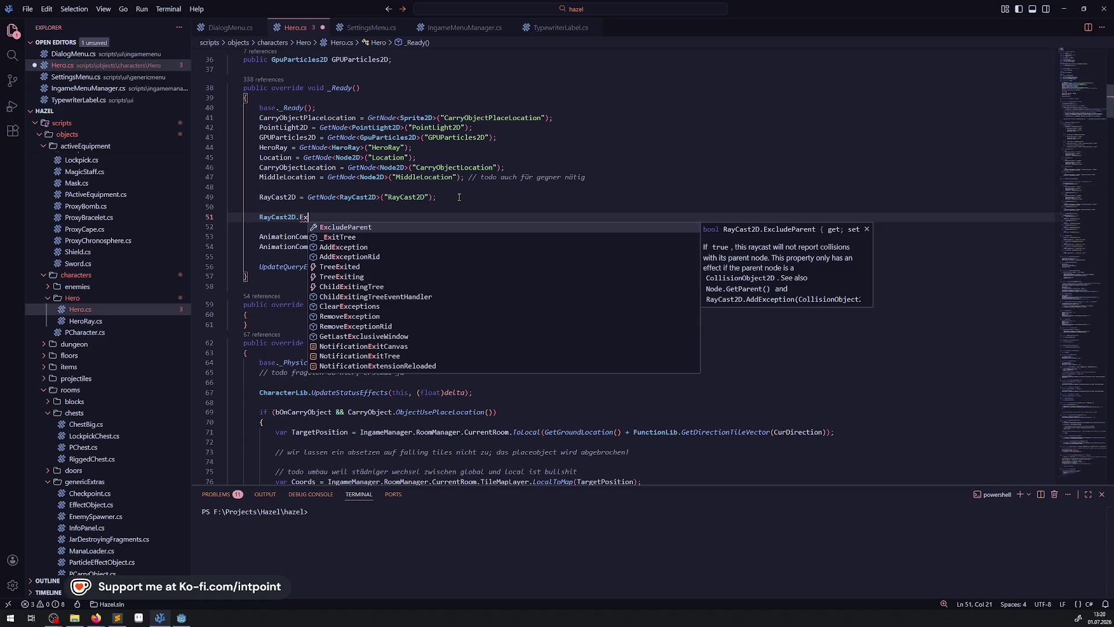
scroll(355, 291, "down", 3)
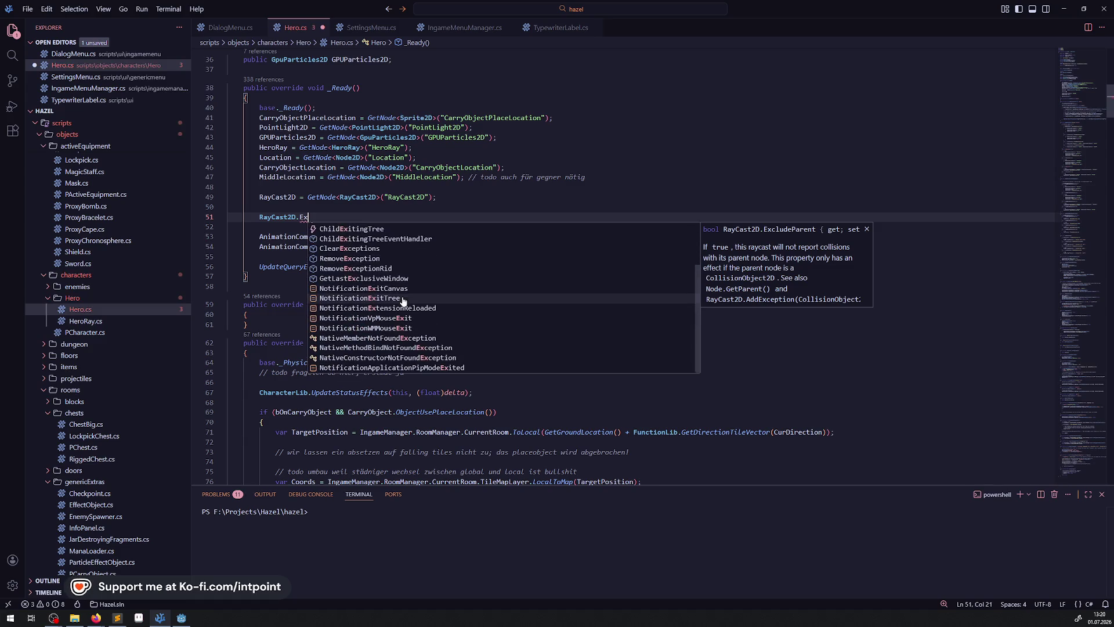
scroll(357, 306, "up", 1)
scroll(402, 312, "up", 2)
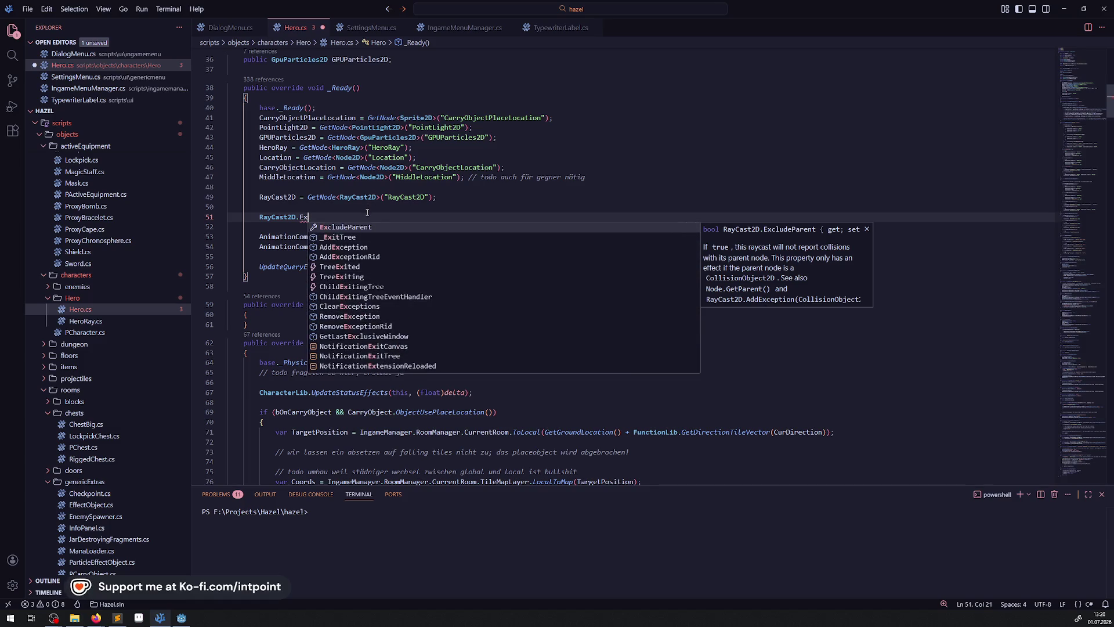
left_click(370, 256)
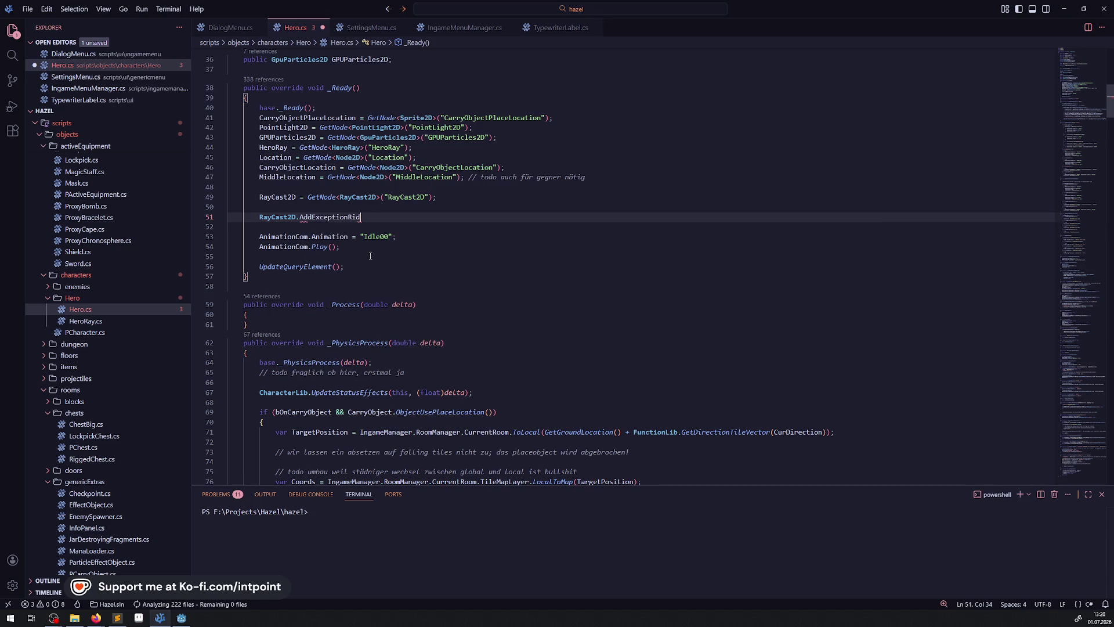
mouse_move(331, 217)
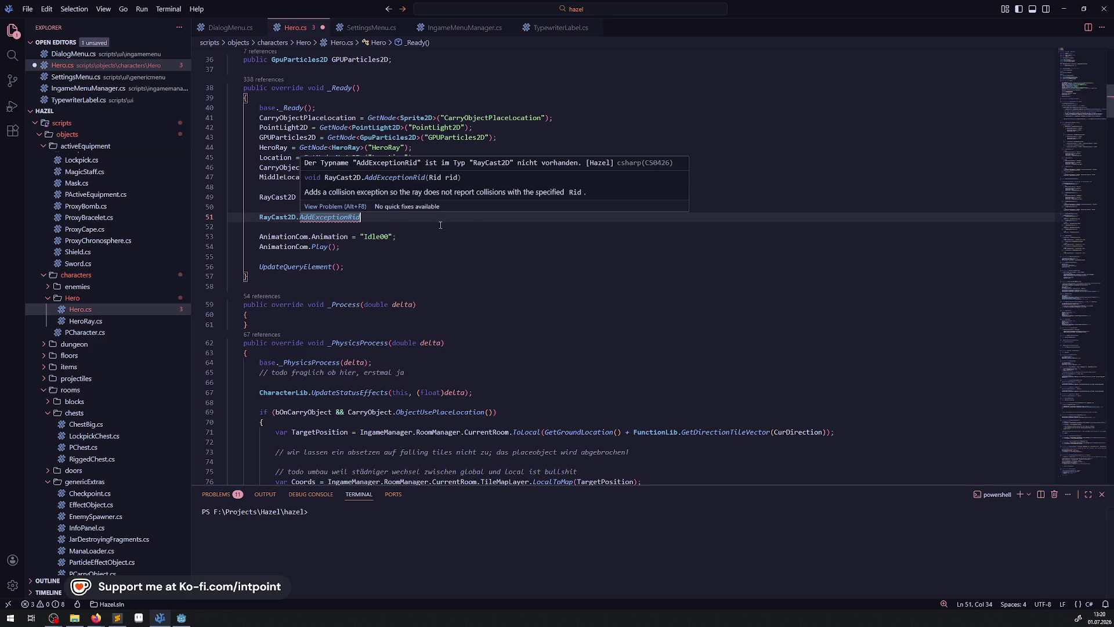
type("();")
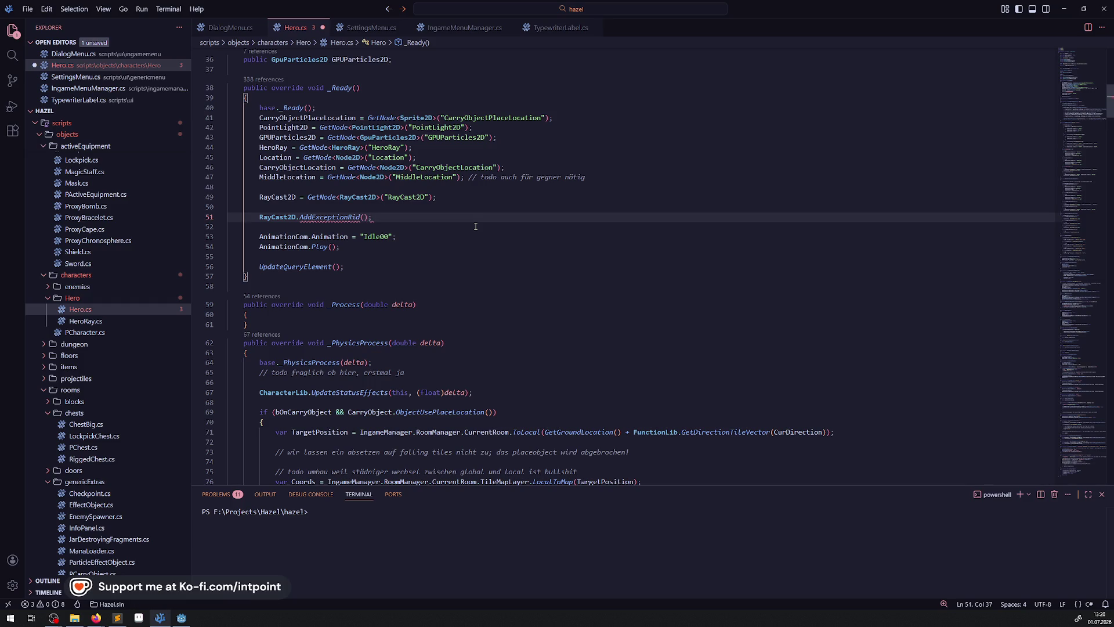
key("ctrl+s")
scroll(413, 238, "up", 1)
scroll(413, 239, "up", 1)
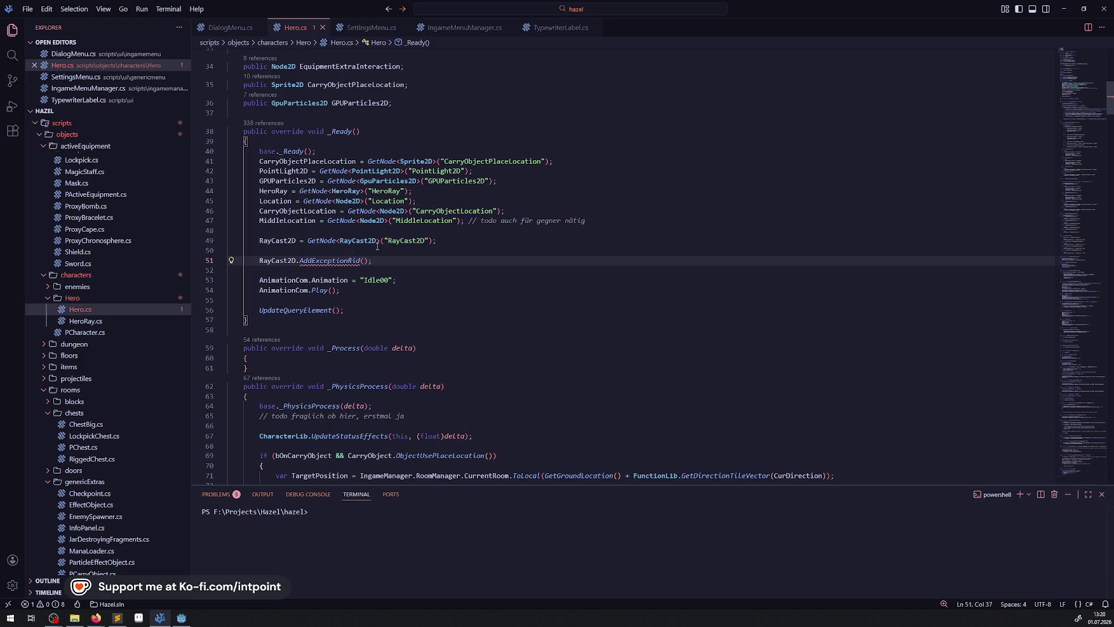
Step: Delete the RayCast2D.AddExceptionRid(); line and following blank lines, then copy the RayCast2D name
left_click(180, 619)
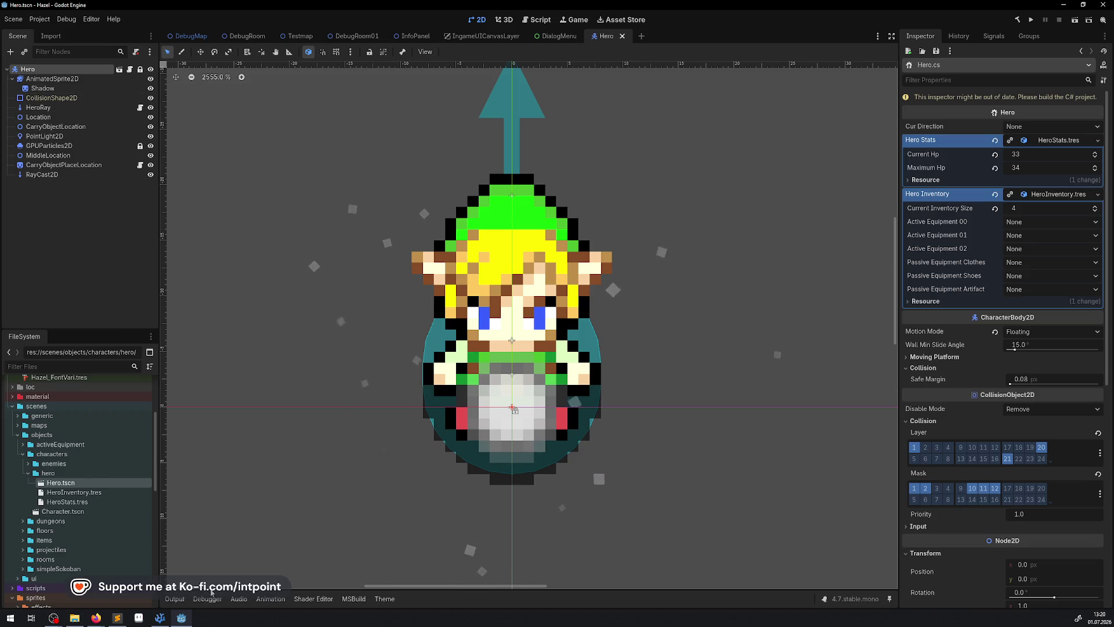
left_click(159, 618)
key("shift+Home")
key("shift+Home")
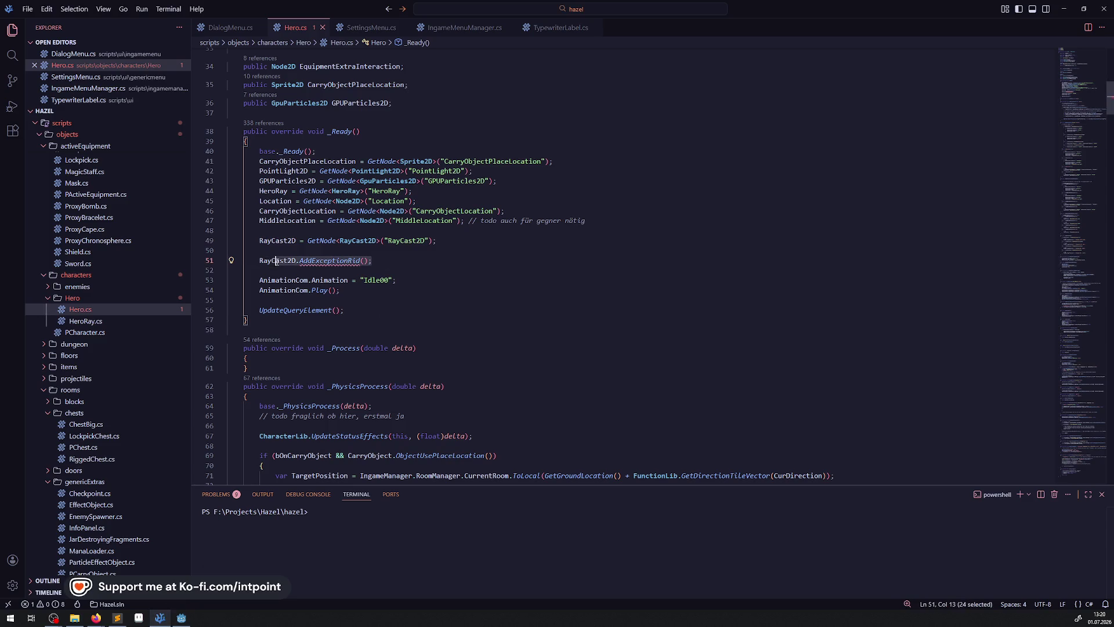
key("BackSpace")
key("Delete")
key("Delete")
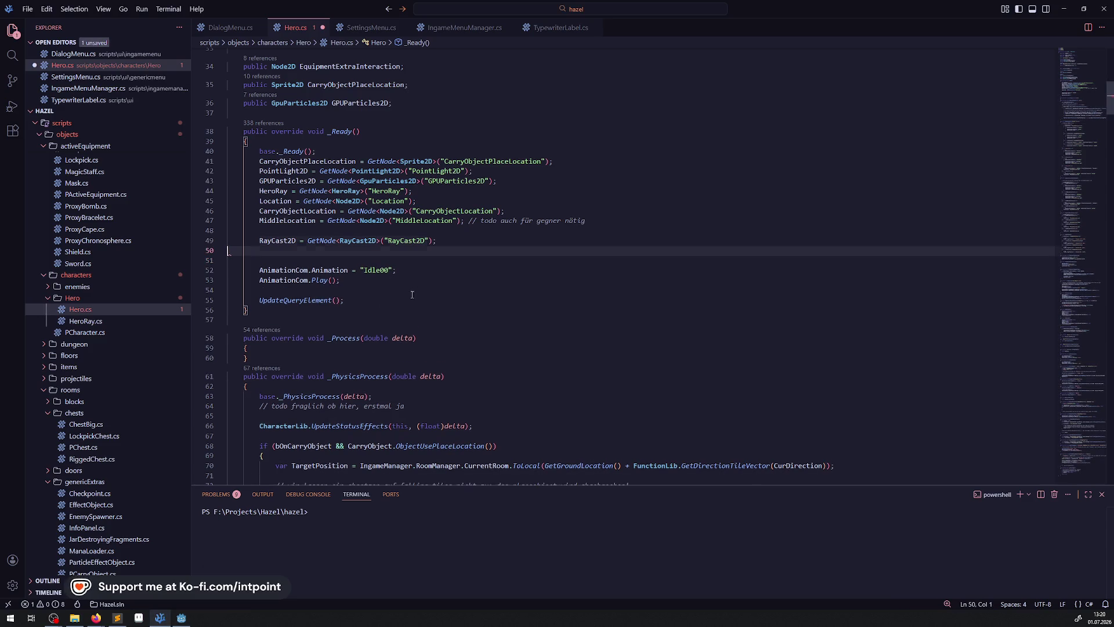
left_click(354, 290)
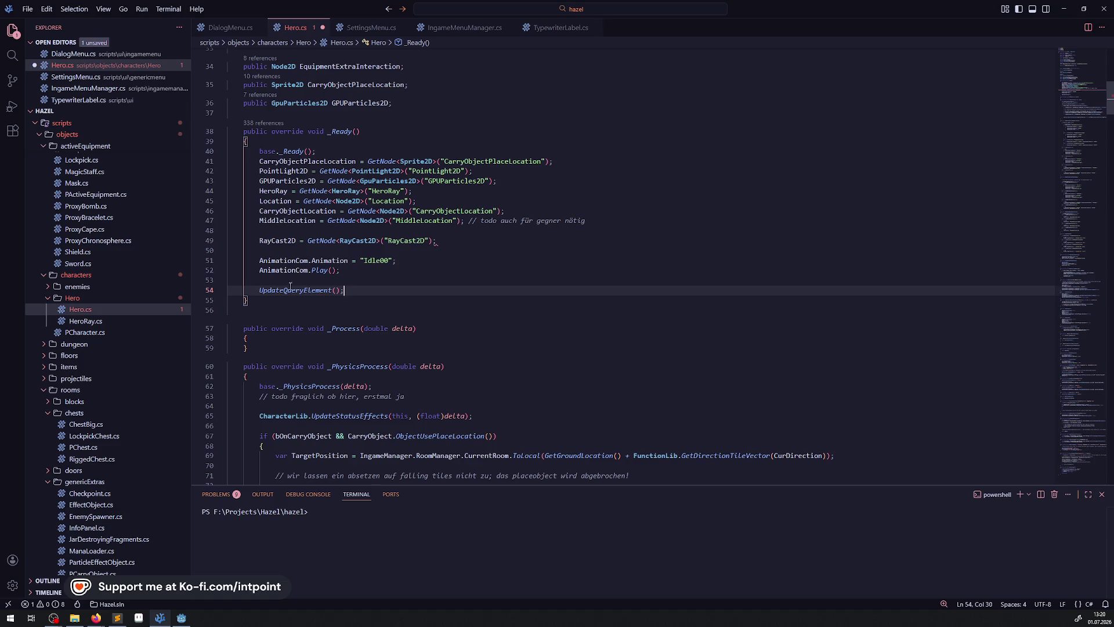
double_click(279, 239)
key("ctrl+c")
scroll(356, 281, "down", 3)
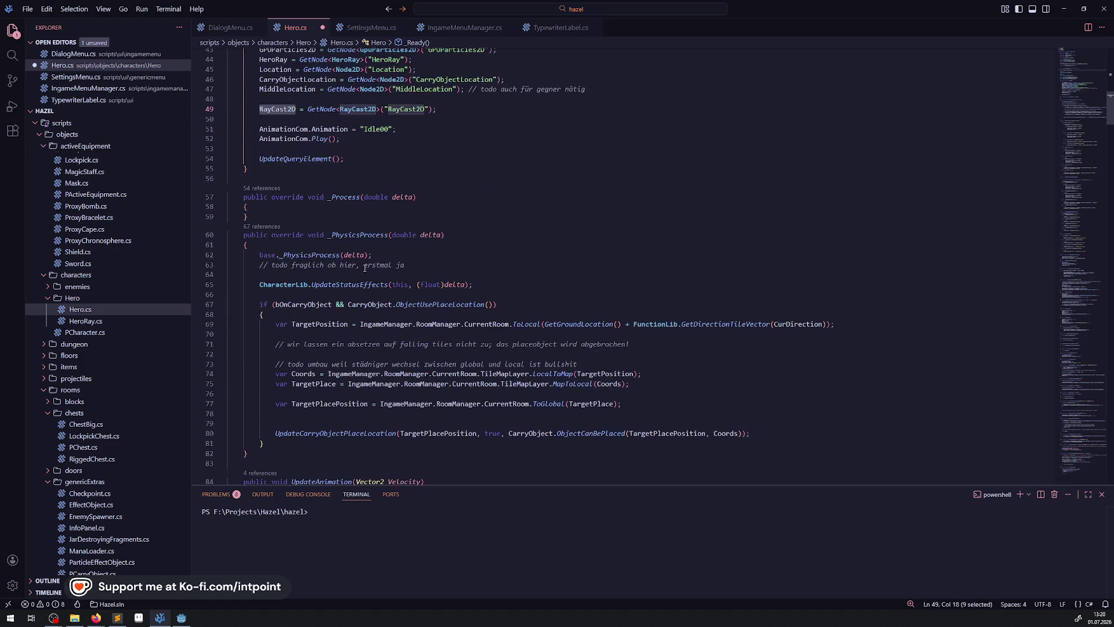
Step: After the carry-object block, add an if (RayCast2D.IsColliding()) block in _PhysicsProcess
left_click(295, 356)
key("Return")
key("Return")
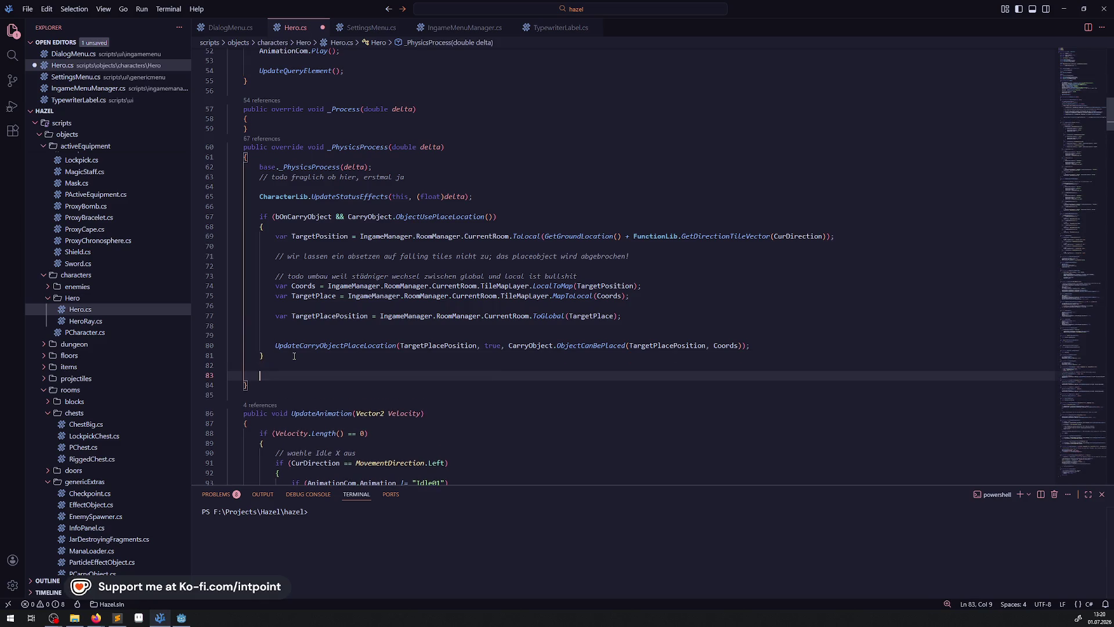
type("if(")
key("ctrl+v")
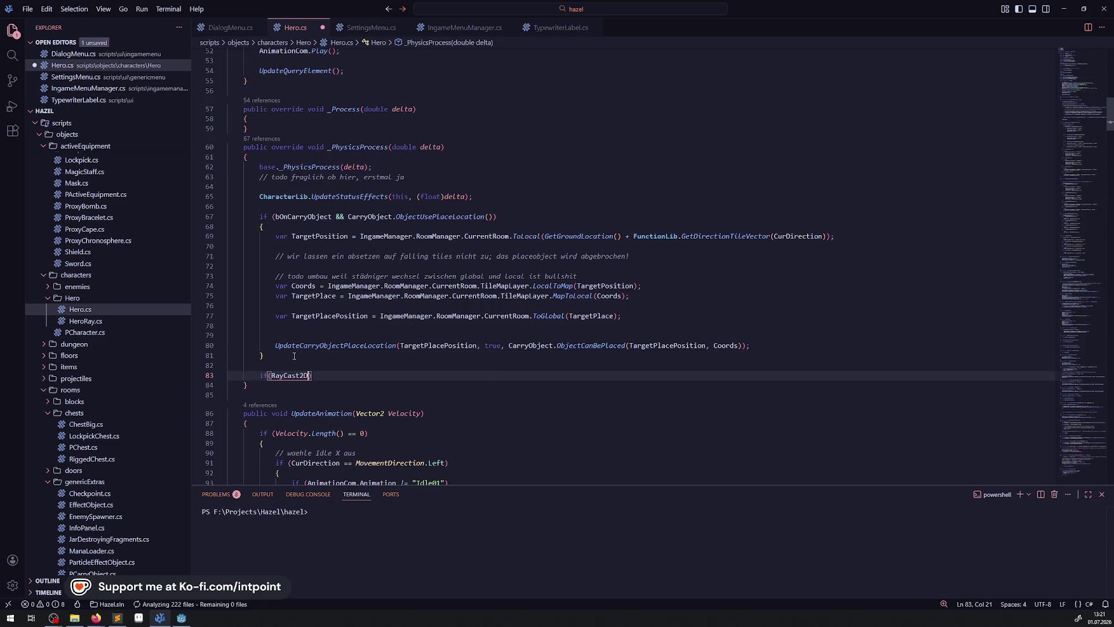
type(".")
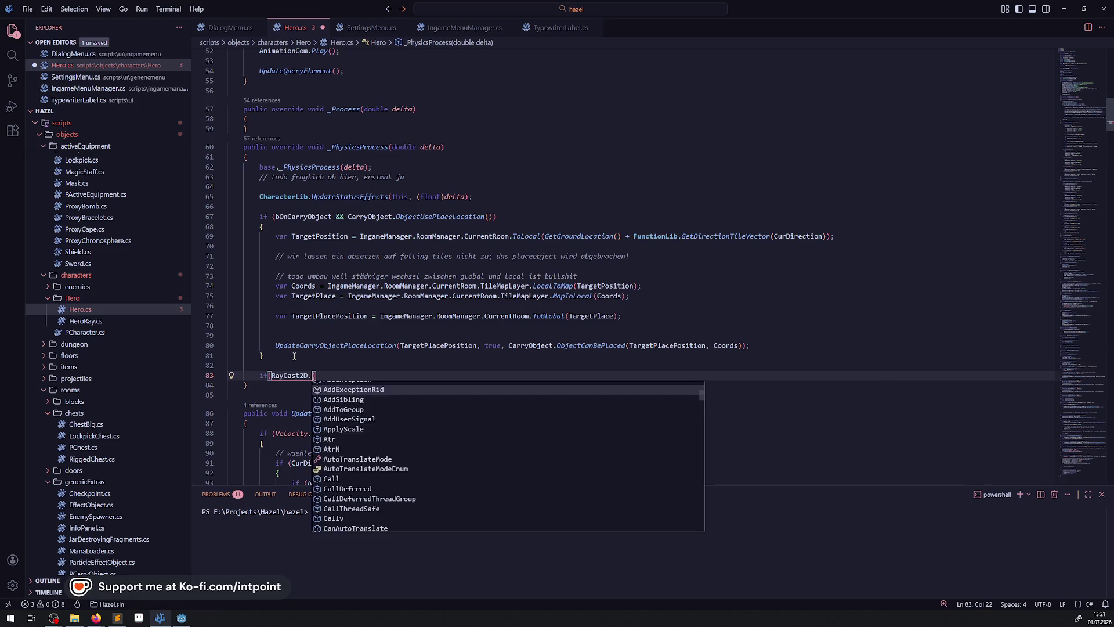
type("HAs")
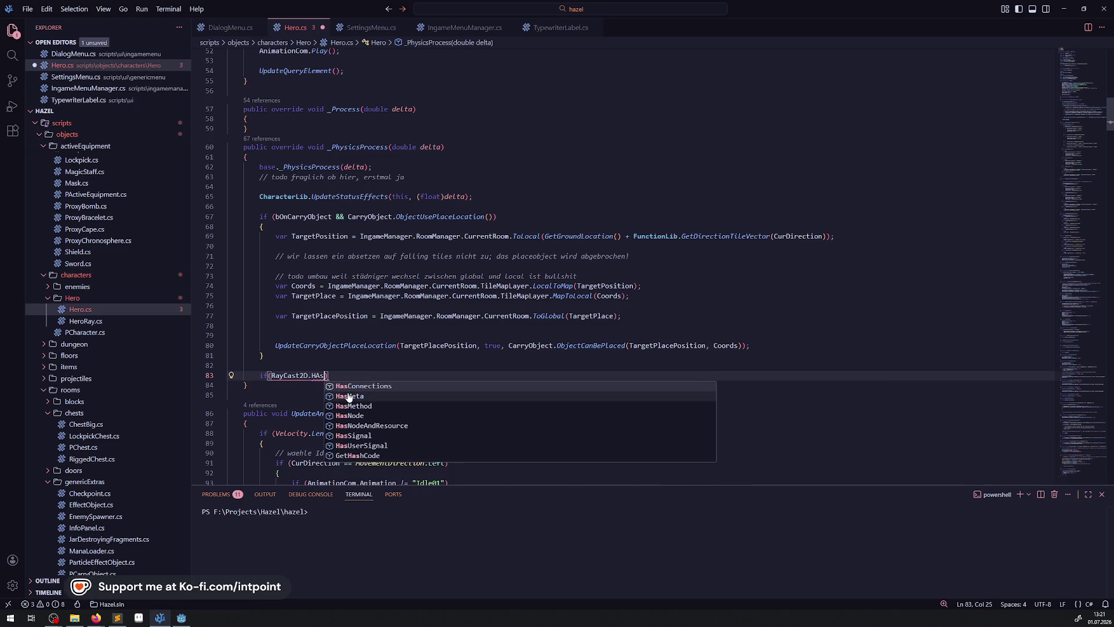
key("BackSpace")
key("BackSpace")
key("BackSpace")
type("Coll")
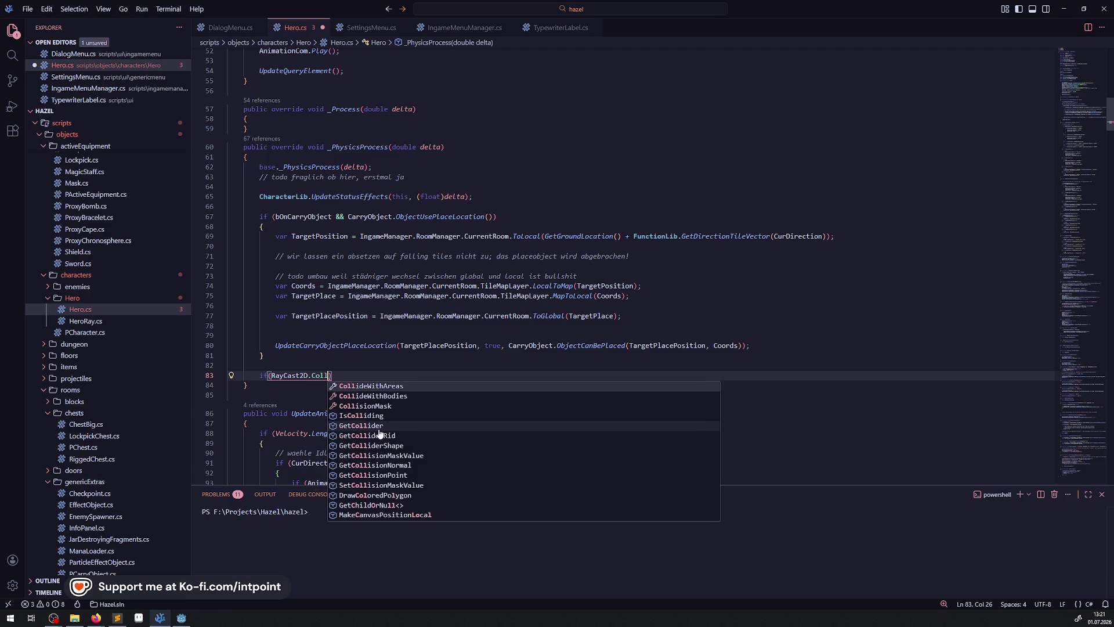
left_click(379, 415)
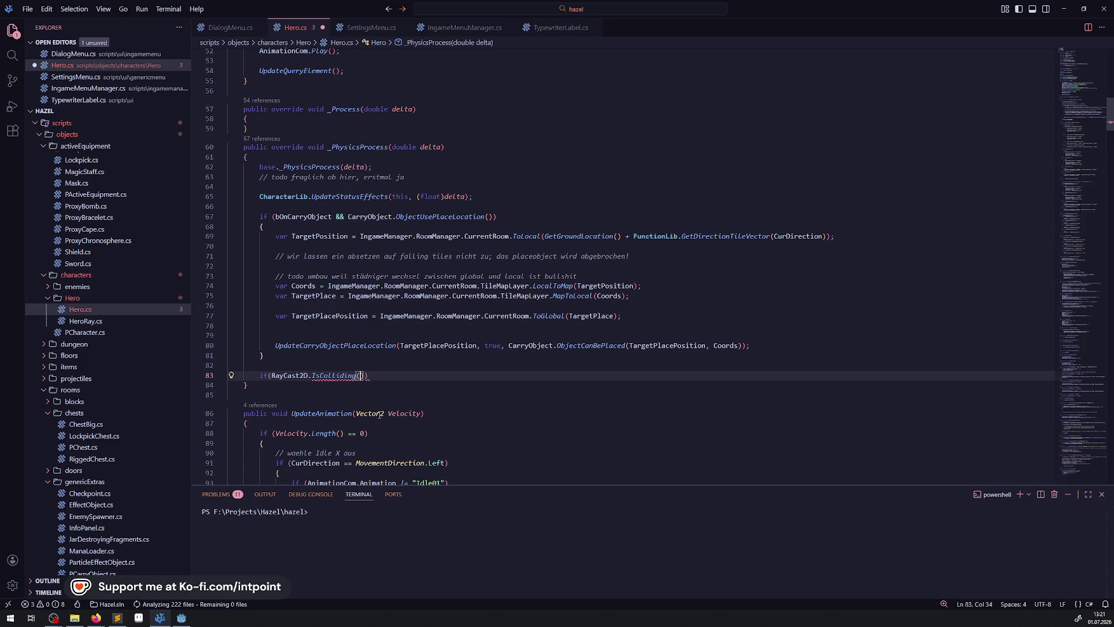
key("Return")
type("{")
key("Return")
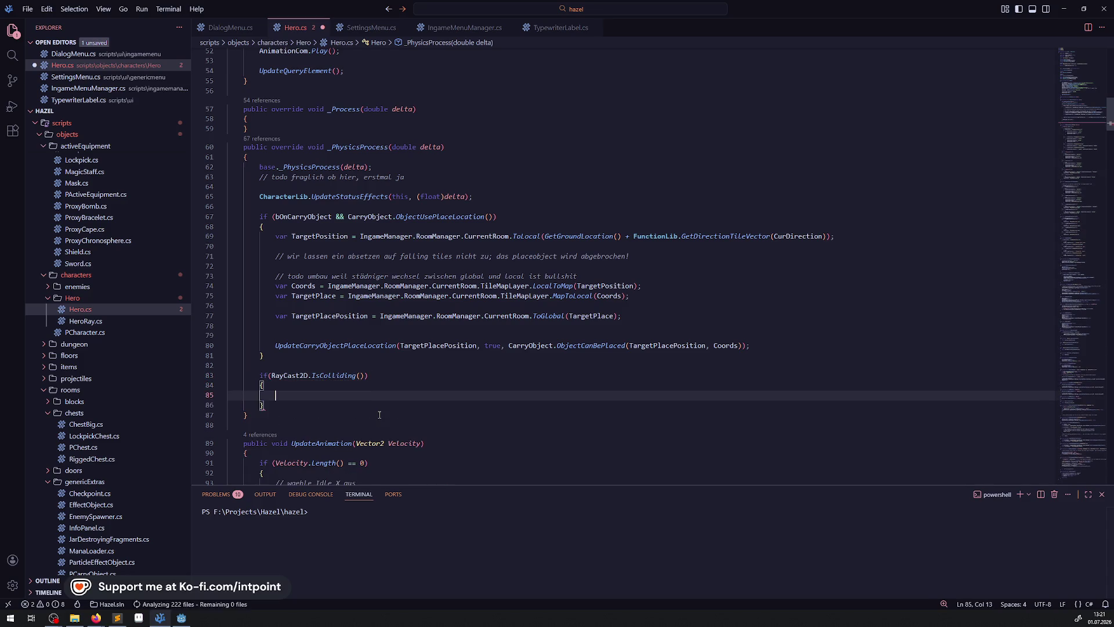
Step: Inside the block, print "Held sollte in einem StaticBody feststecken!" with GD.Print and save
type("GD.Print()")
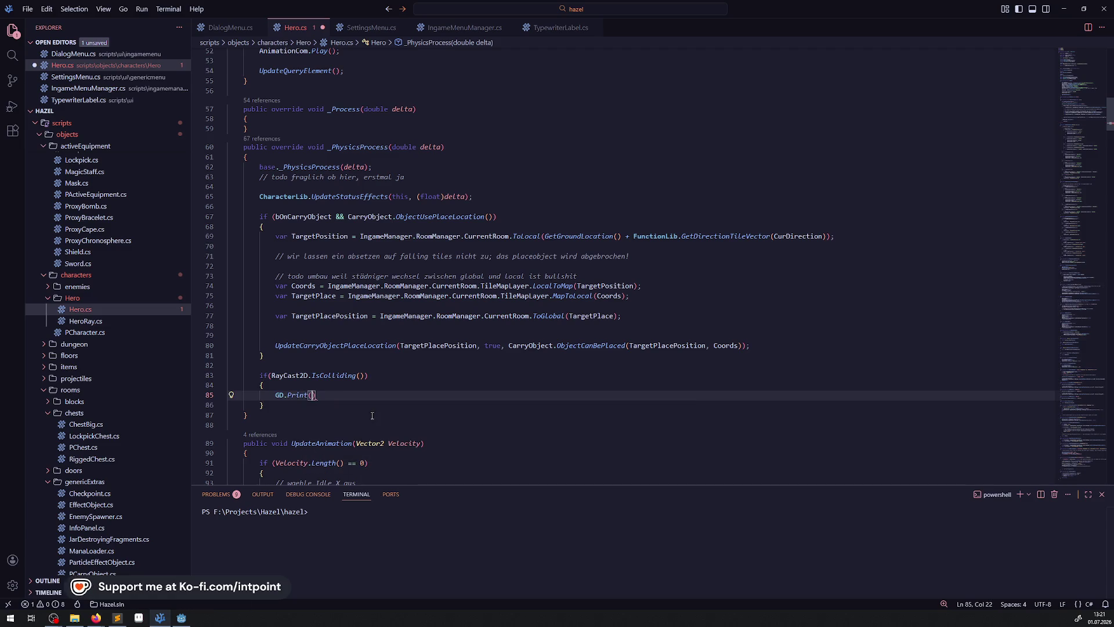
double_click(341, 375)
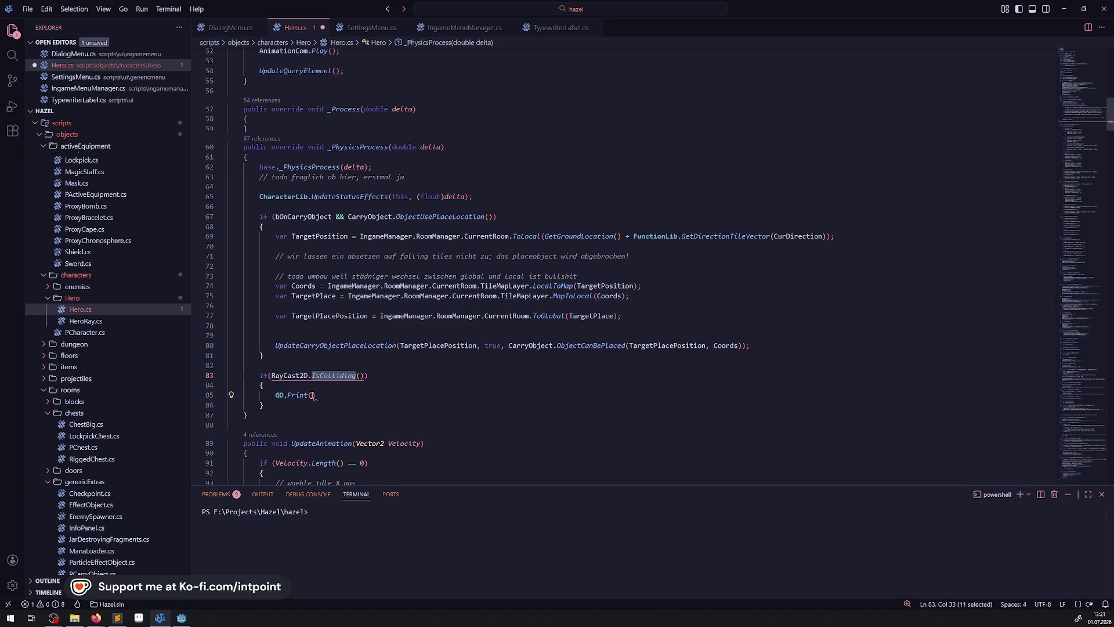
left_click(313, 395)
type("\"Figur")
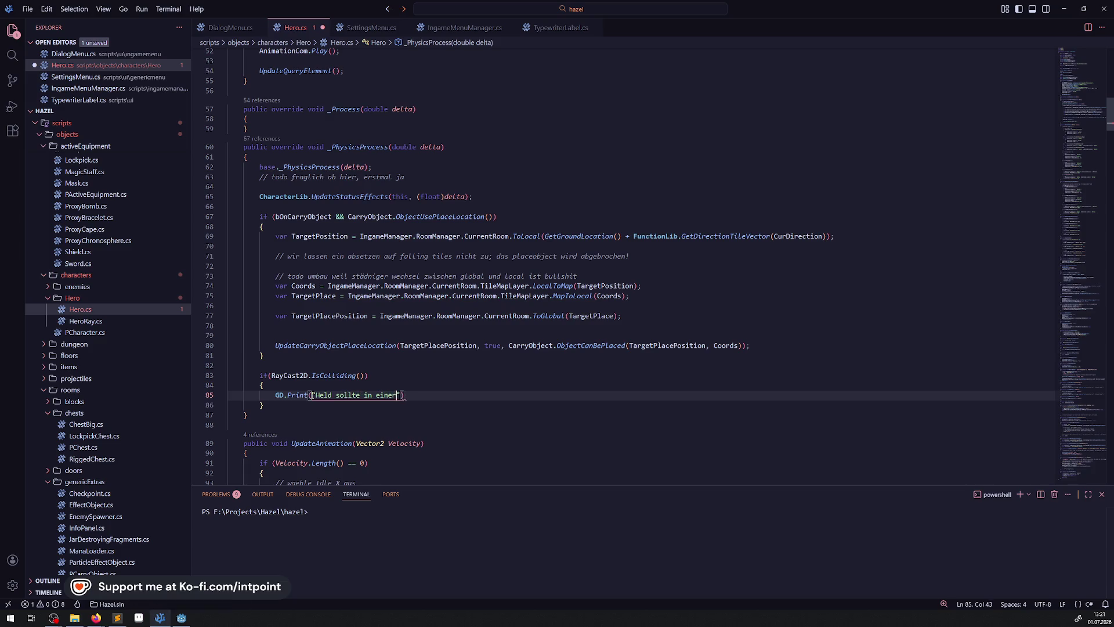
key("BackSpace")
type("iuc")
type("tech")
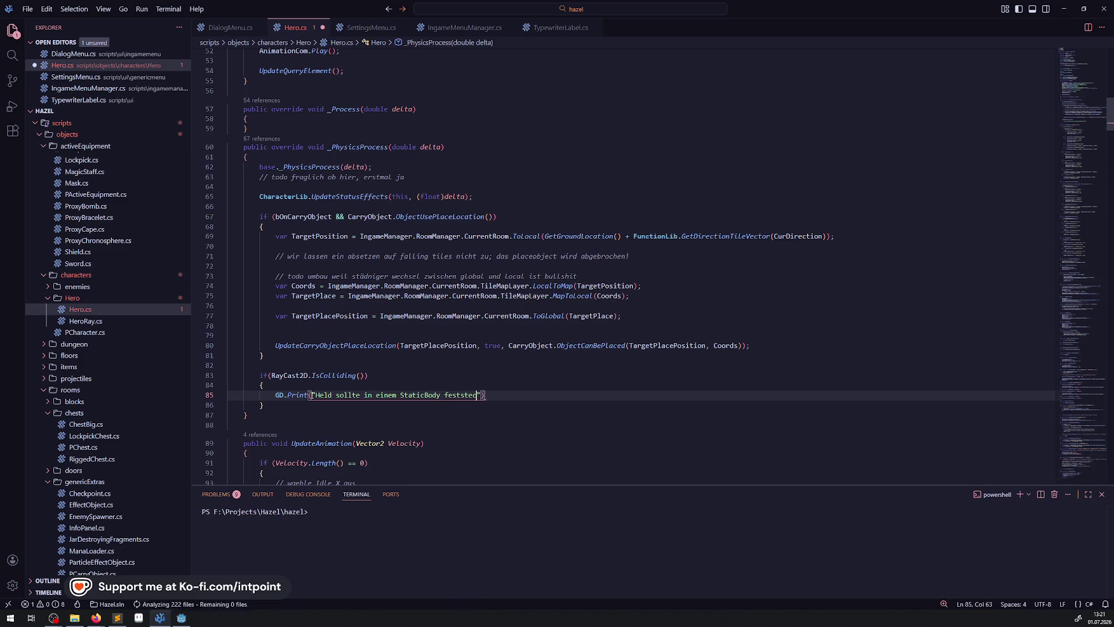
type("en!")
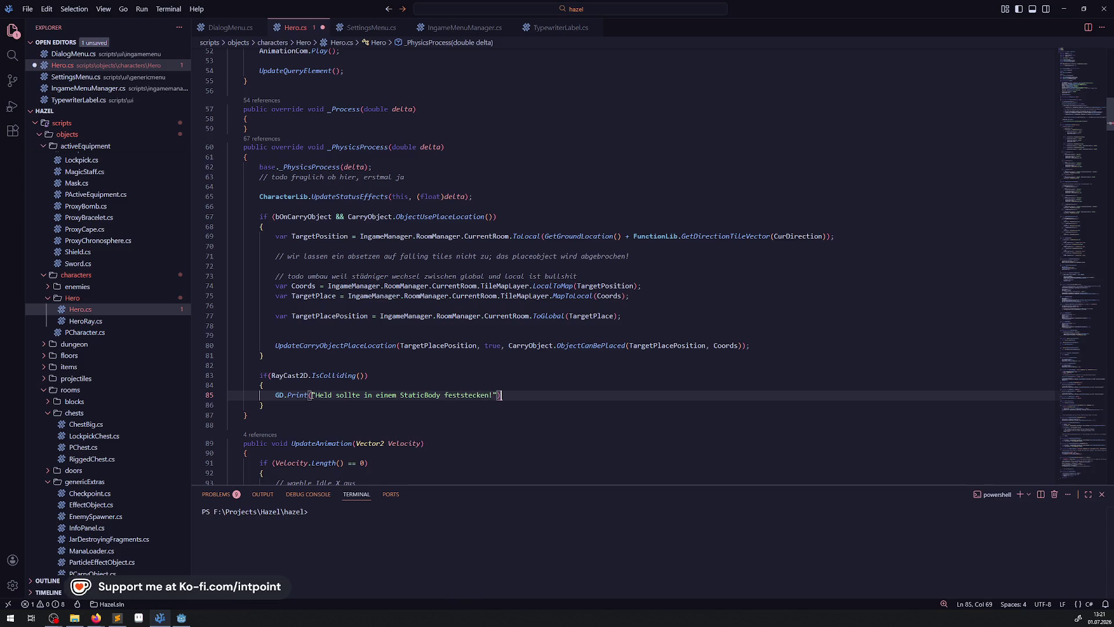
type(";")
key("ctrl+s")
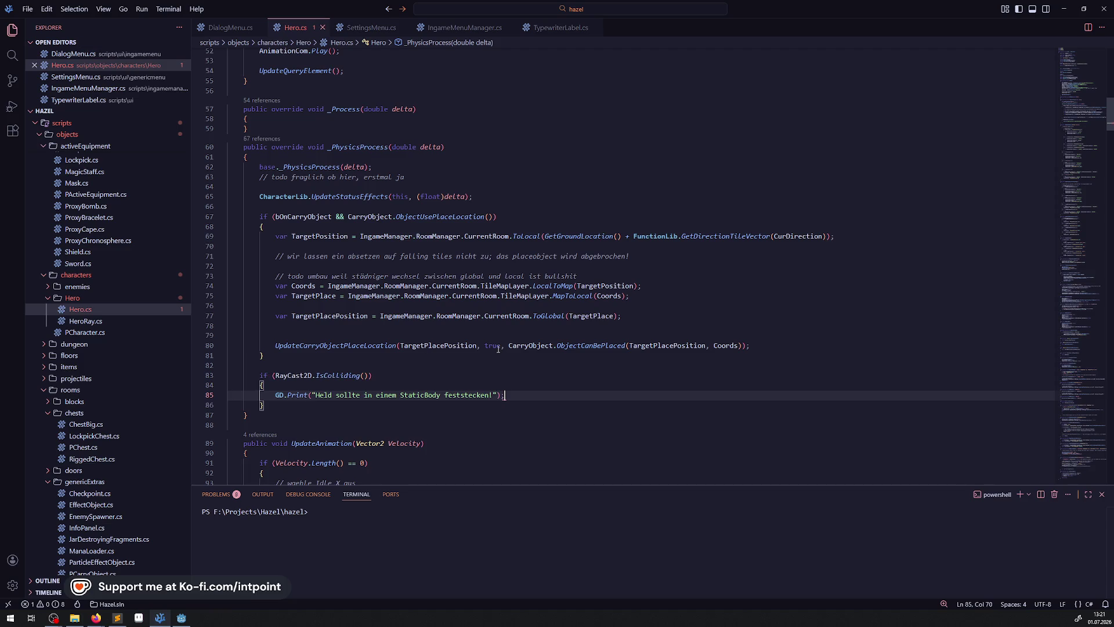
left_click(430, 443)
Step: Back in Godot, run the game and select the debug message in the output log
left_click(182, 618)
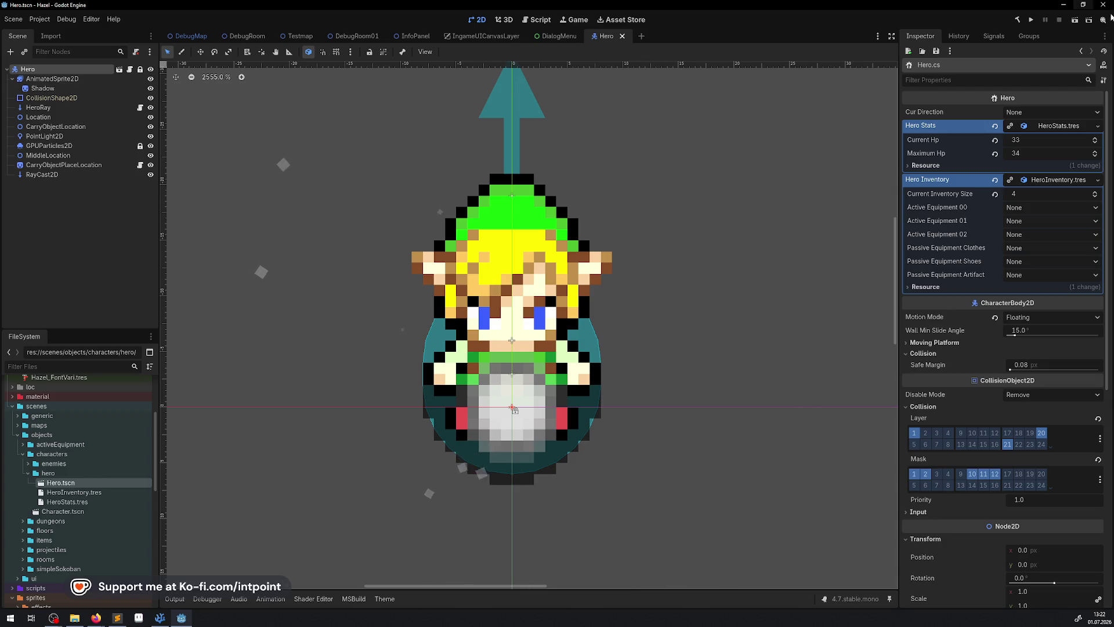
left_click(1031, 20)
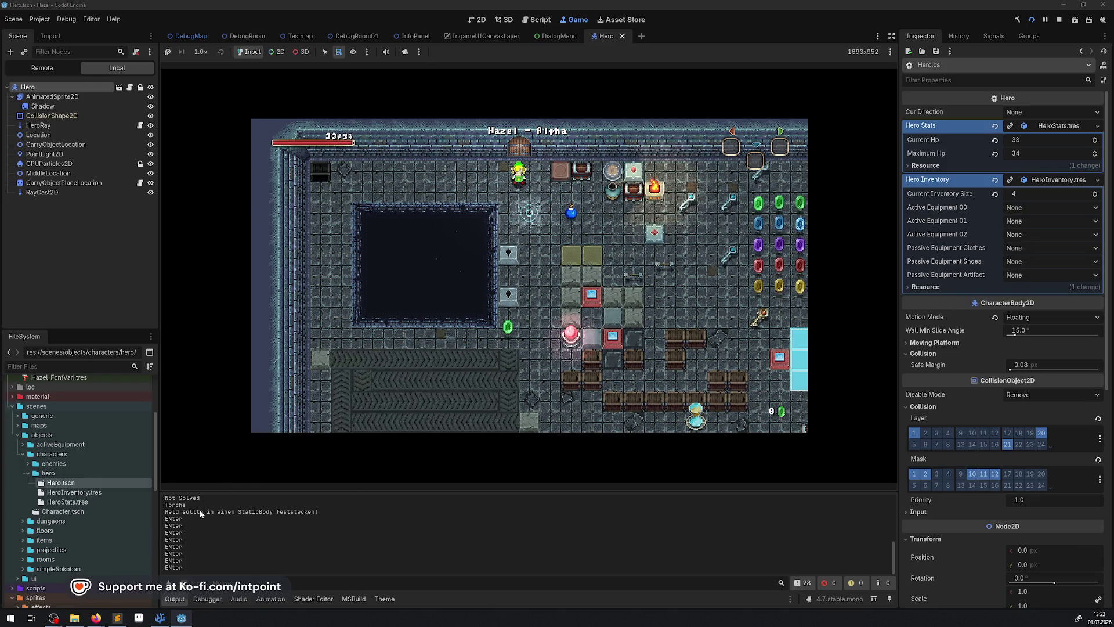
left_click_drag(166, 512, 325, 514)
left_click(437, 291)
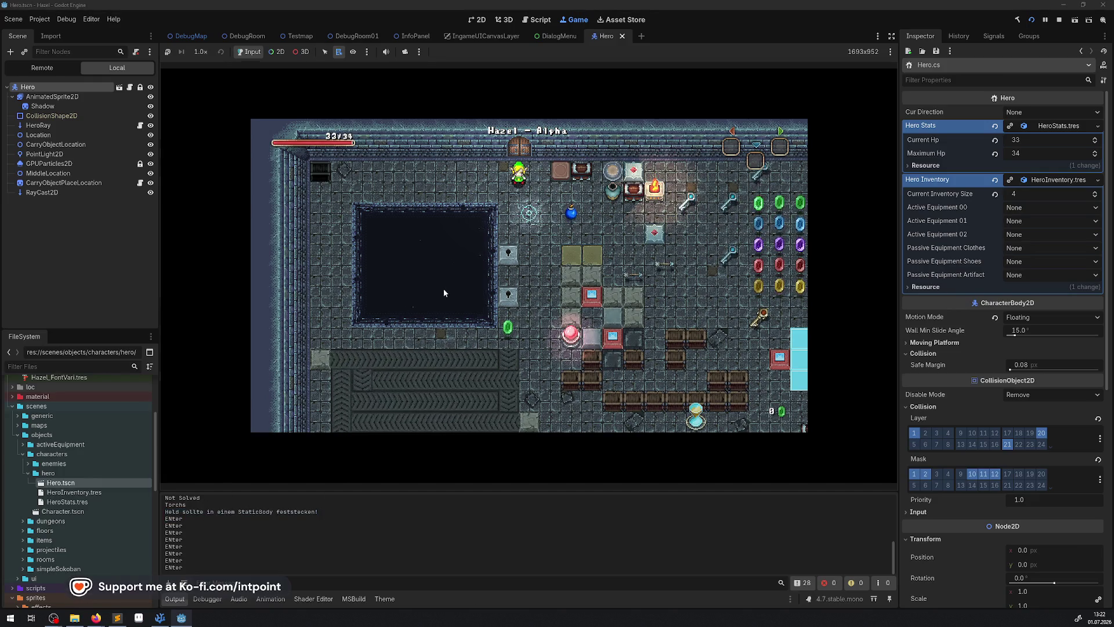
Step: Walk the hero through the test room's corridors and conveyors with the arrow keys
key("Left")
key("Left")
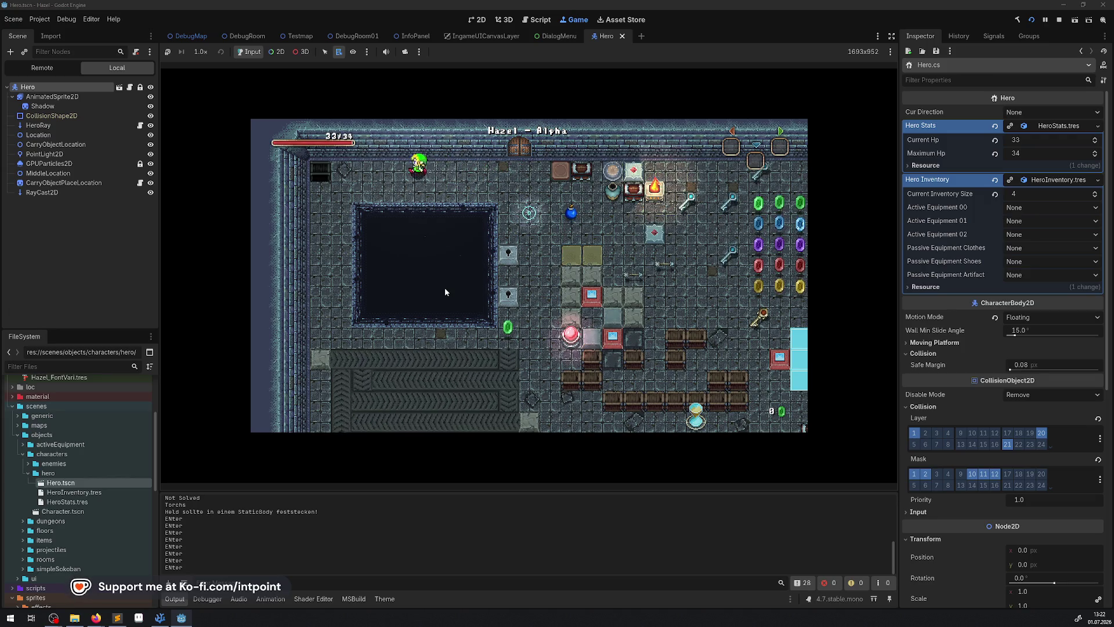
key("Down")
key("Down")
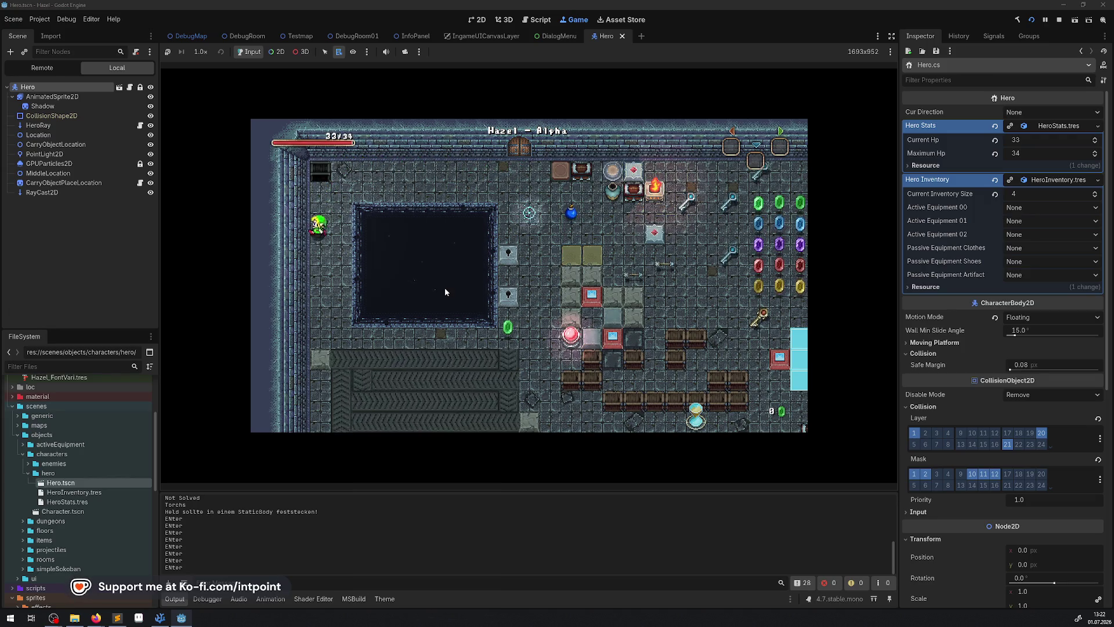
key("Right")
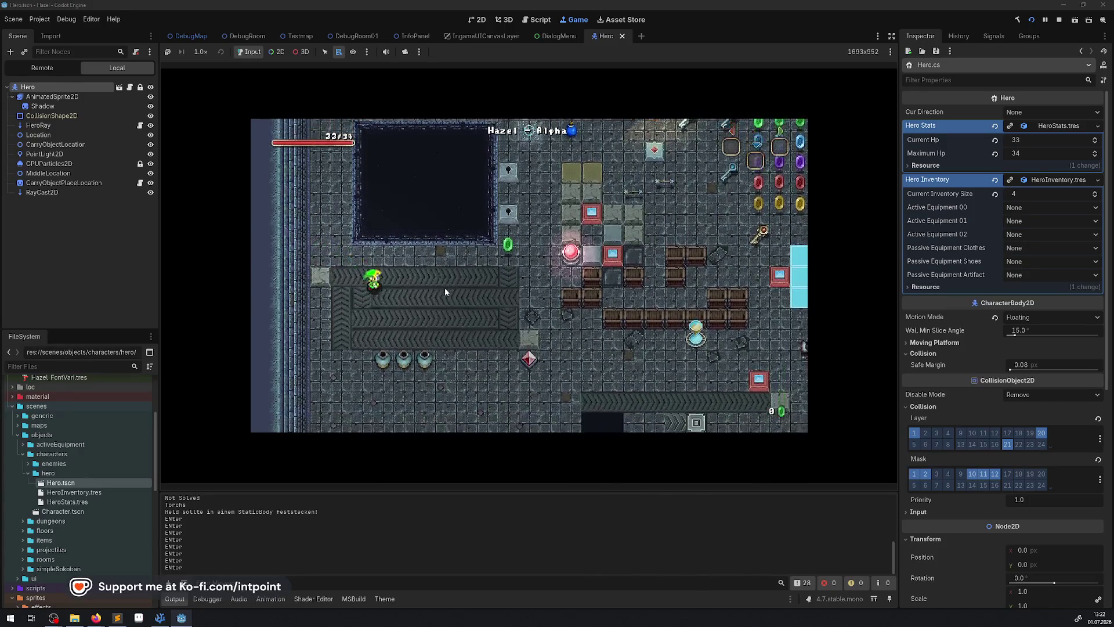
key("Down")
key("Down")
key("Right")
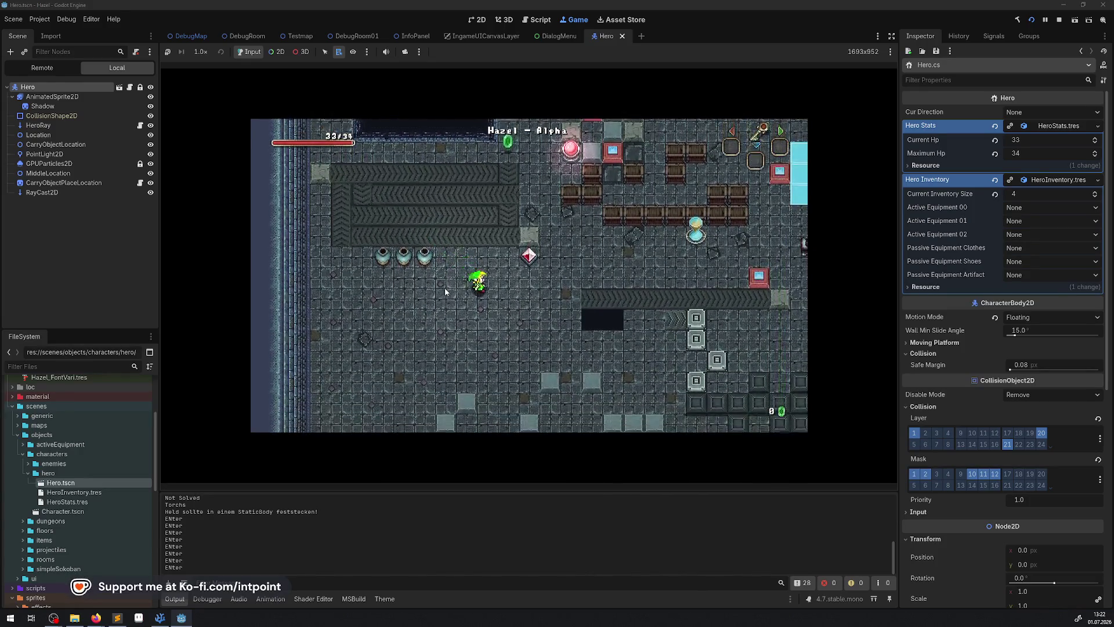
key("Right")
key("Down")
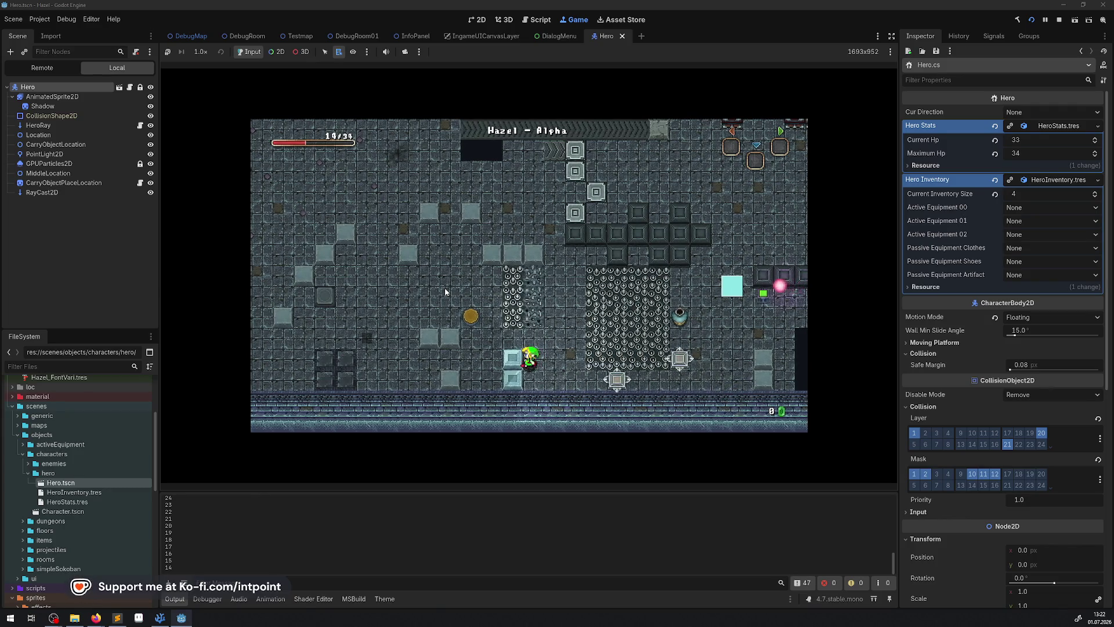
key("Left")
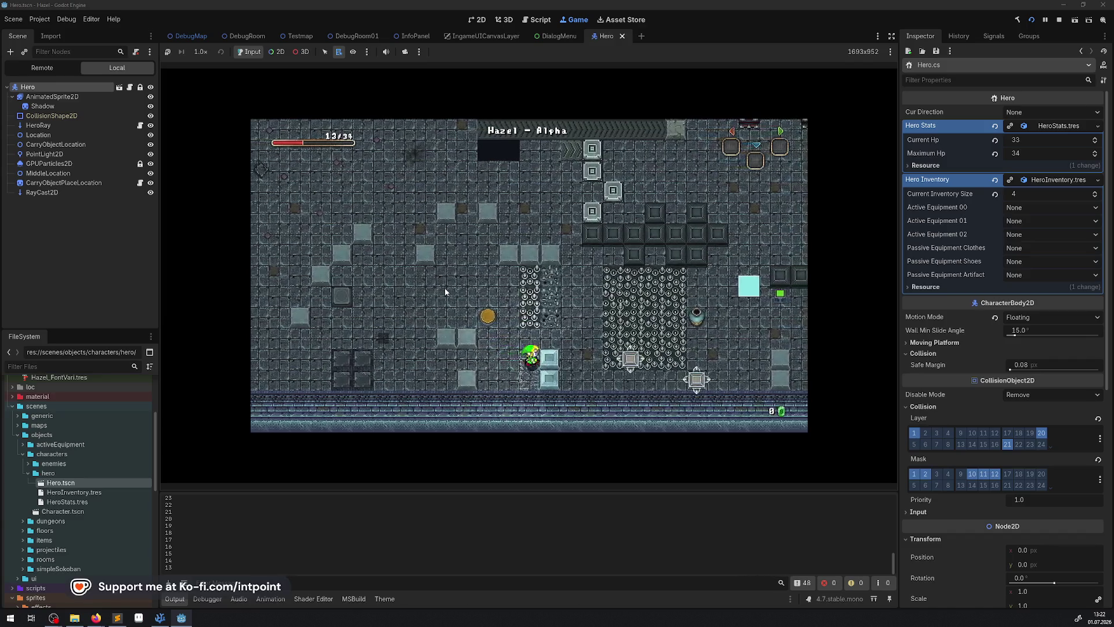
key("Right")
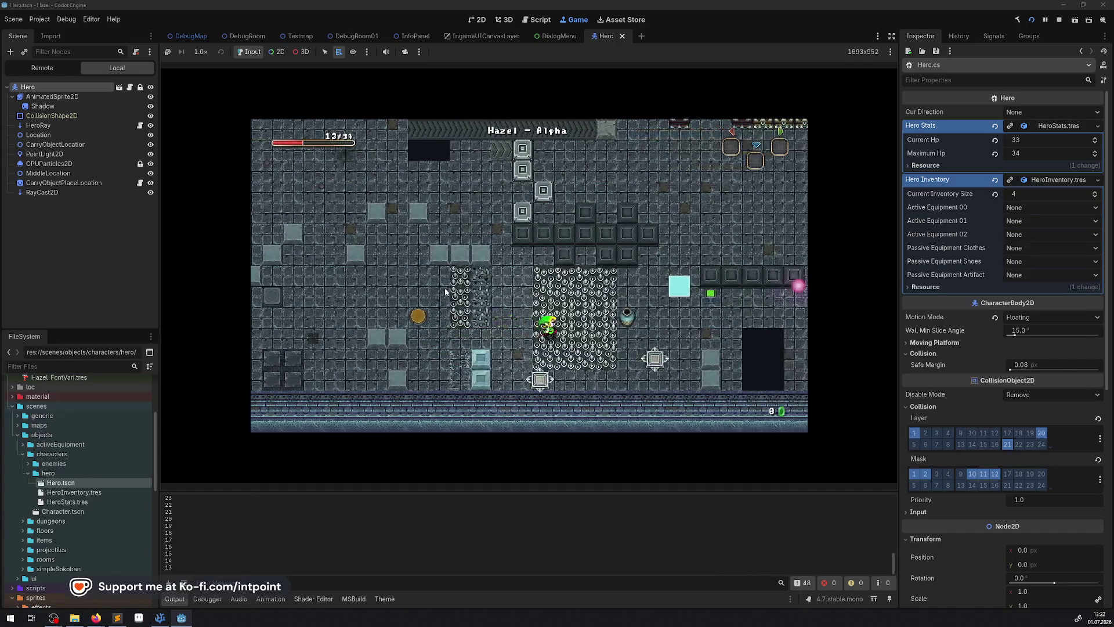
key("Right")
key("Down")
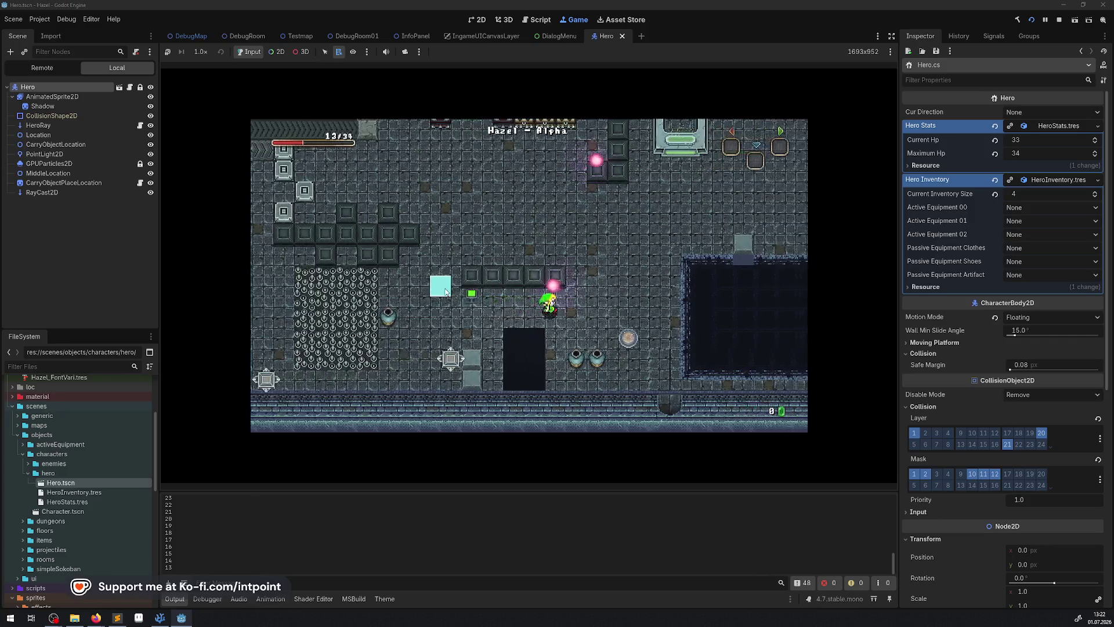
key("Right")
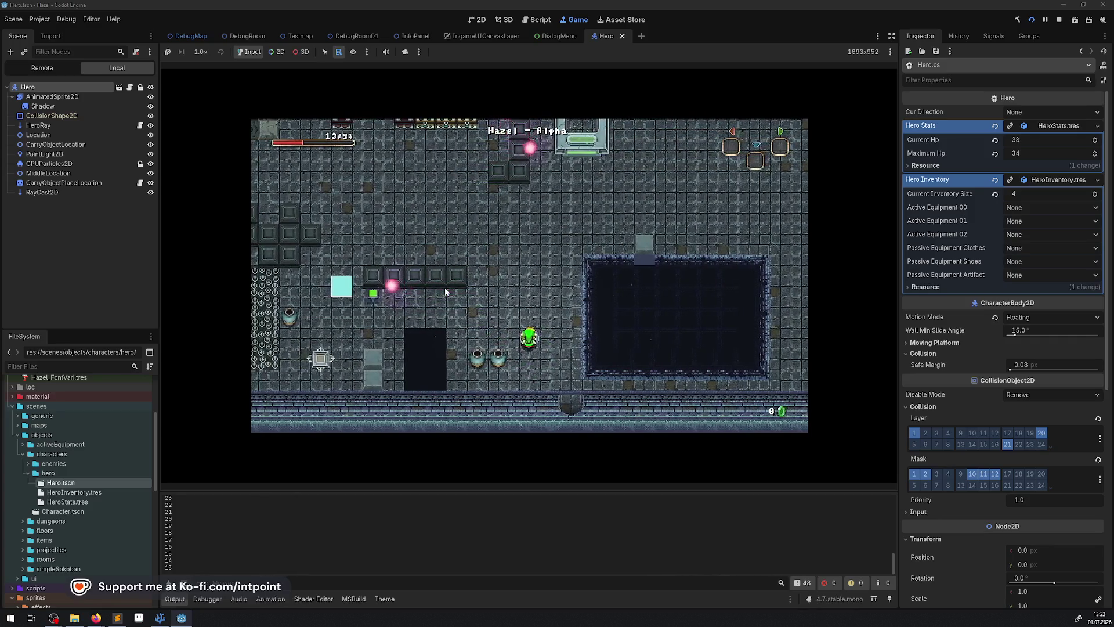
key("Up")
key("Up")
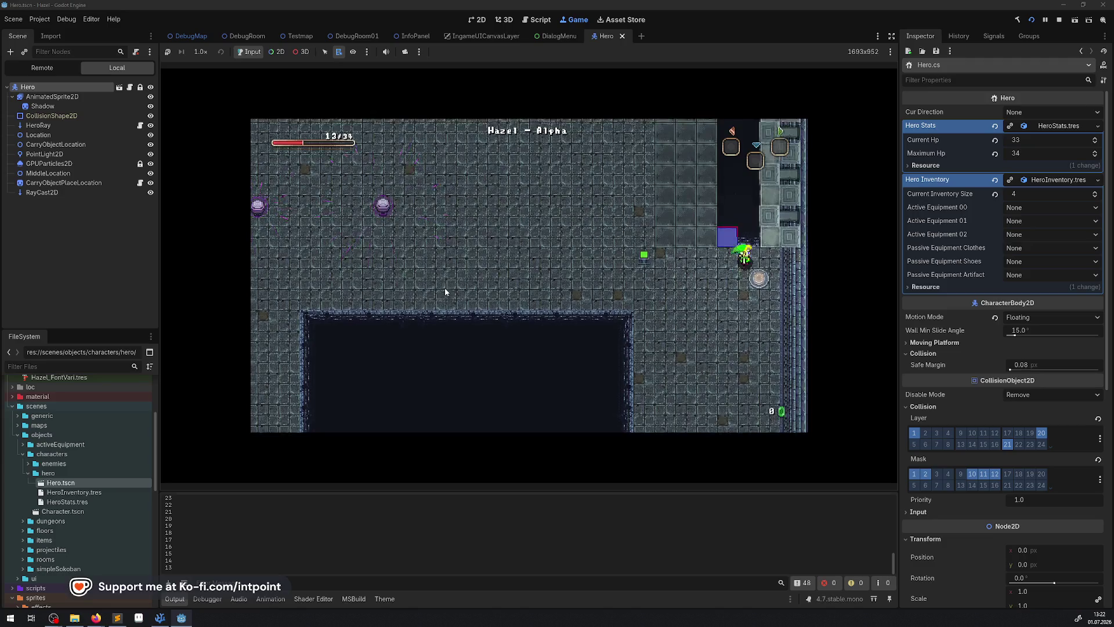
key("Down")
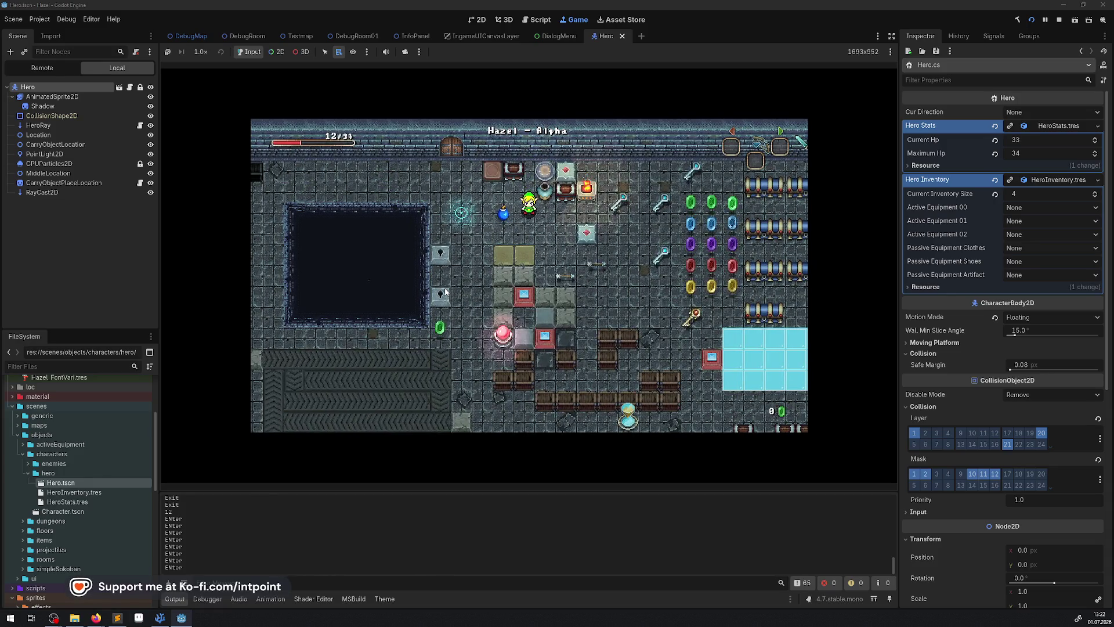
key("Down")
Step: Walk the hero right across the room, past the pit and up past the block row
key("Right")
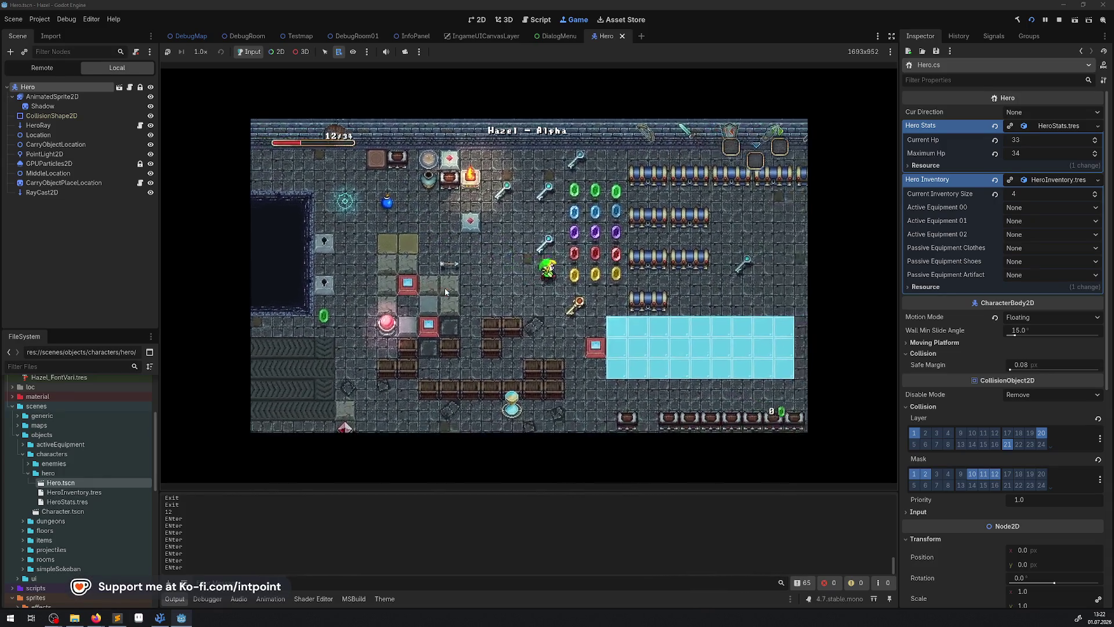
key("Right")
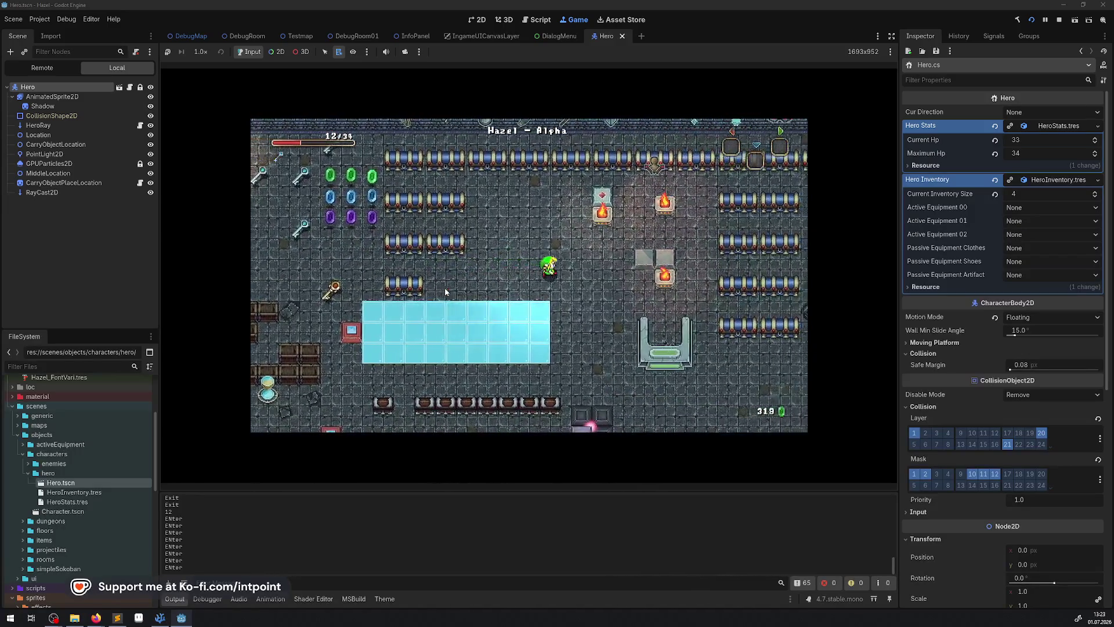
key("Right")
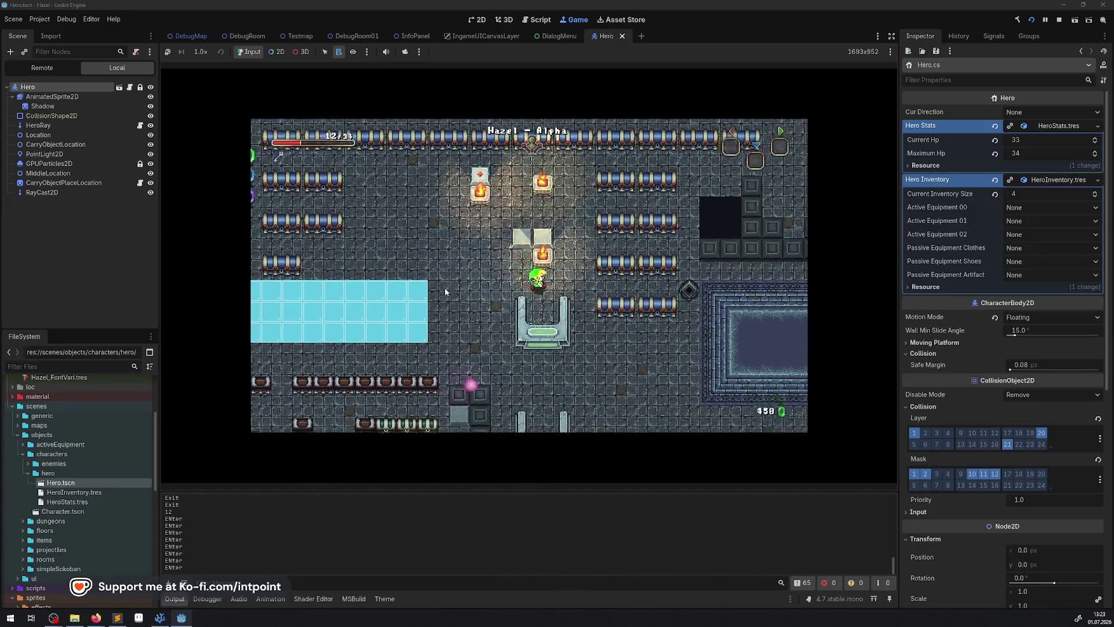
key("Right")
key("Up")
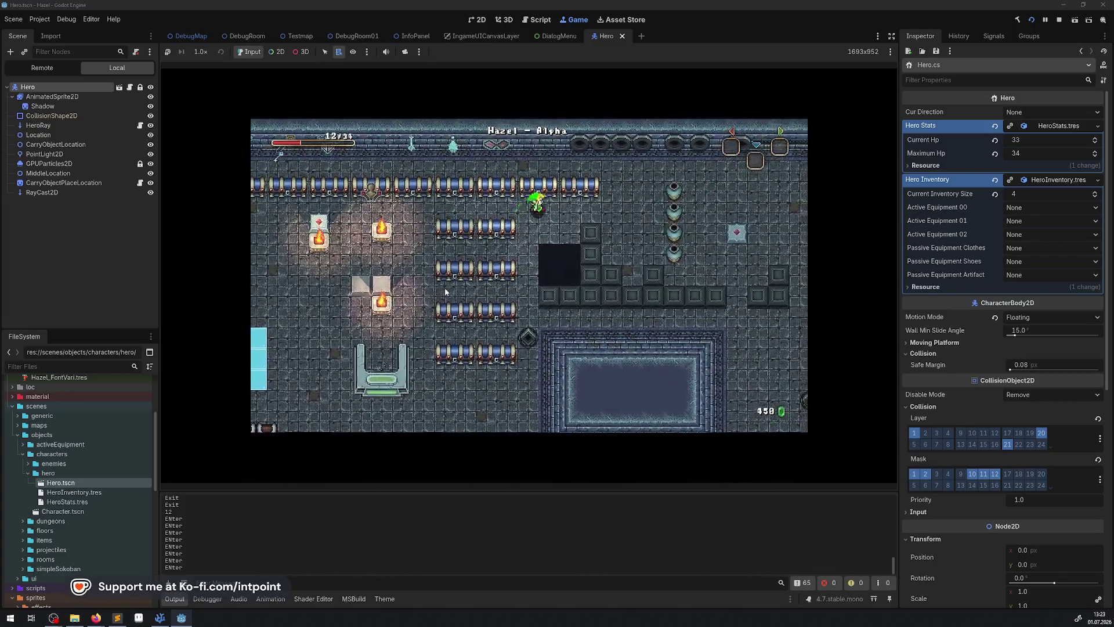
key("Left")
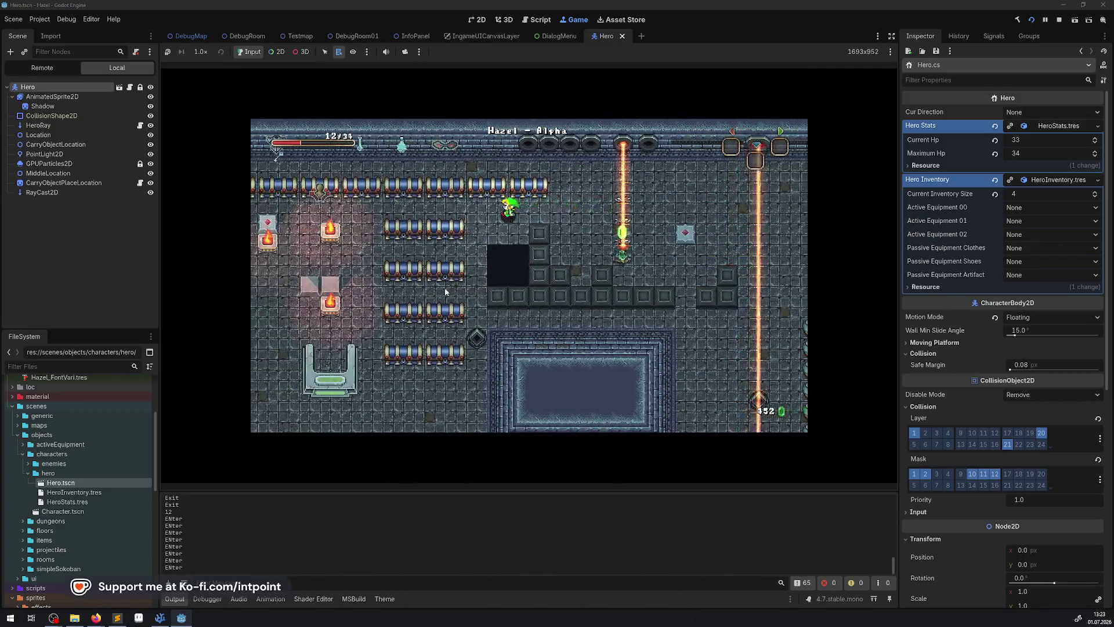
key("Down")
key("Left")
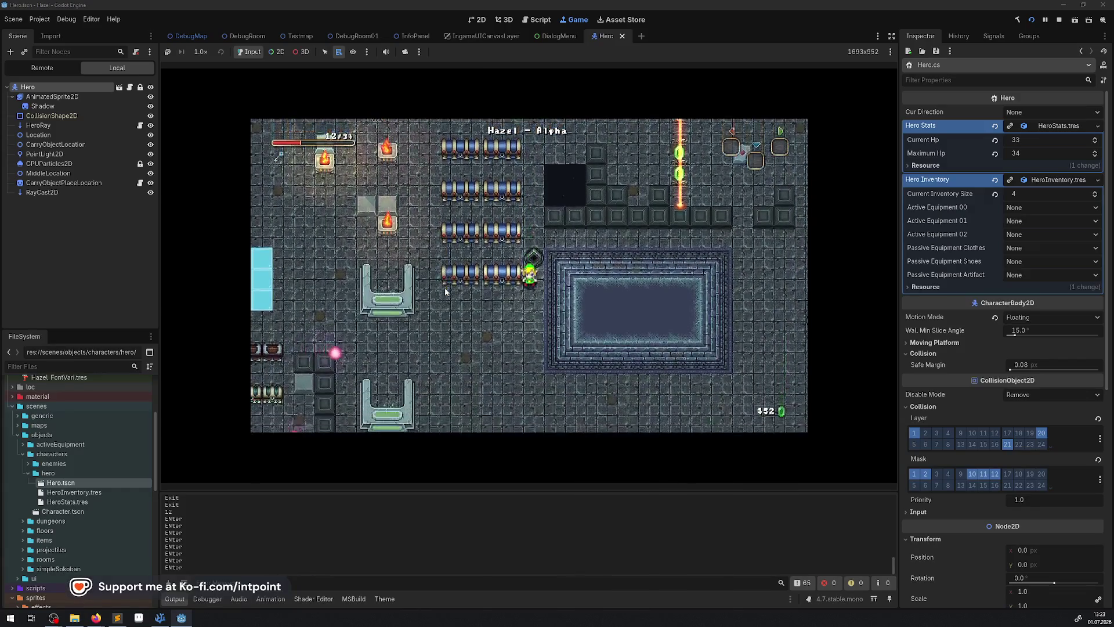
key("Right")
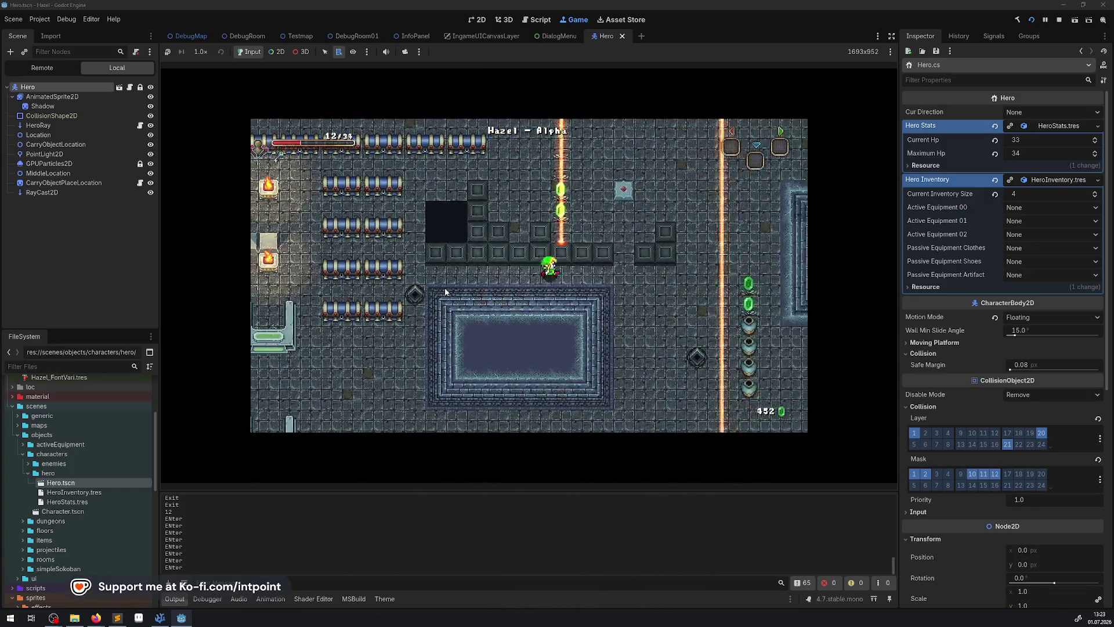
key("Right")
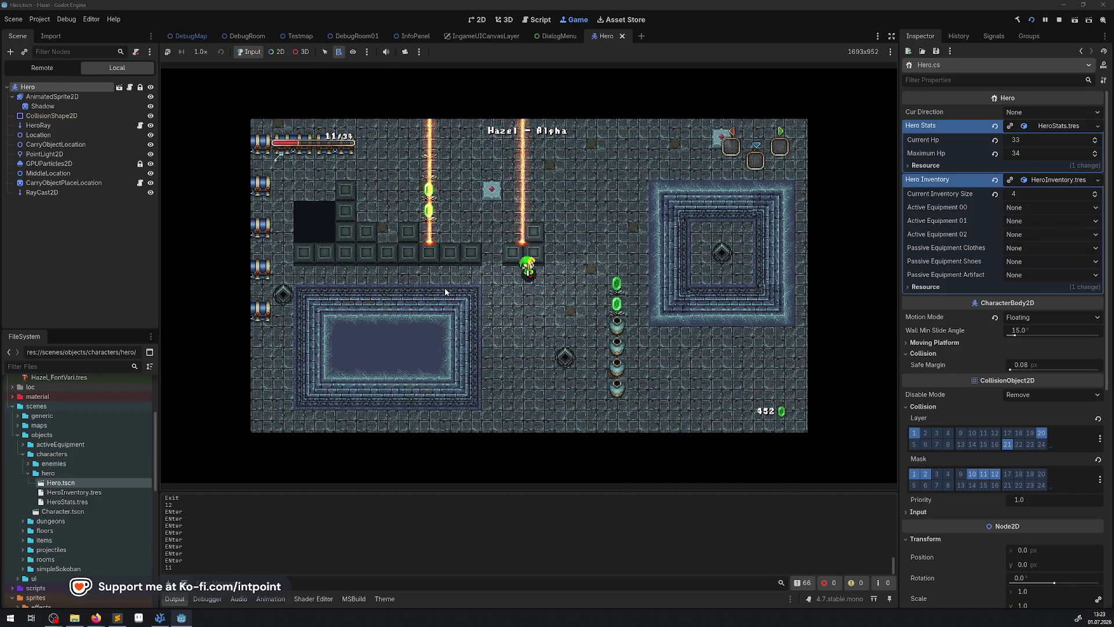
key("Up")
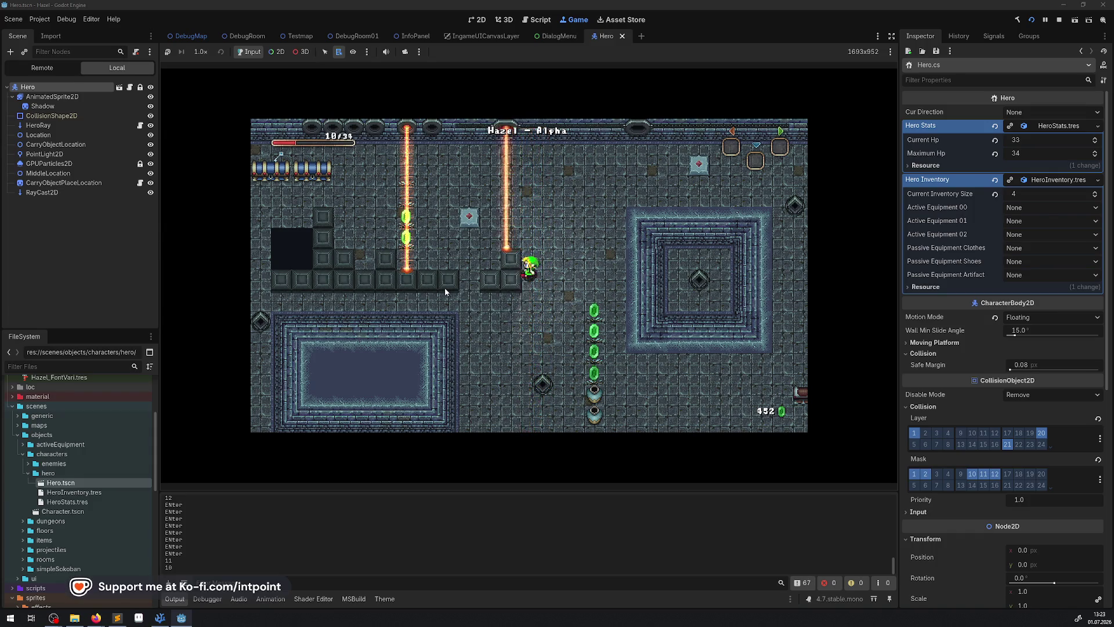
Step: Walk the hero down-left over the switch tiles, then up-right to grab a gem
key("Down")
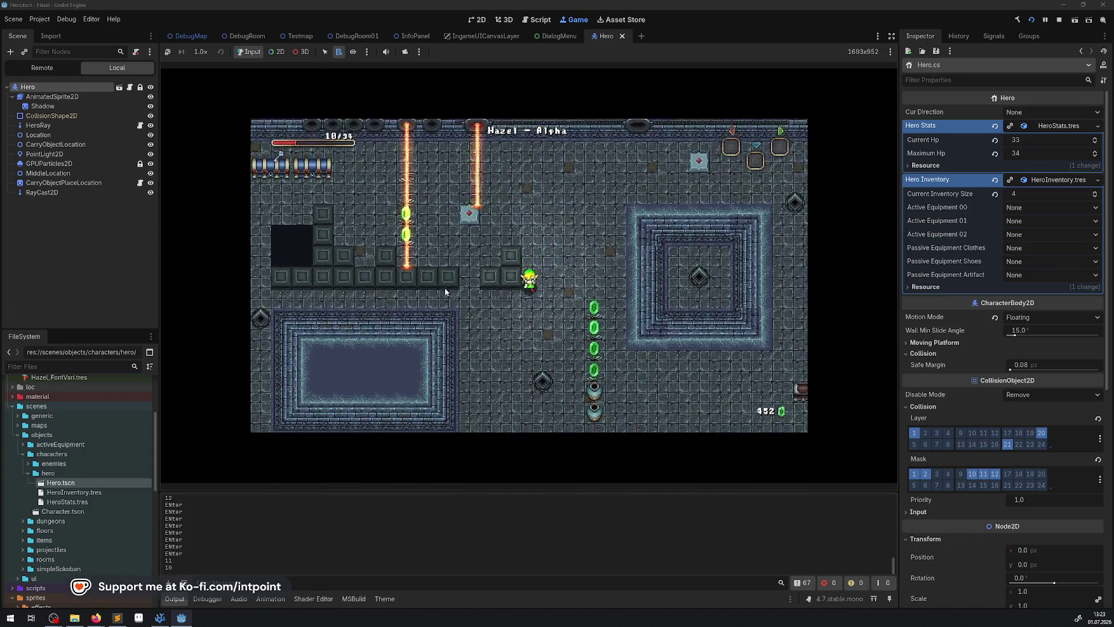
key("Up")
key("Right")
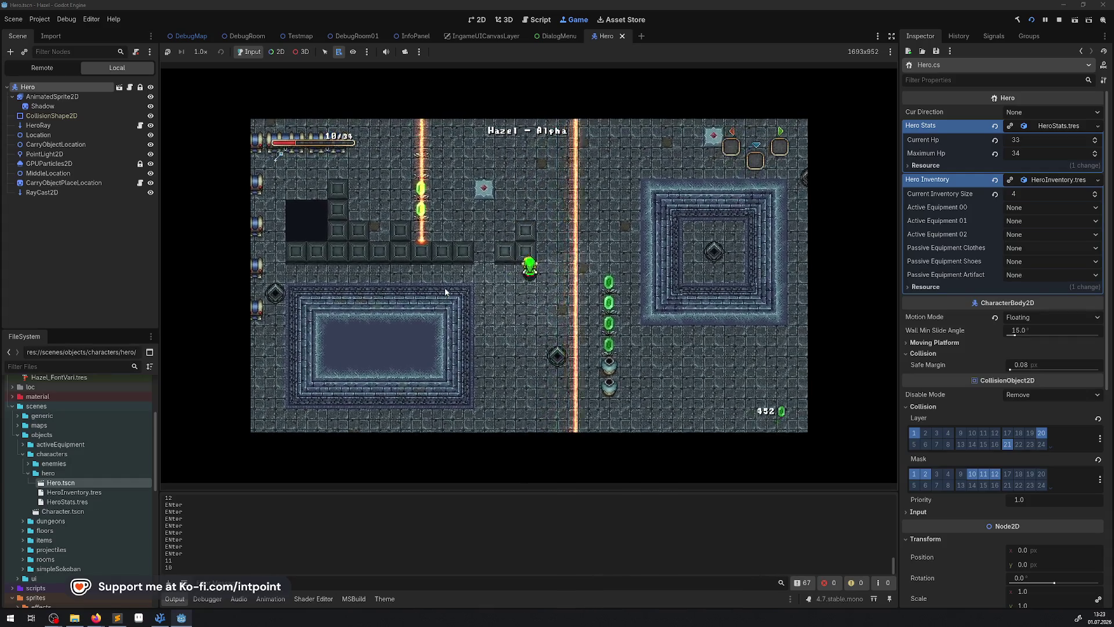
key("Left")
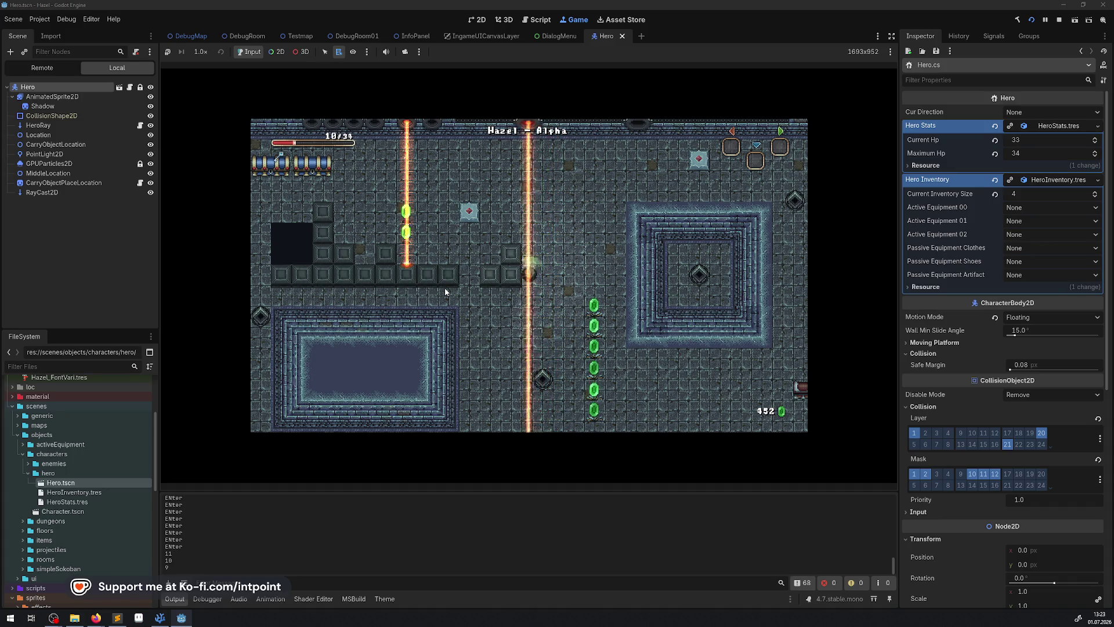
key("Left")
key("Down")
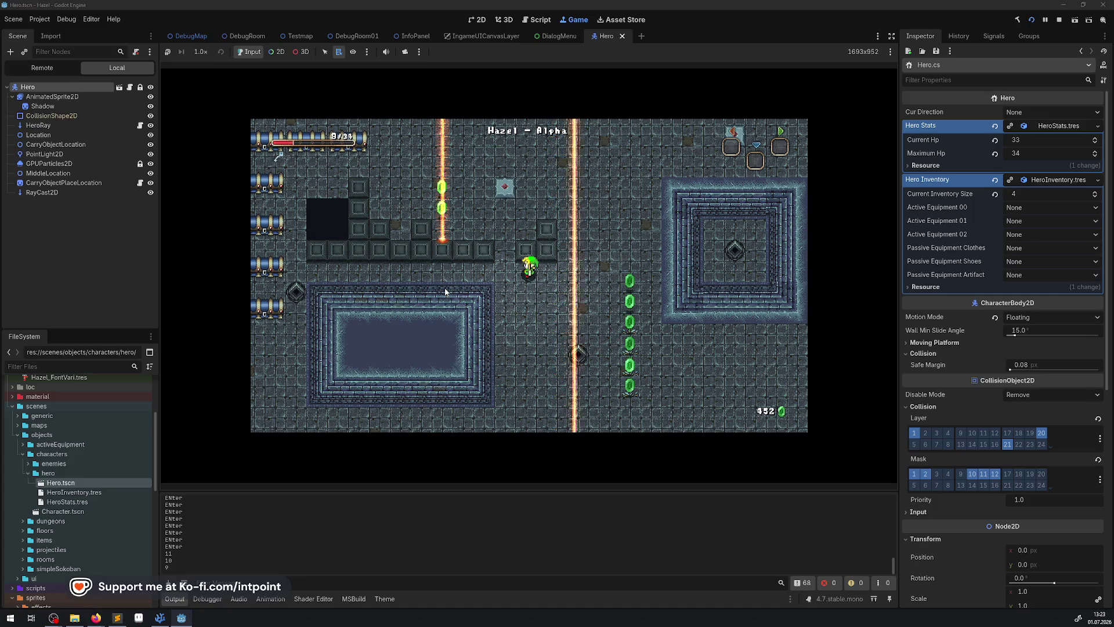
key("Down")
key("Left")
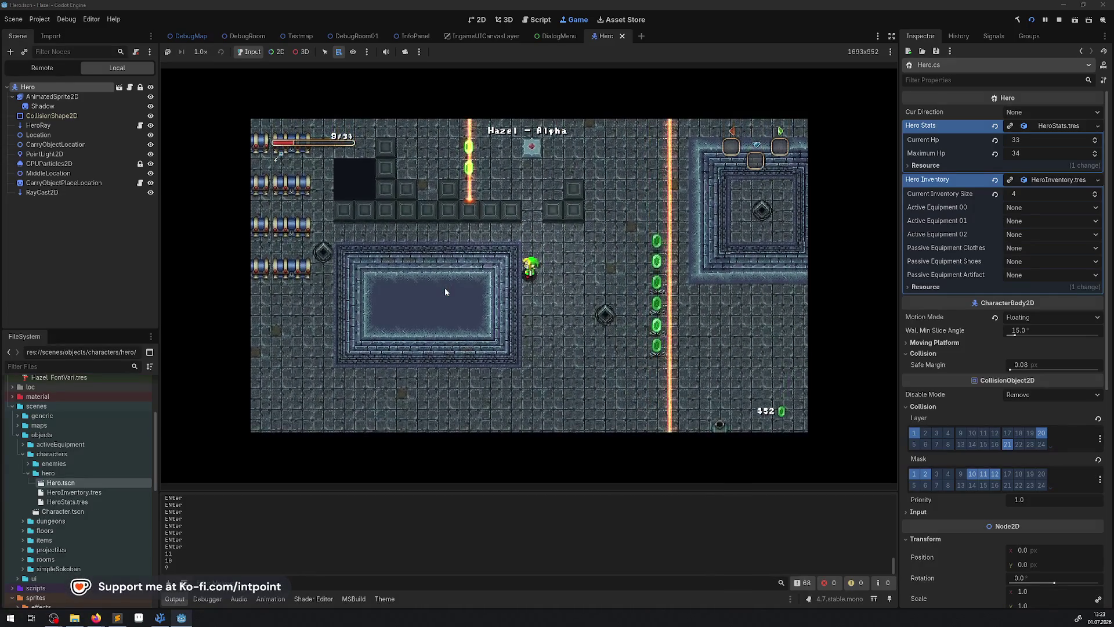
key("Down")
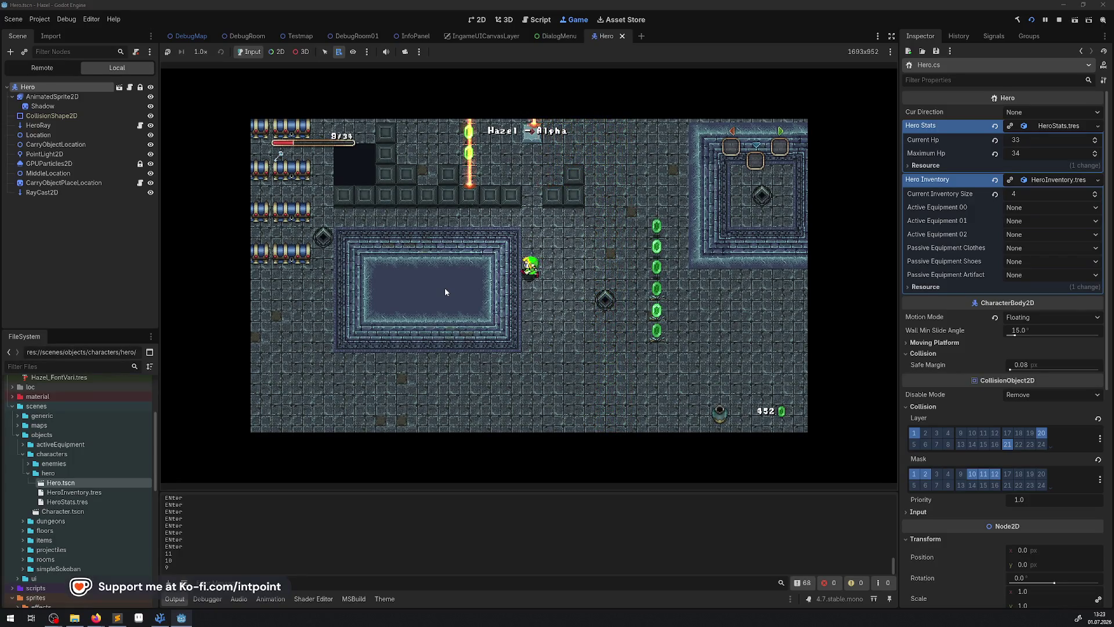
key("Right")
key("Up")
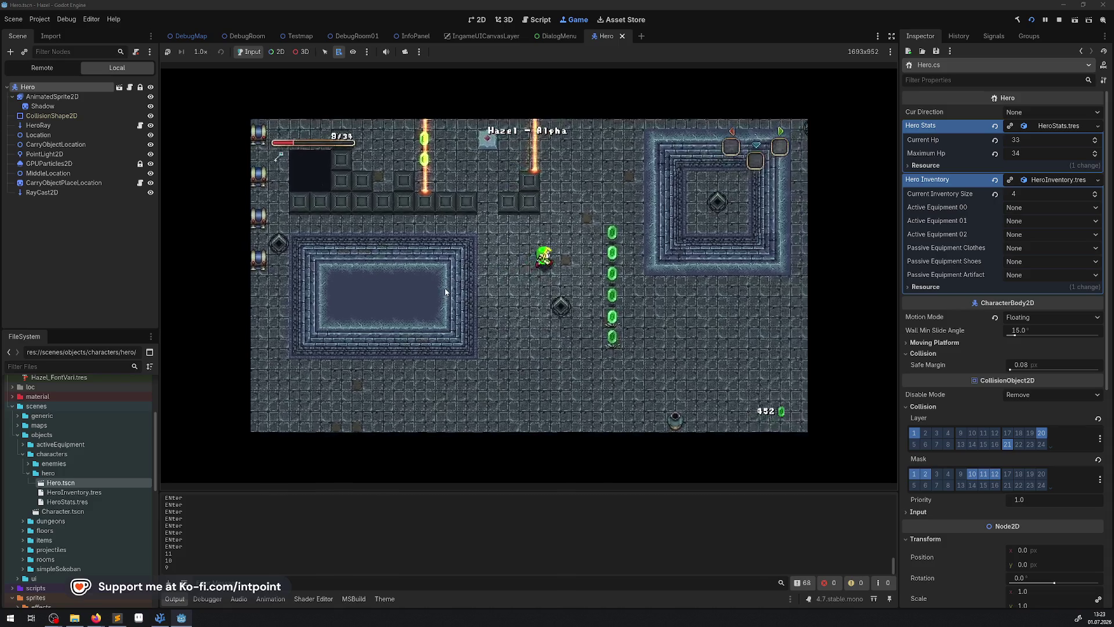
key("Up")
key("Right")
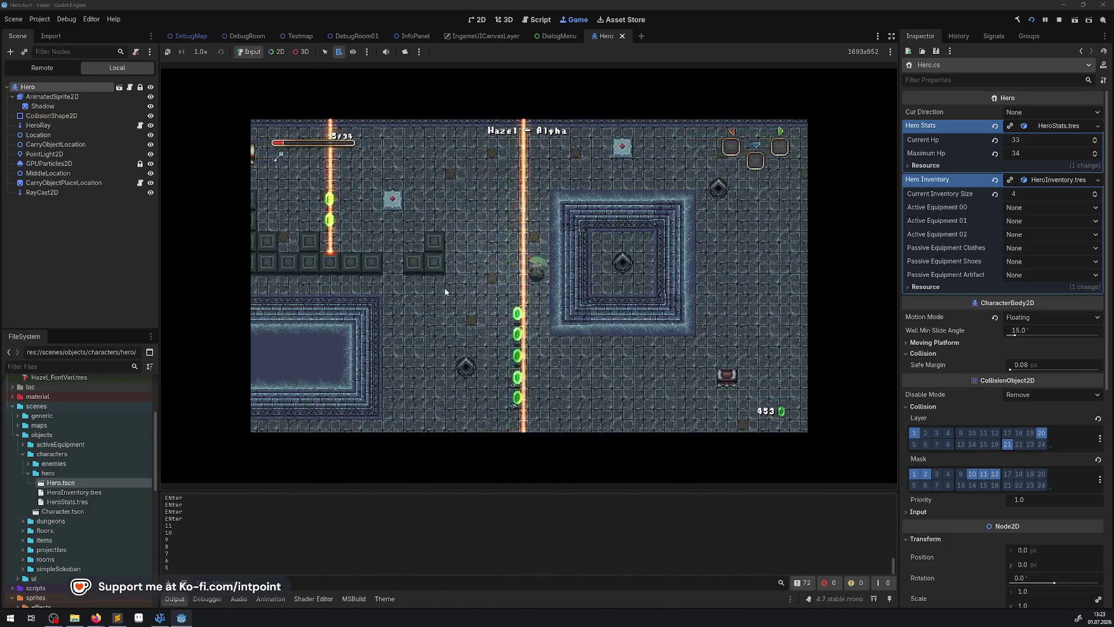
Step: Walk into the laser, revive, collect the gems below, then head right and up to the next room
key("Left")
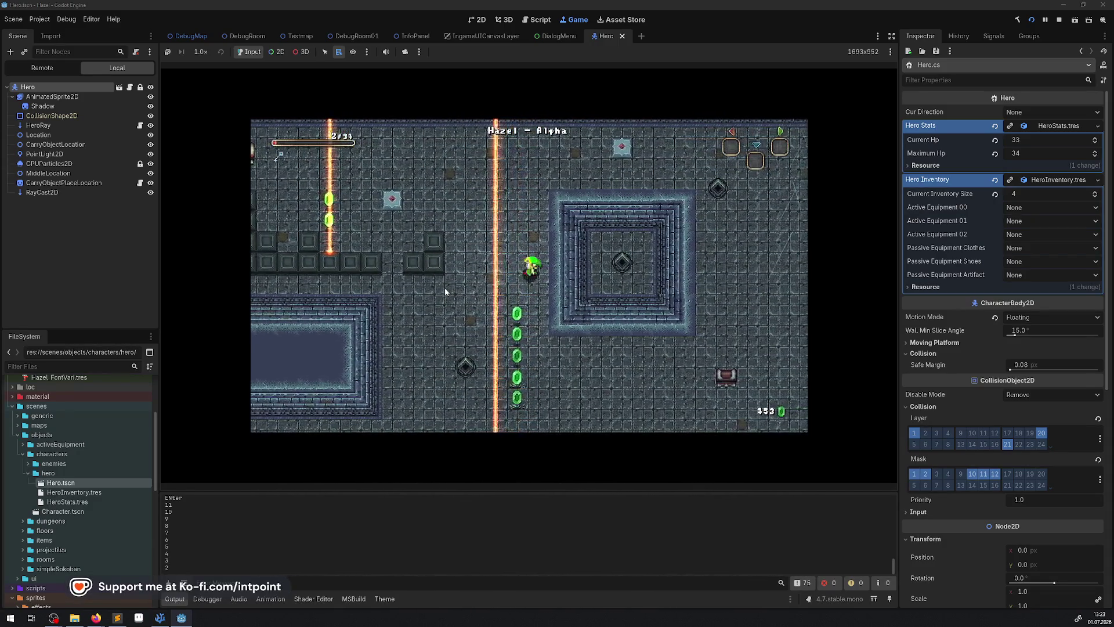
key("Left")
key("Down")
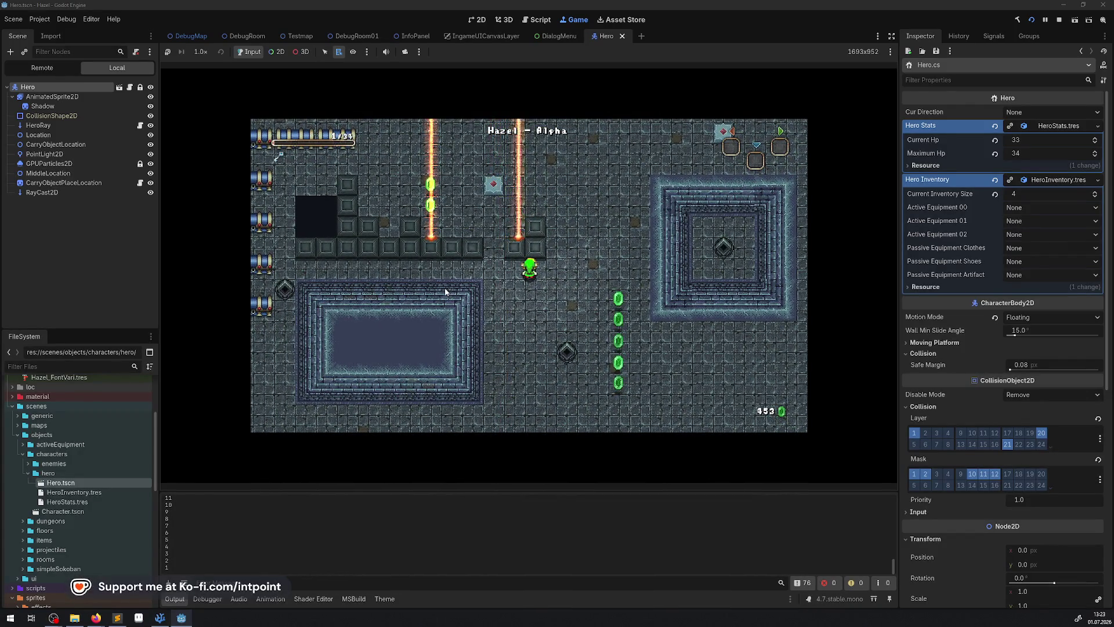
key("Up")
key("Right")
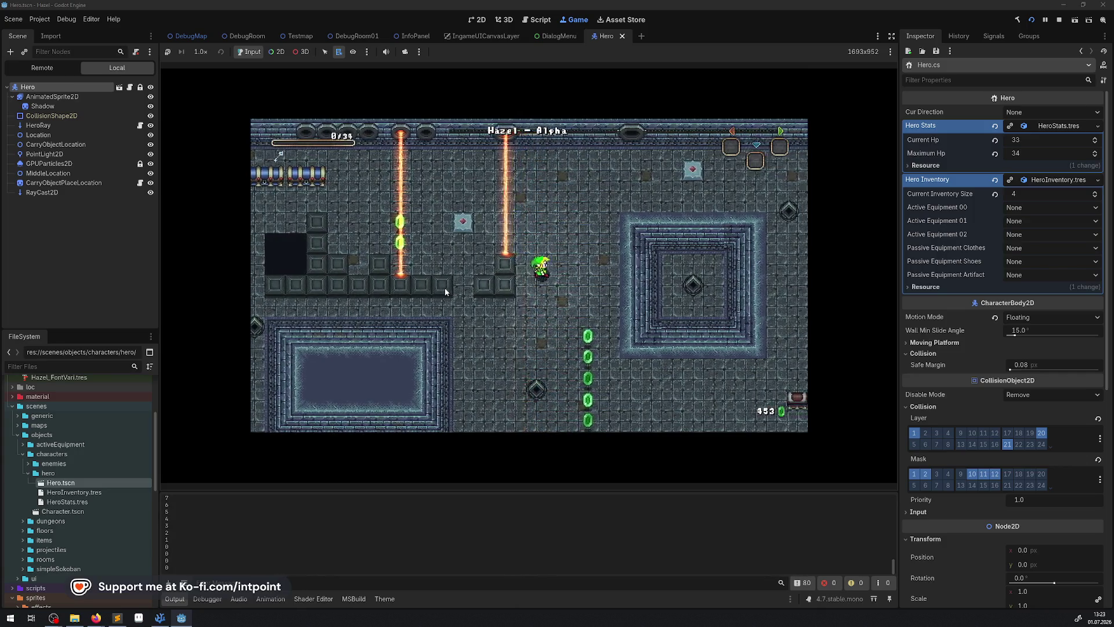
key("Down")
key("Down")
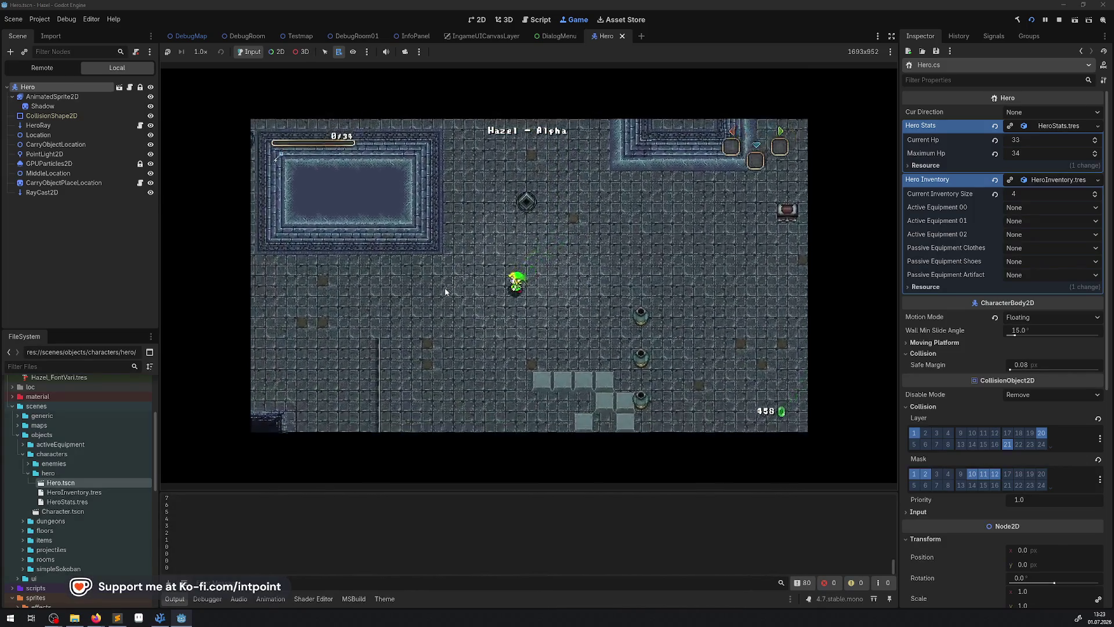
key("Left")
key("Down")
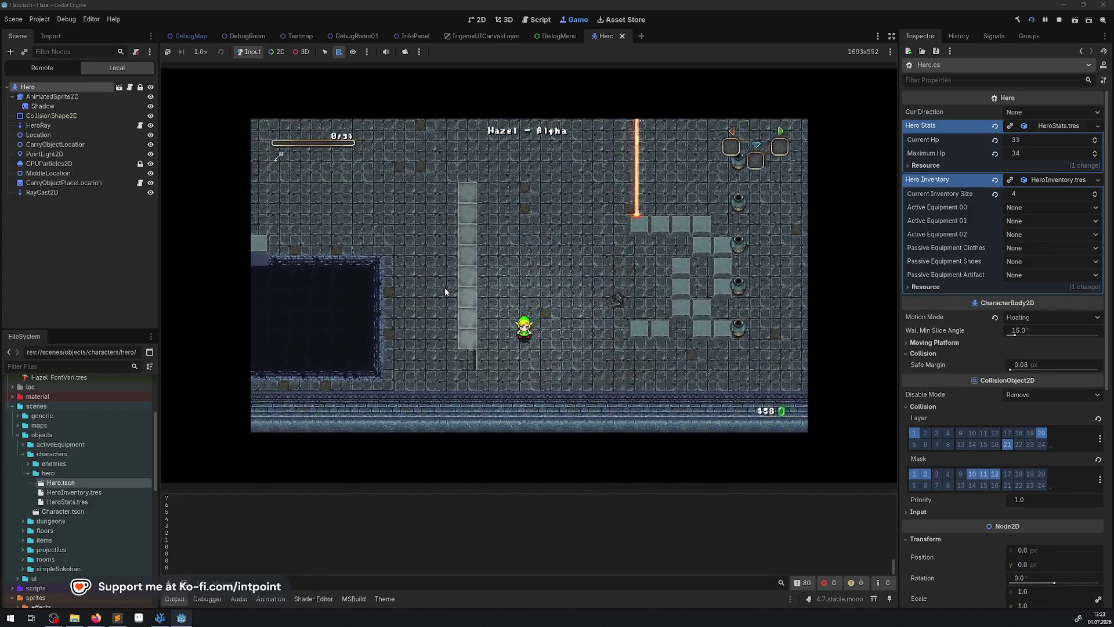
key("Right")
key("Up")
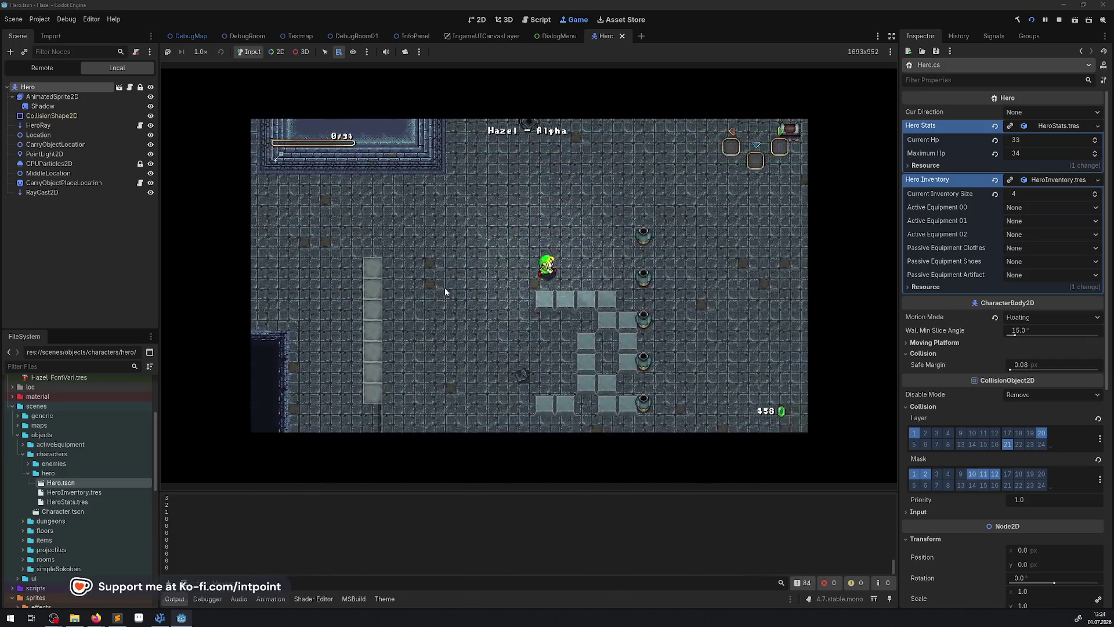
key("Right")
key("Up")
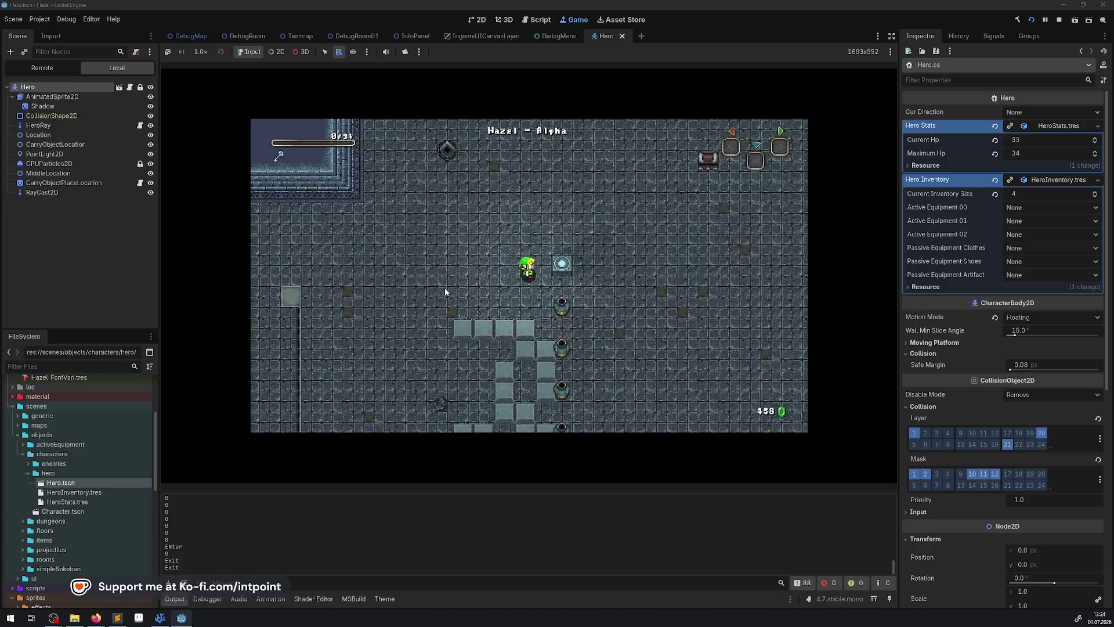
Step: Walk the hero past the glowing tile, left toward the pool and down into the next room
key("Right")
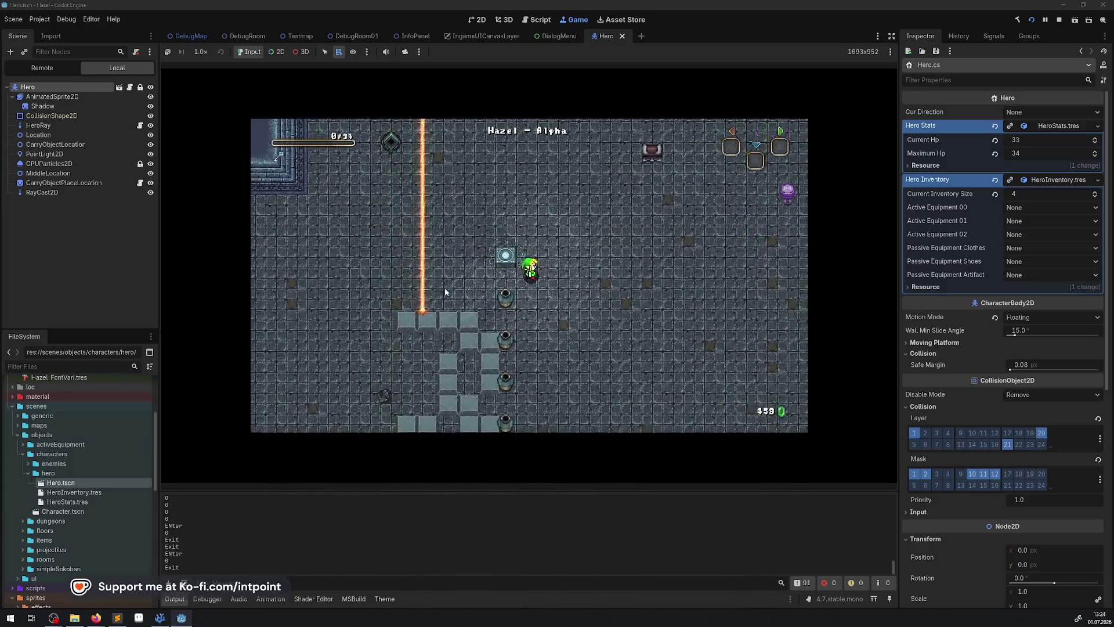
key("Left")
key("Up")
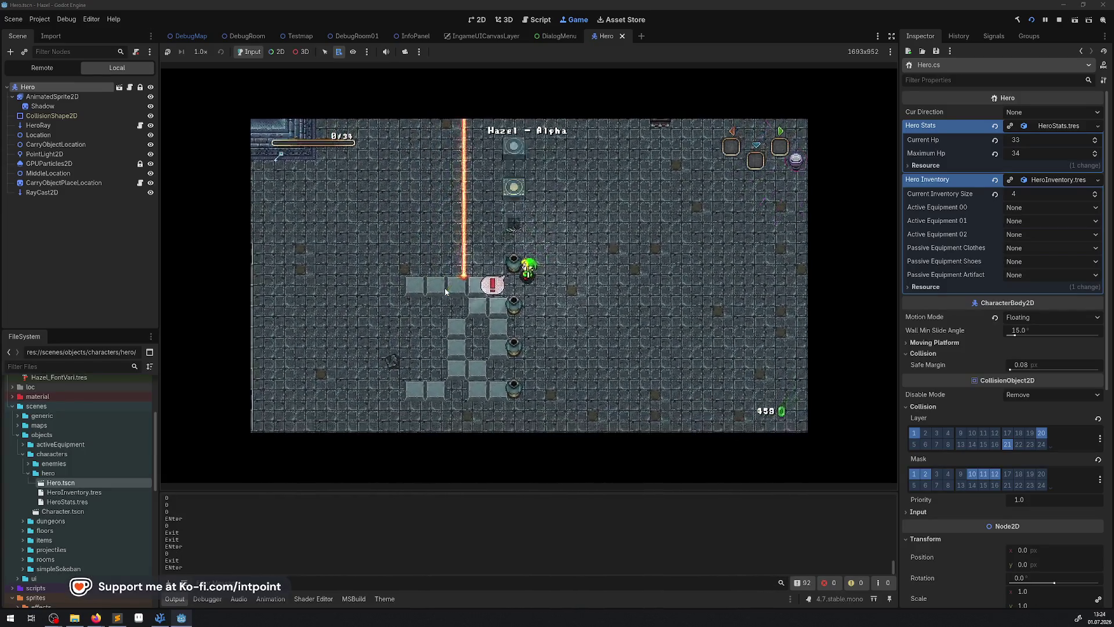
key("Up")
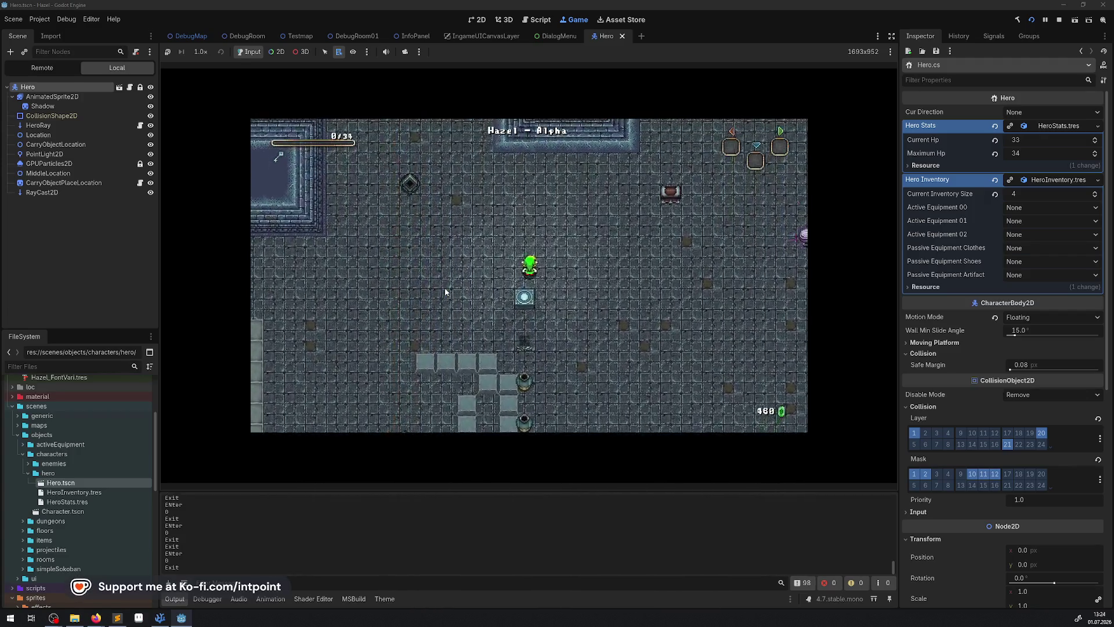
key("Down")
key("Left")
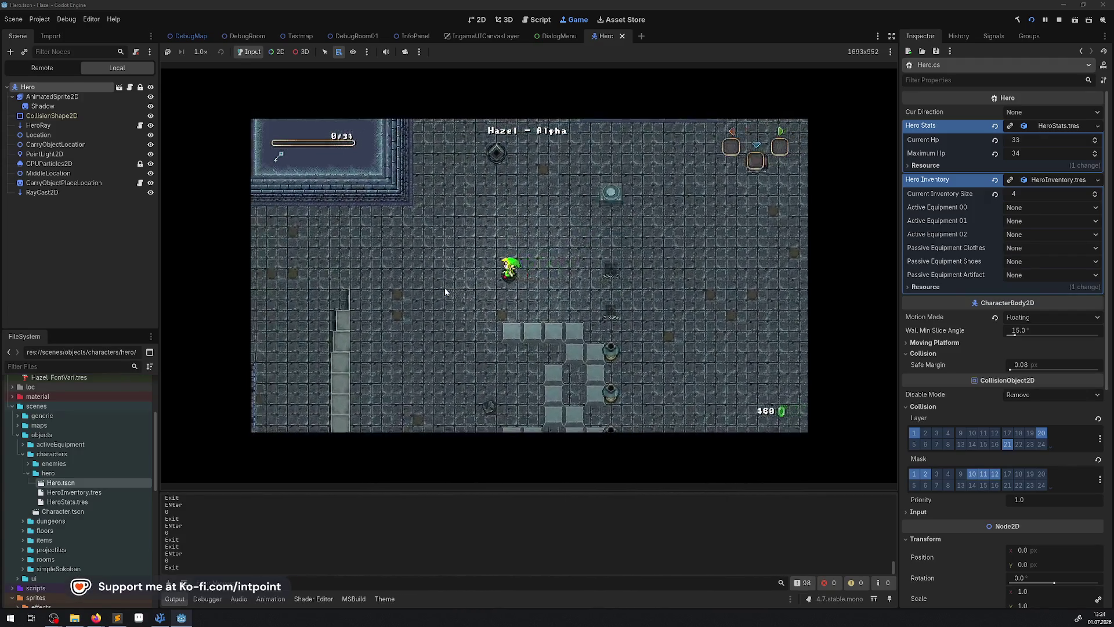
key("Left")
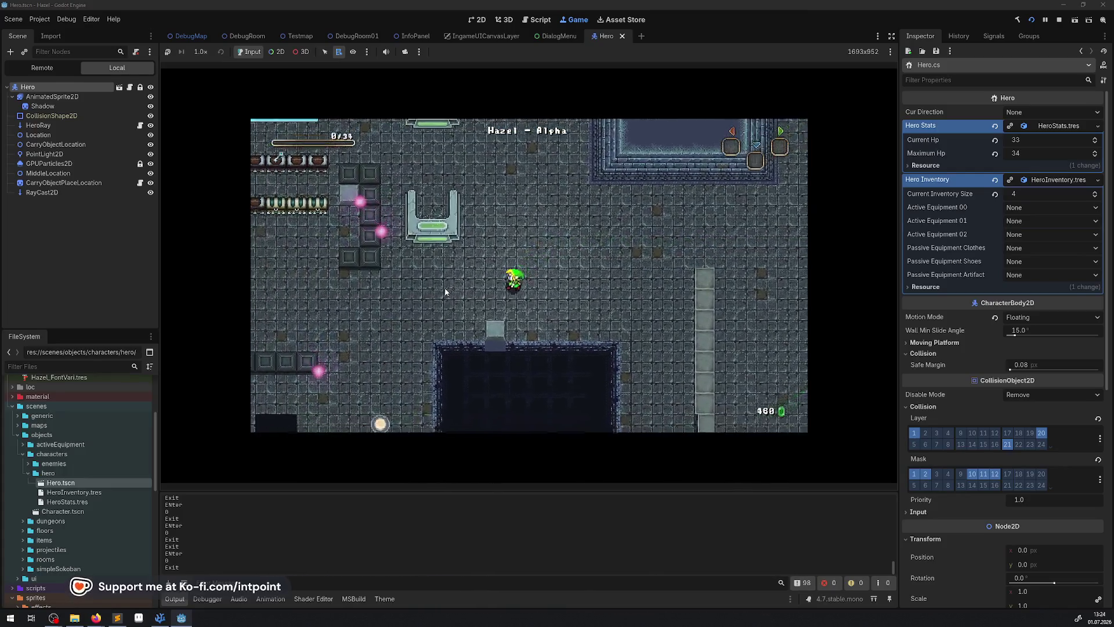
key("Down")
key("Left")
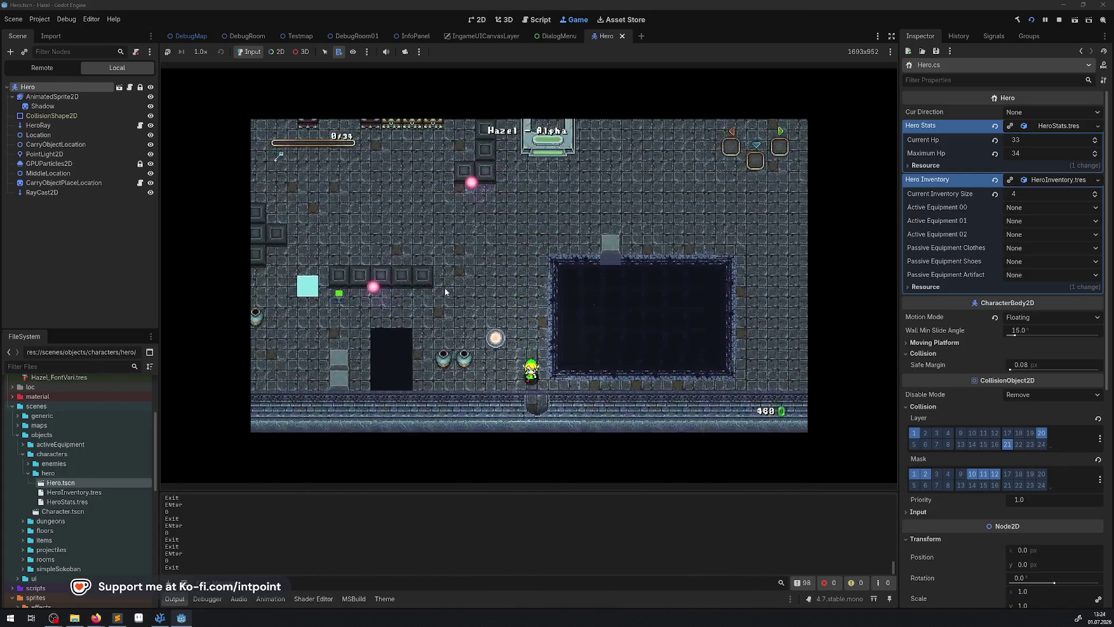
key("Down")
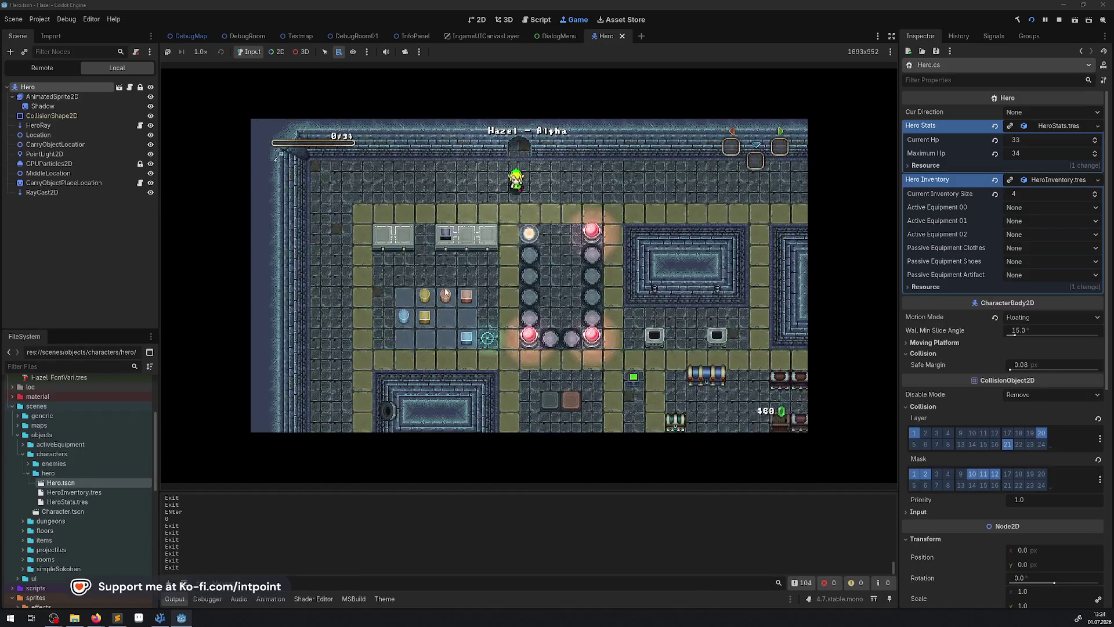
Step: Step the hero onto, off and back onto the pillar switch, then walk left into the item grid
key("Right")
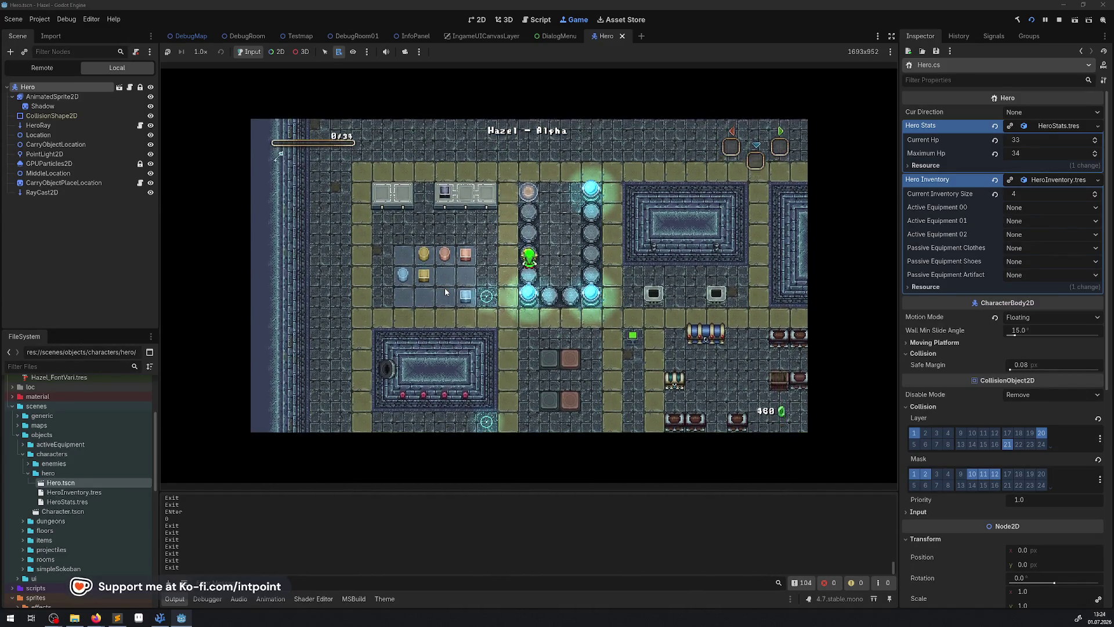
key("Left")
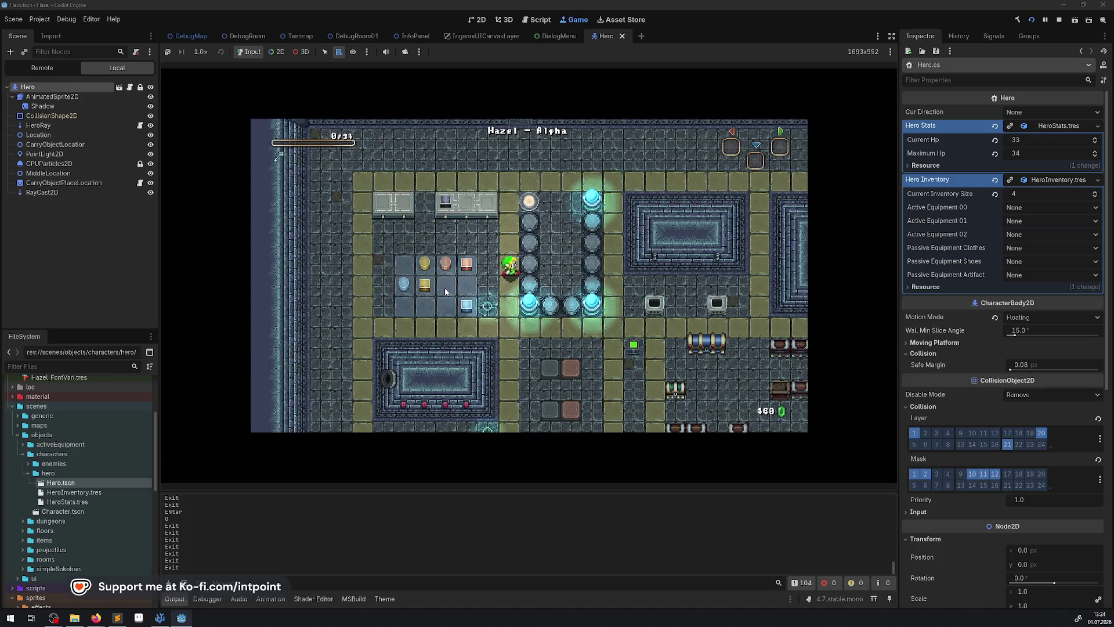
key("Up")
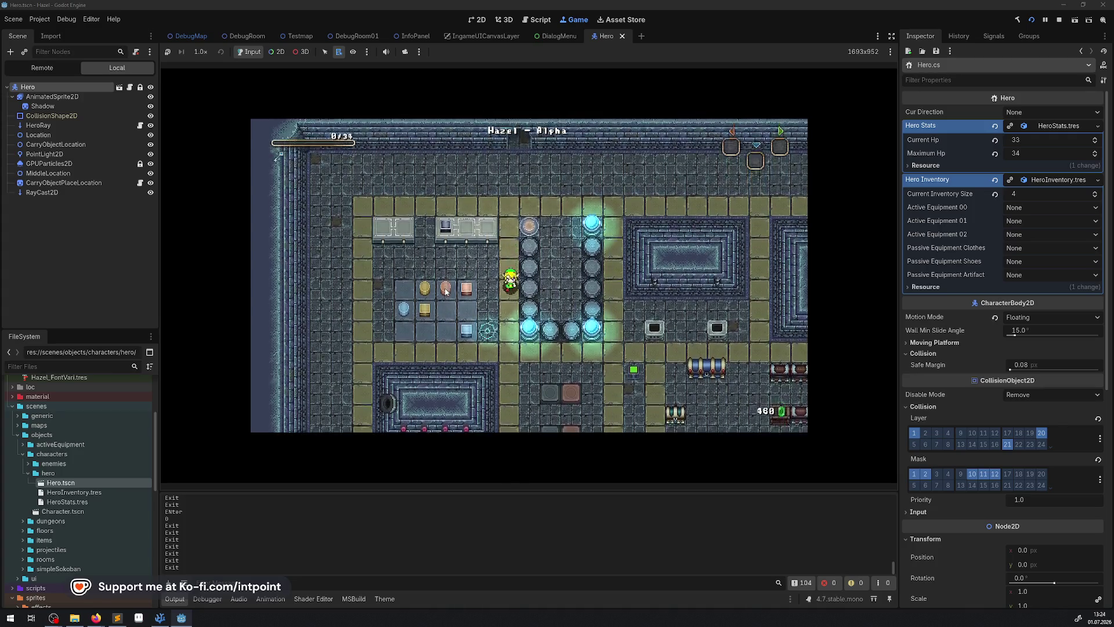
key("Down")
key("Right")
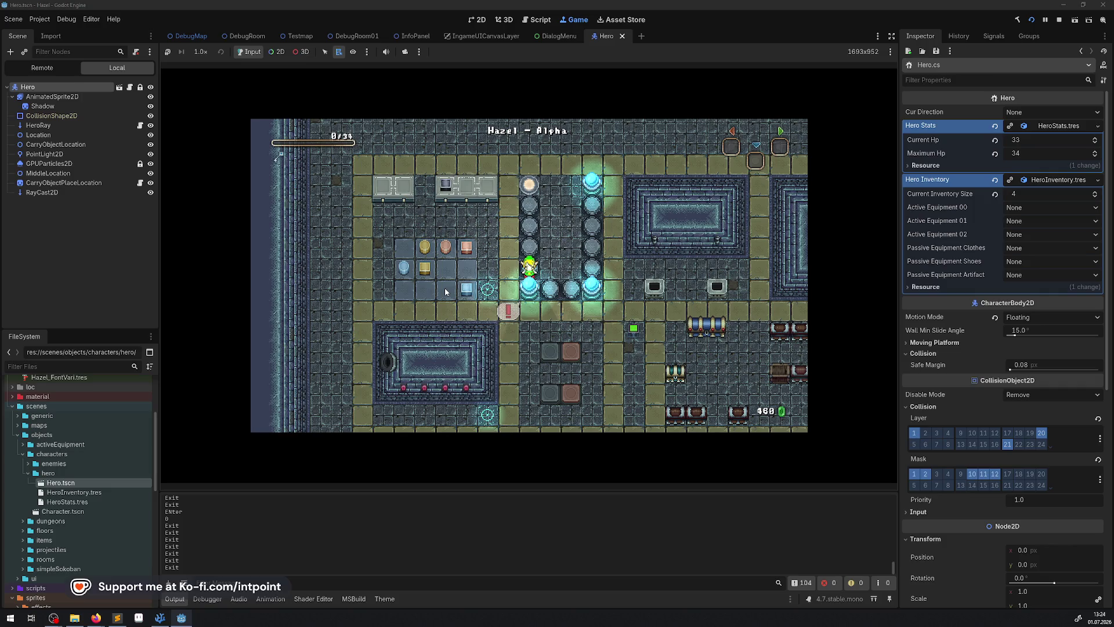
key("Left")
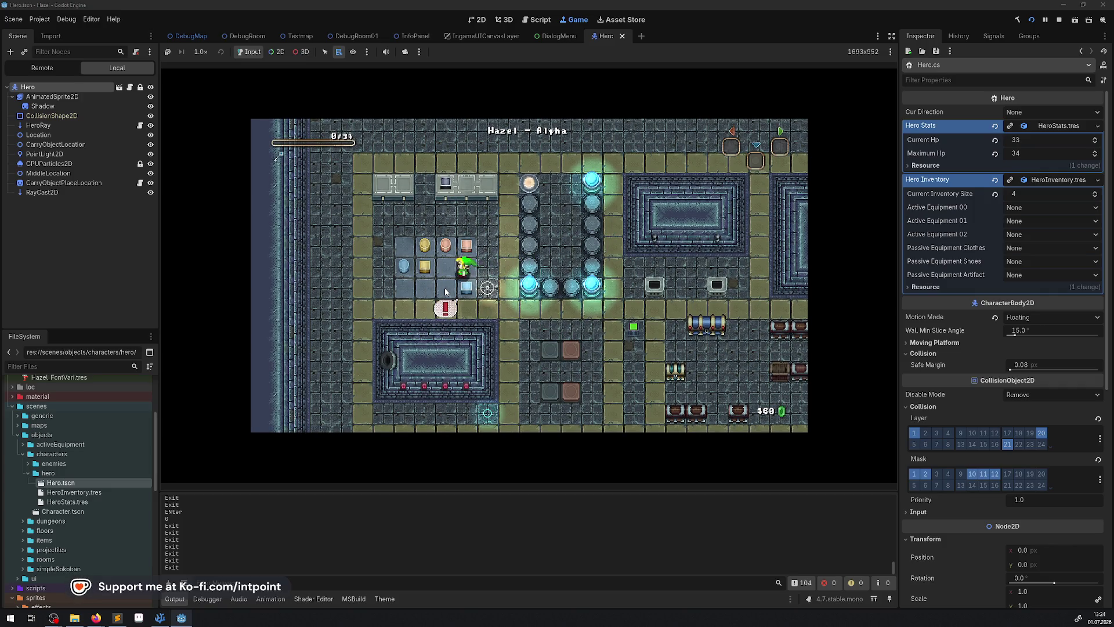
key("Left")
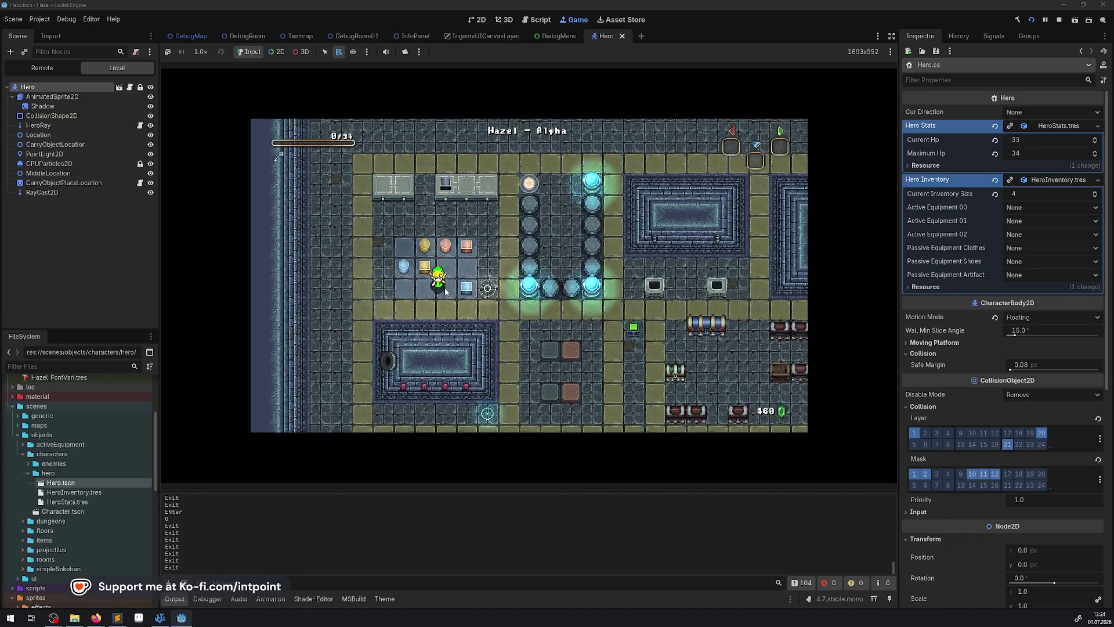
key("Left")
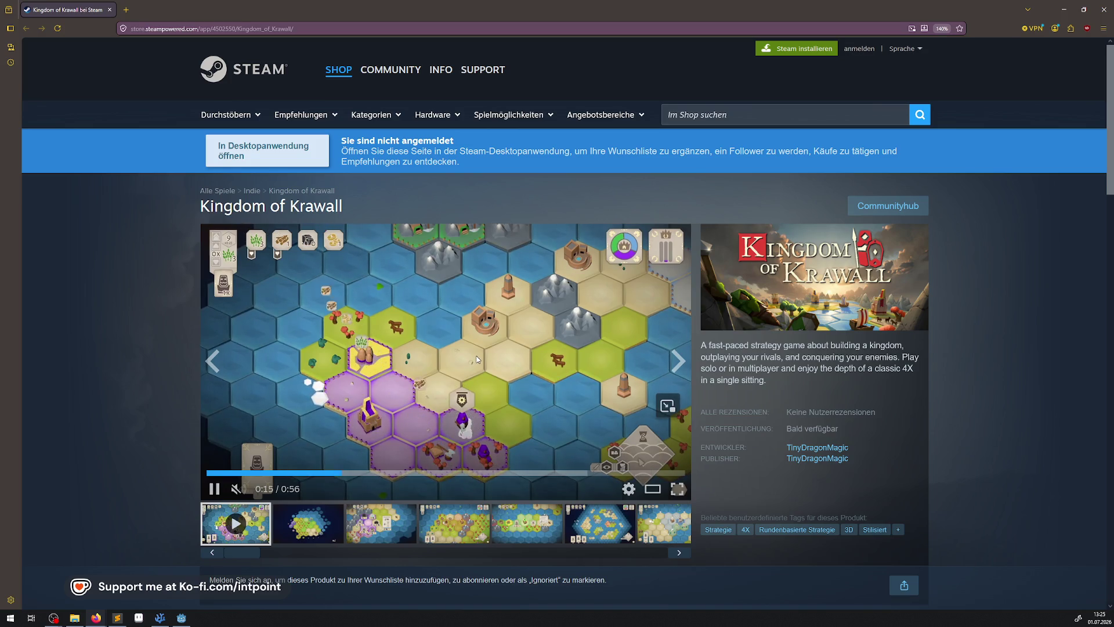
Step: Scroll down the Kingdom of Krawall page and expand the full description with WEITERLESEN
scroll(477, 359, "down", 2)
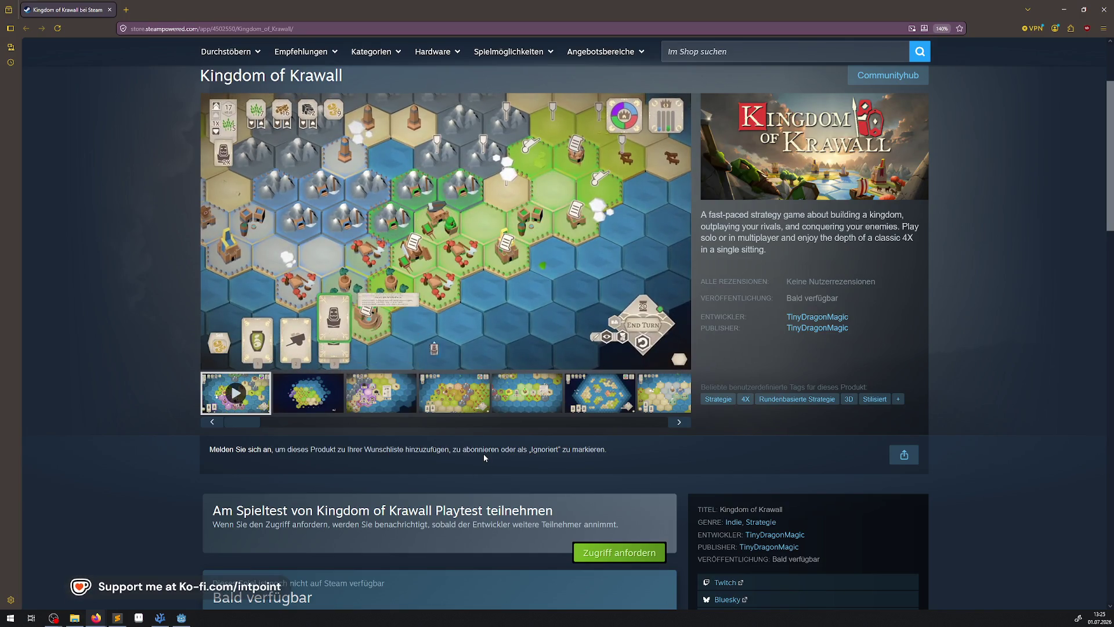
scroll(484, 456, "down", 4)
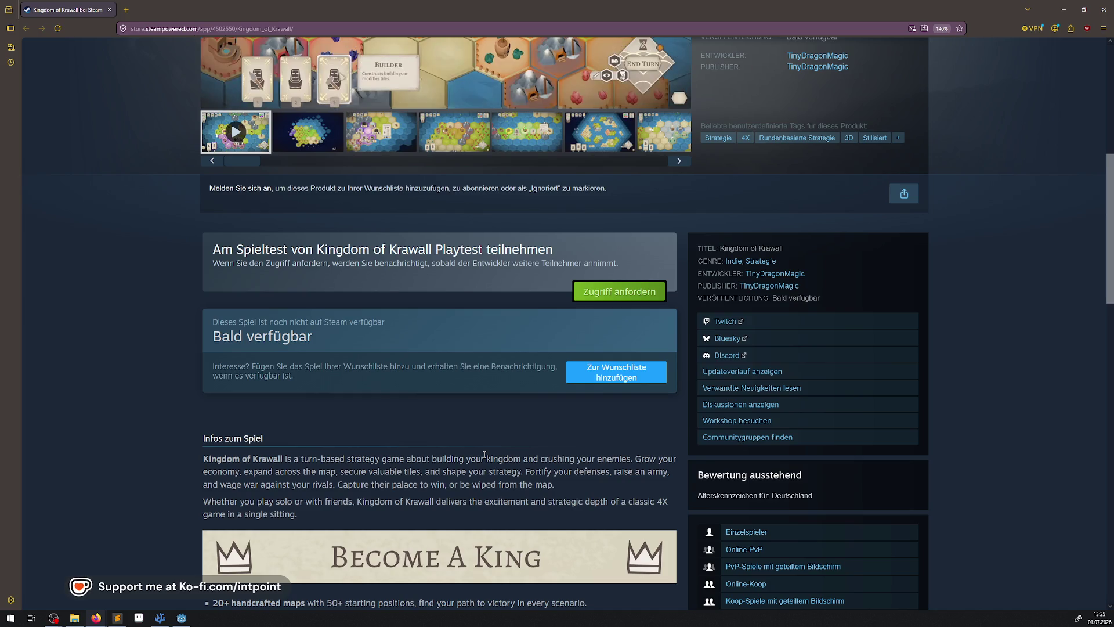
scroll(485, 455, "down", 6)
scroll(485, 456, "down", 3)
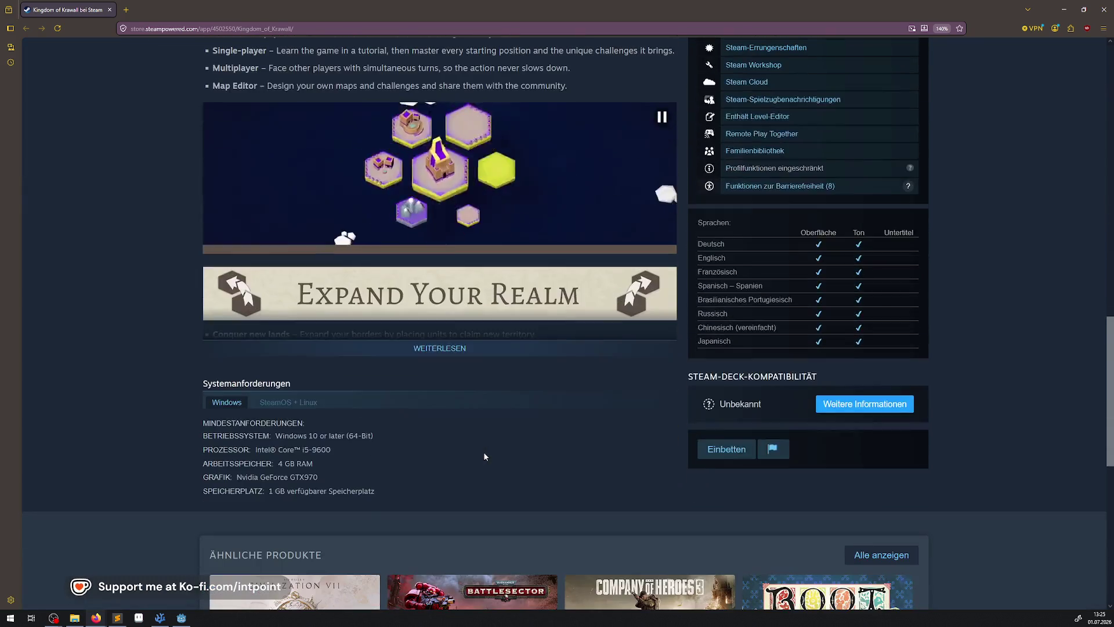
left_click(461, 351)
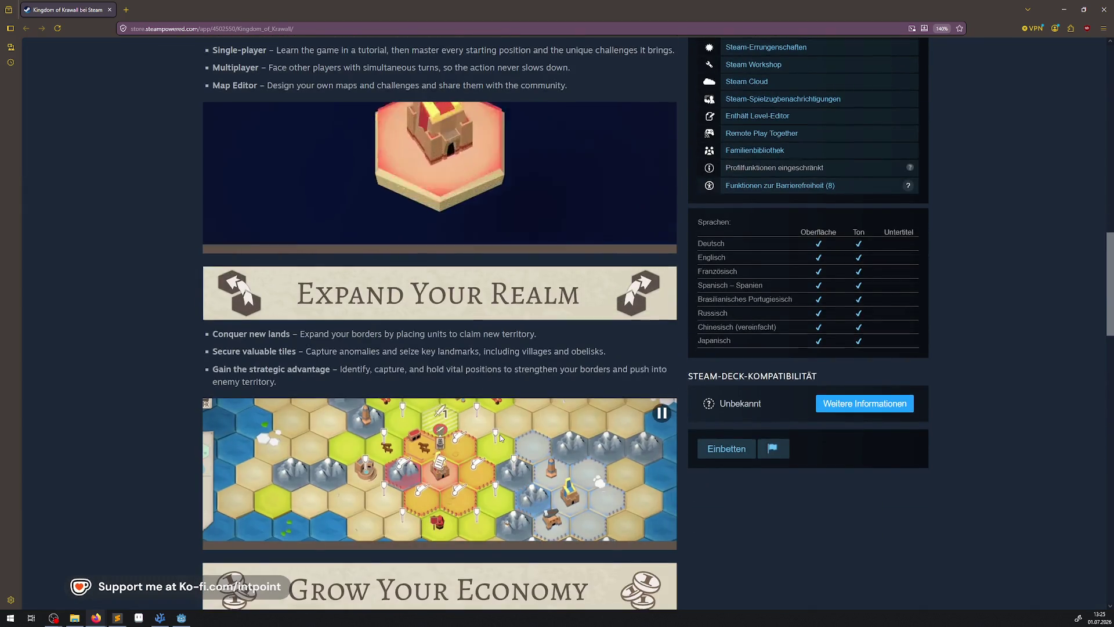
scroll(500, 434, "down", 5)
scroll(500, 434, "down", 6)
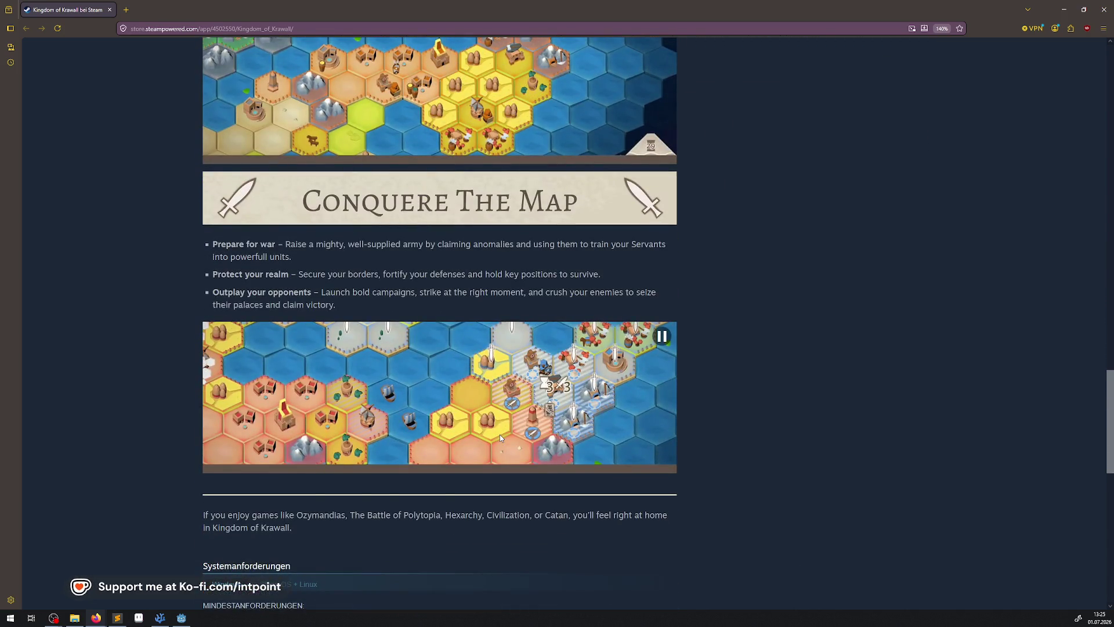
scroll(500, 434, "down", 1)
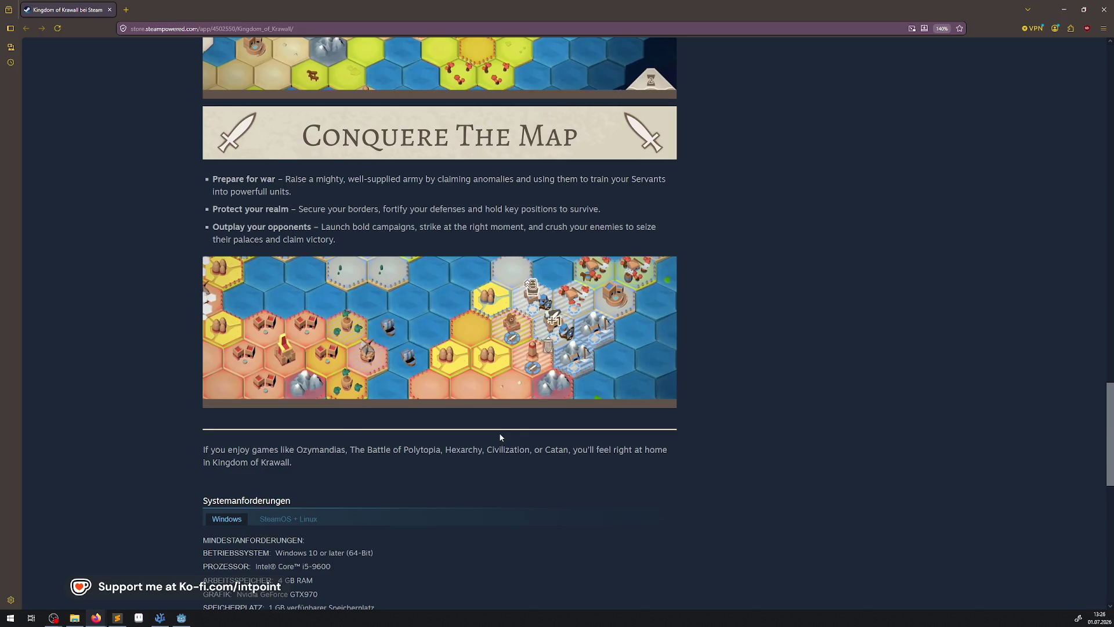
Step: Scroll through the feature sections and back up to the trailer at the top
scroll(500, 434, "up", 11)
scroll(499, 433, "up", 2)
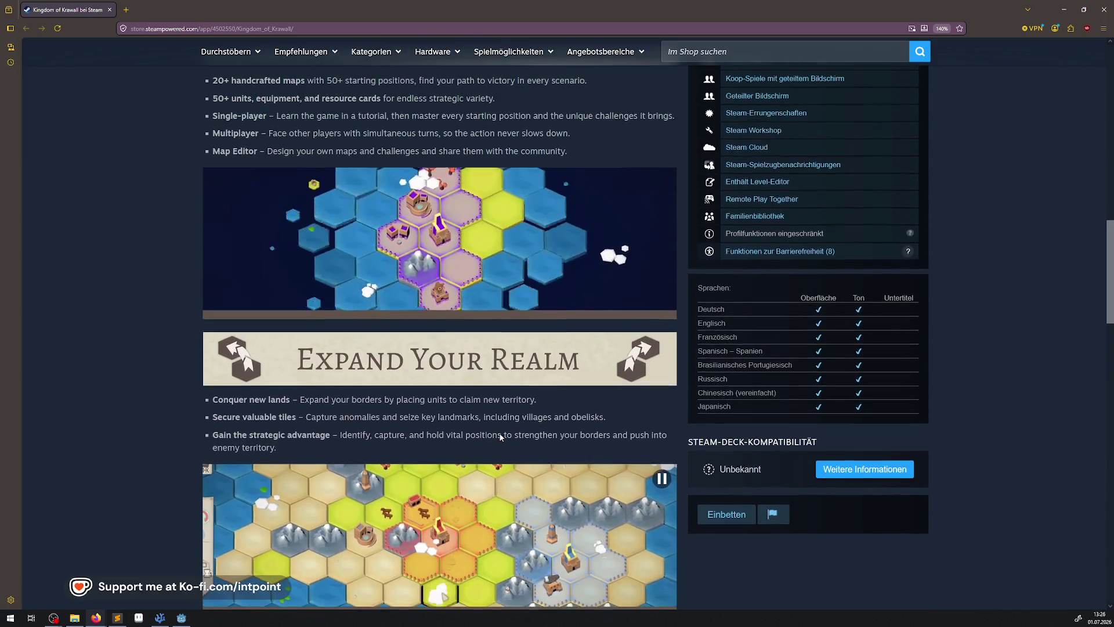
scroll(500, 433, "up", 1)
scroll(500, 434, "up", 1)
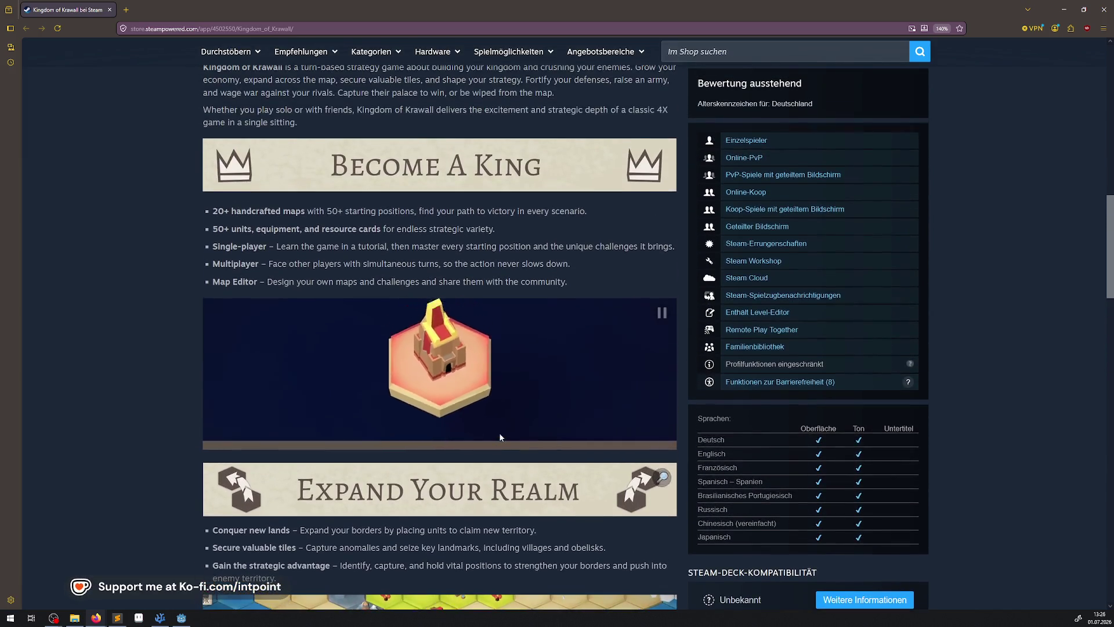
scroll(500, 434, "up", 3)
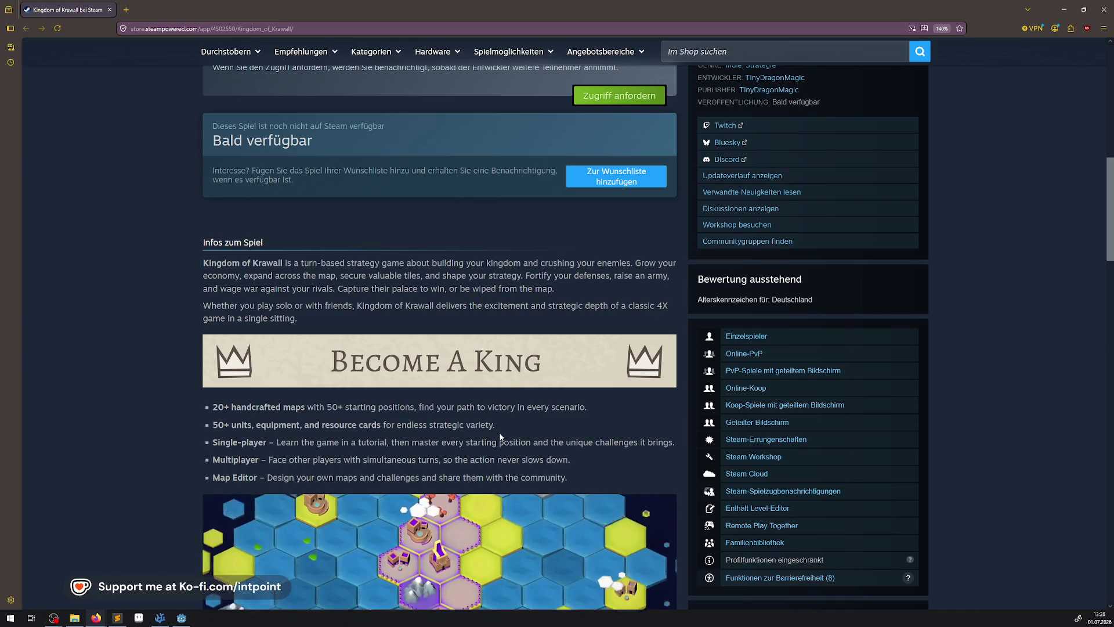
scroll(499, 436, "down", 1)
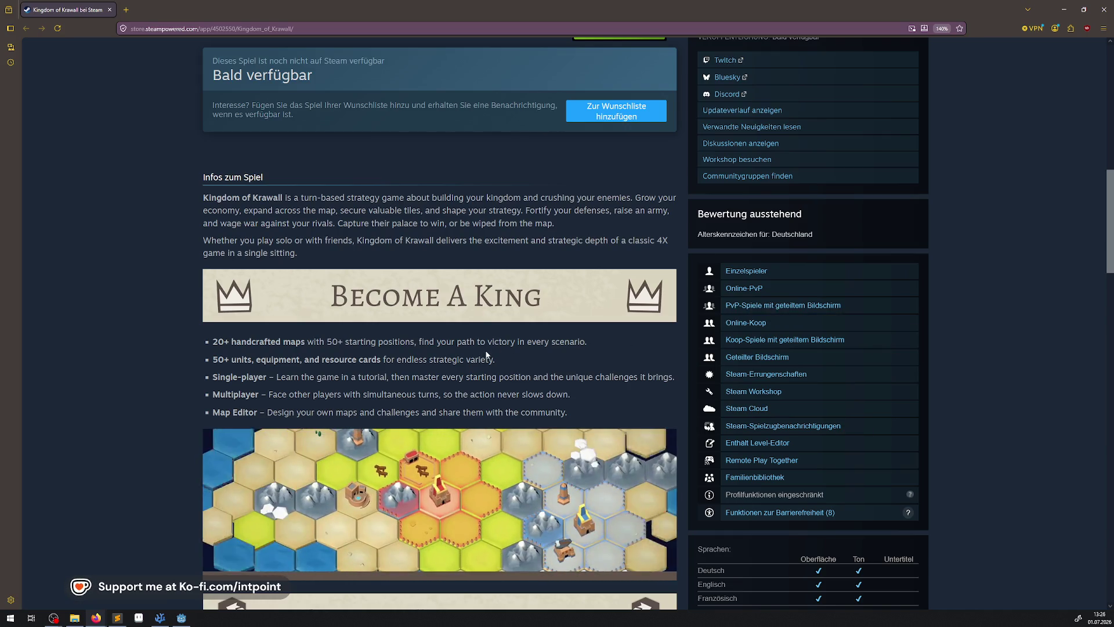
scroll(571, 393, "up", 4)
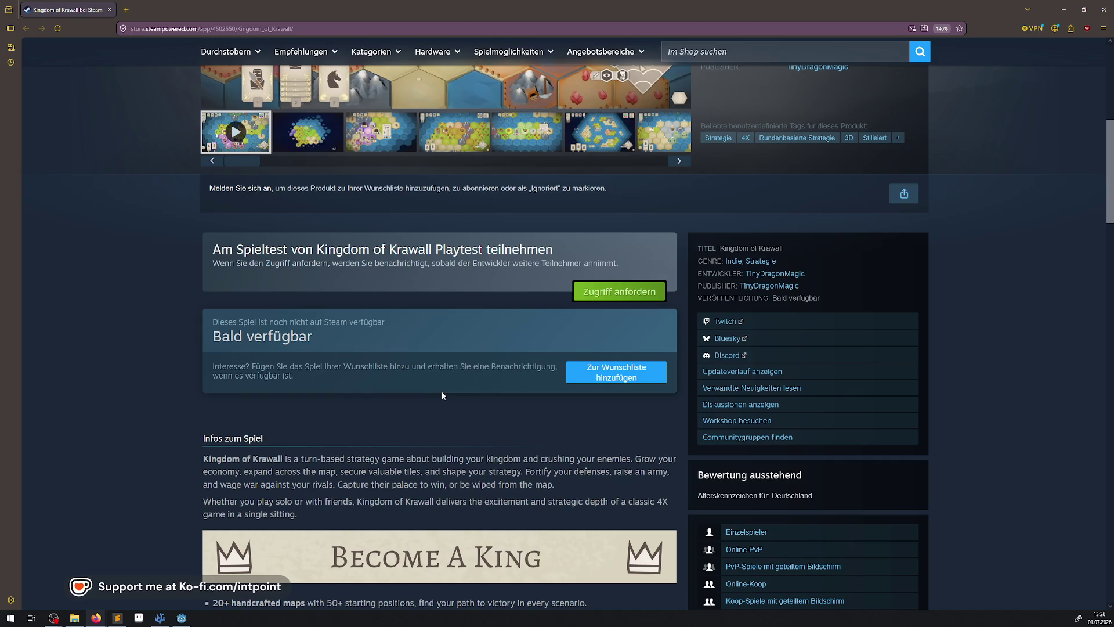
scroll(441, 393, "down", 3)
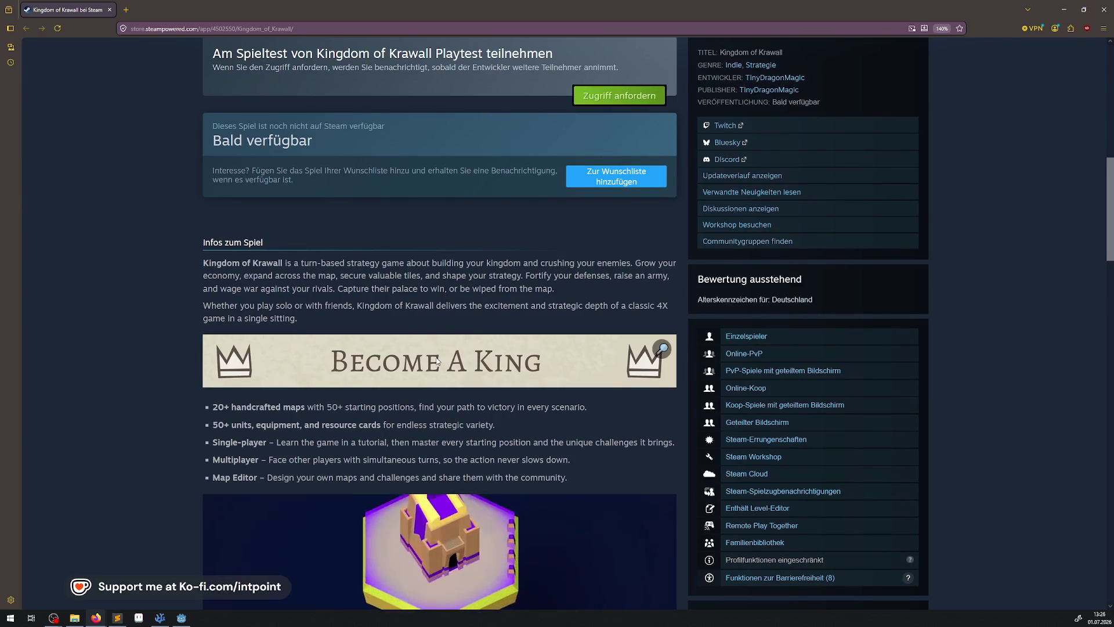
scroll(437, 361, "down", 5)
scroll(436, 361, "down", 2)
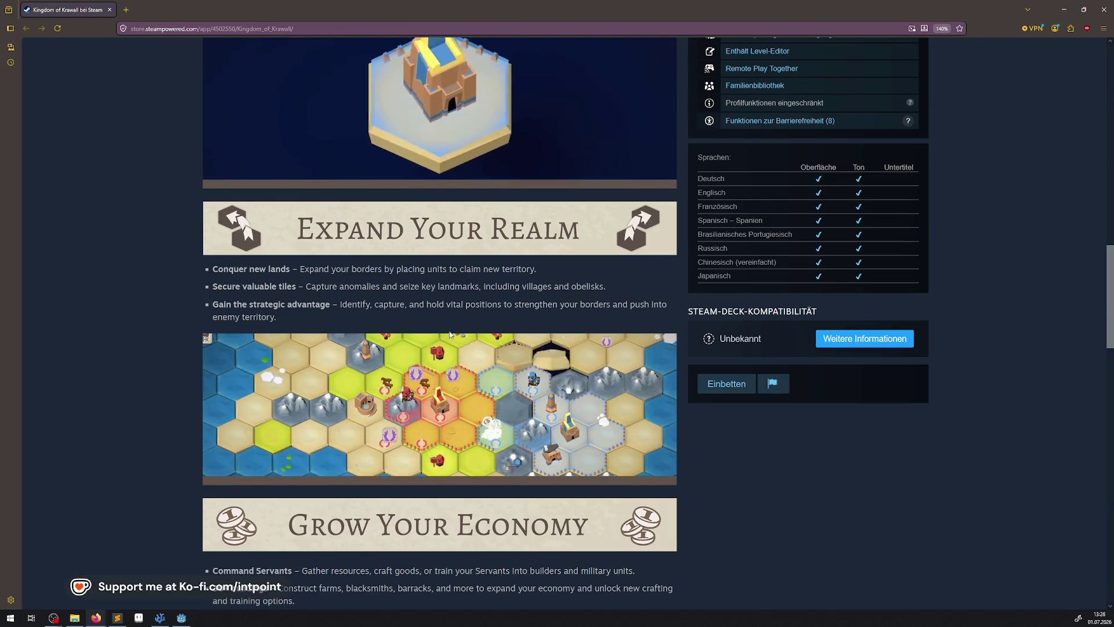
scroll(478, 277, "up", 1)
scroll(464, 327, "up", 10)
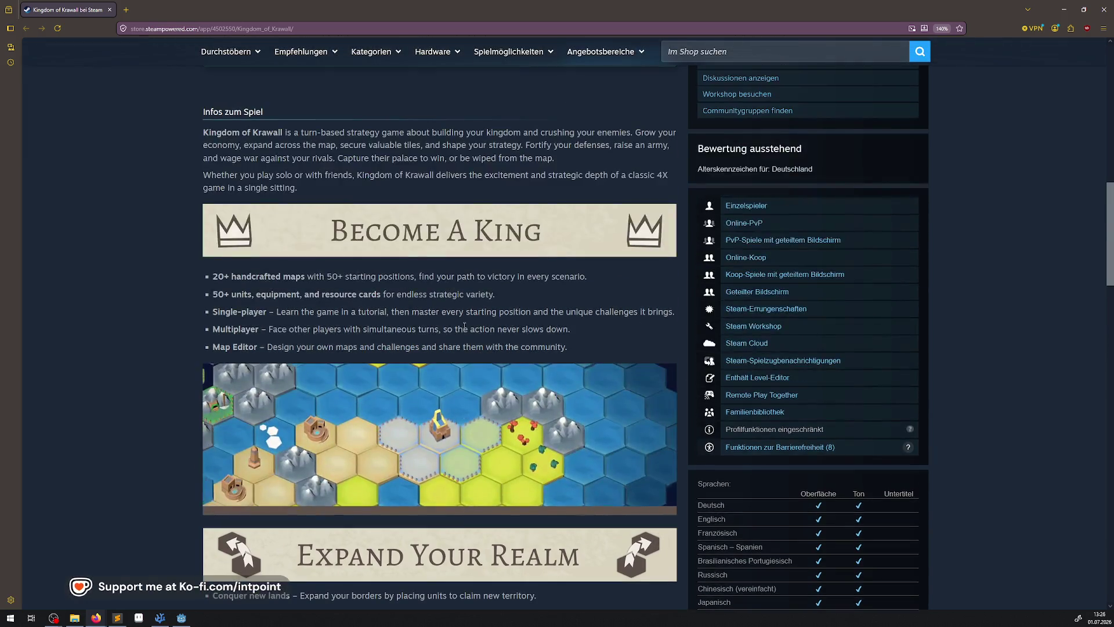
scroll(464, 329, "up", 2)
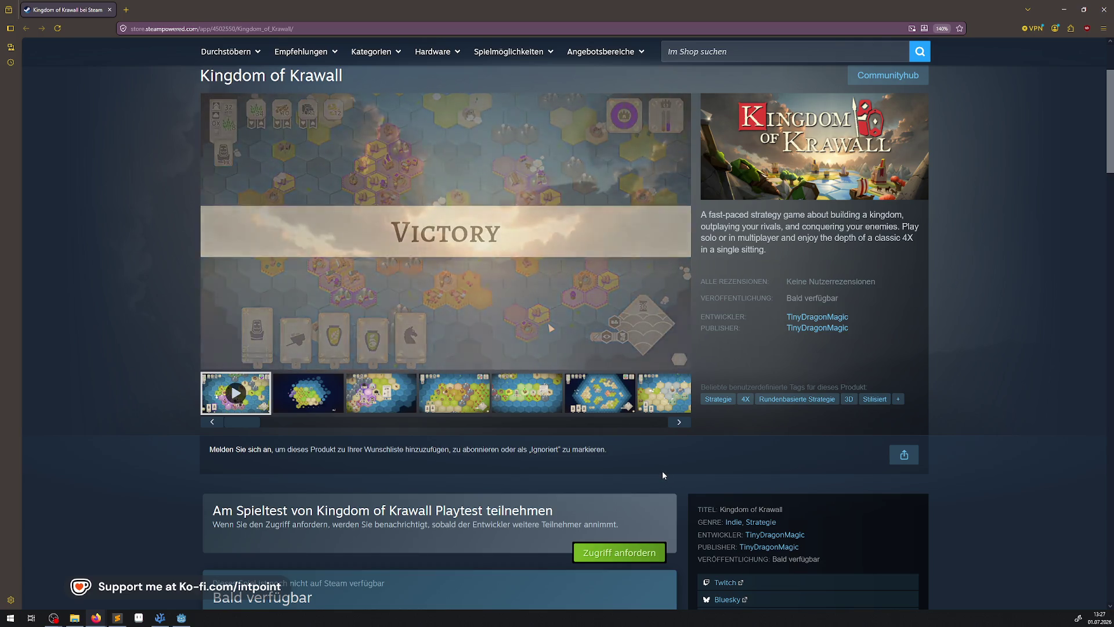
Step: View the third and fourth screenshots, then close the browser window
left_click(381, 394)
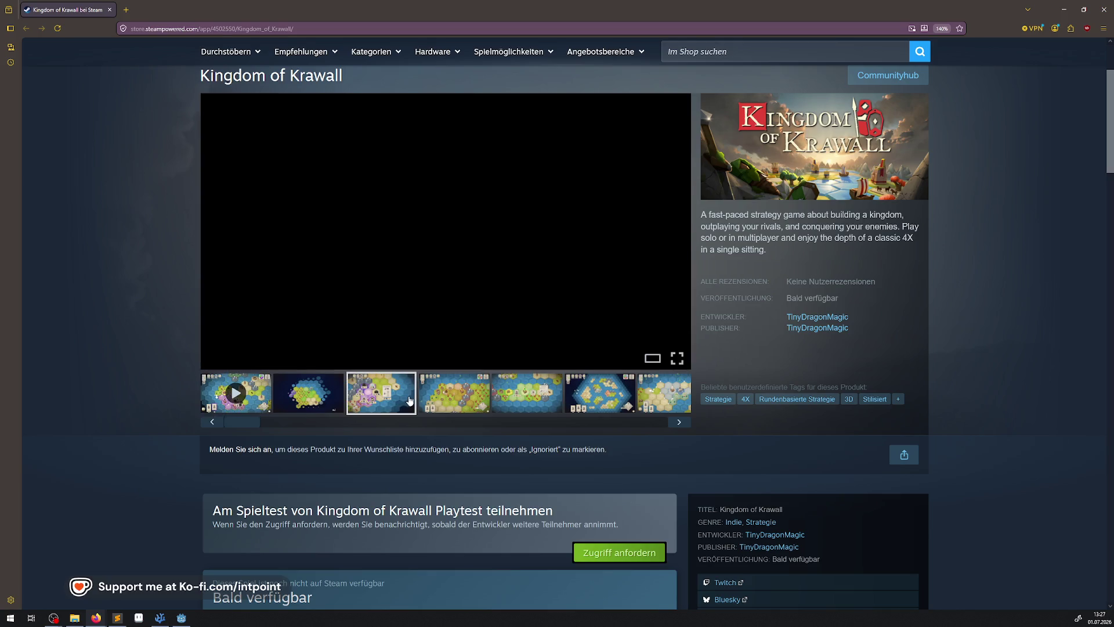
left_click(440, 412)
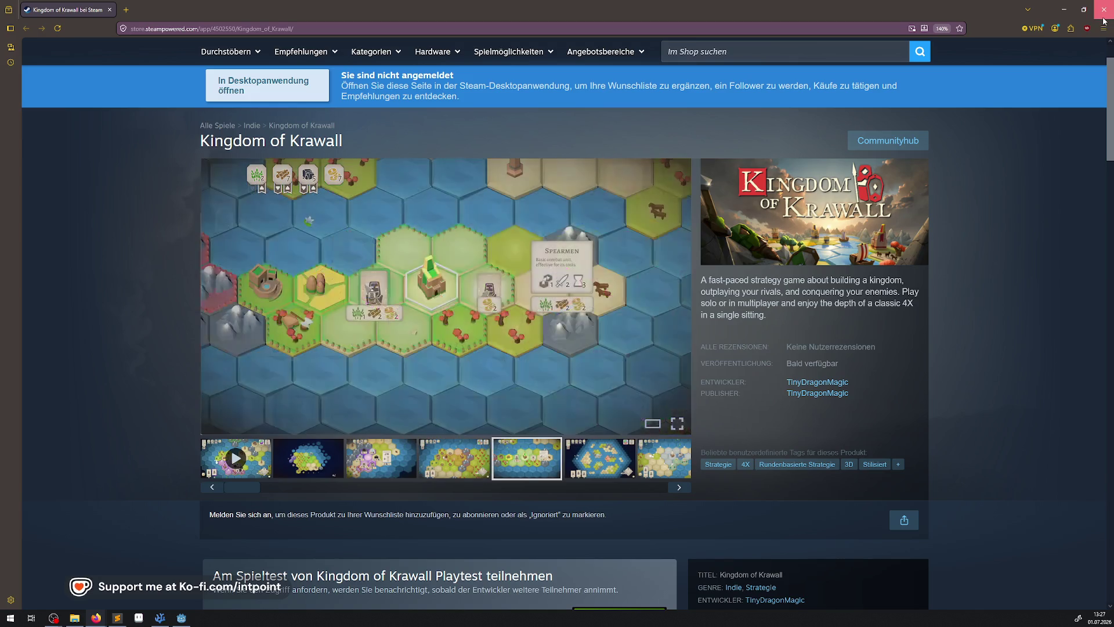
left_click(1104, 19)
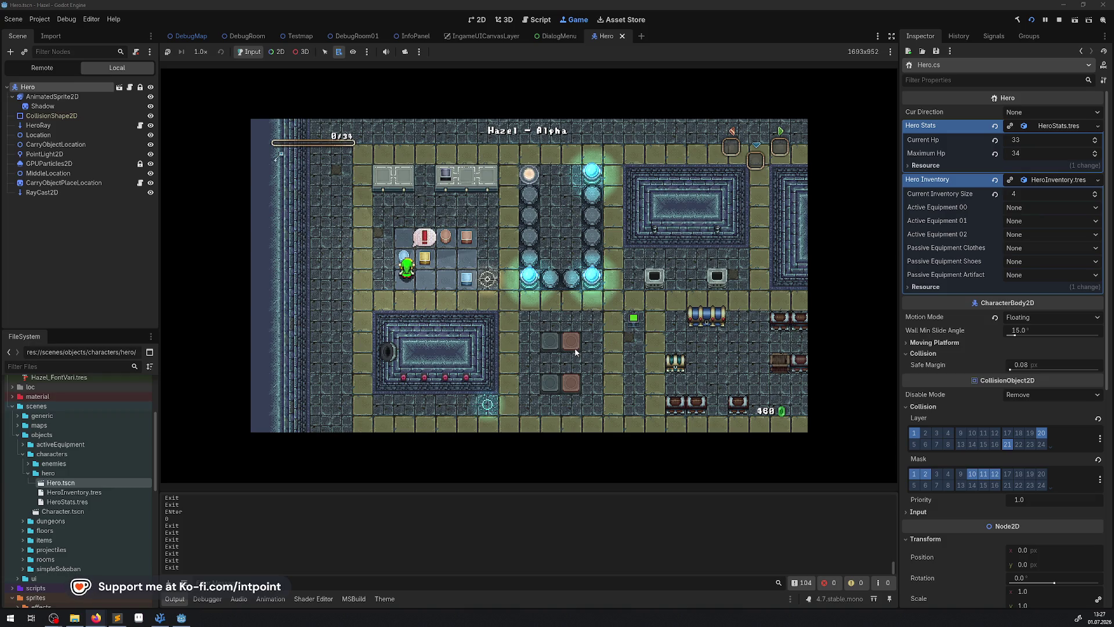
Step: Switch to distraction-free mode, collapse the Output panel, and walk the hero right and up
left_click(892, 36)
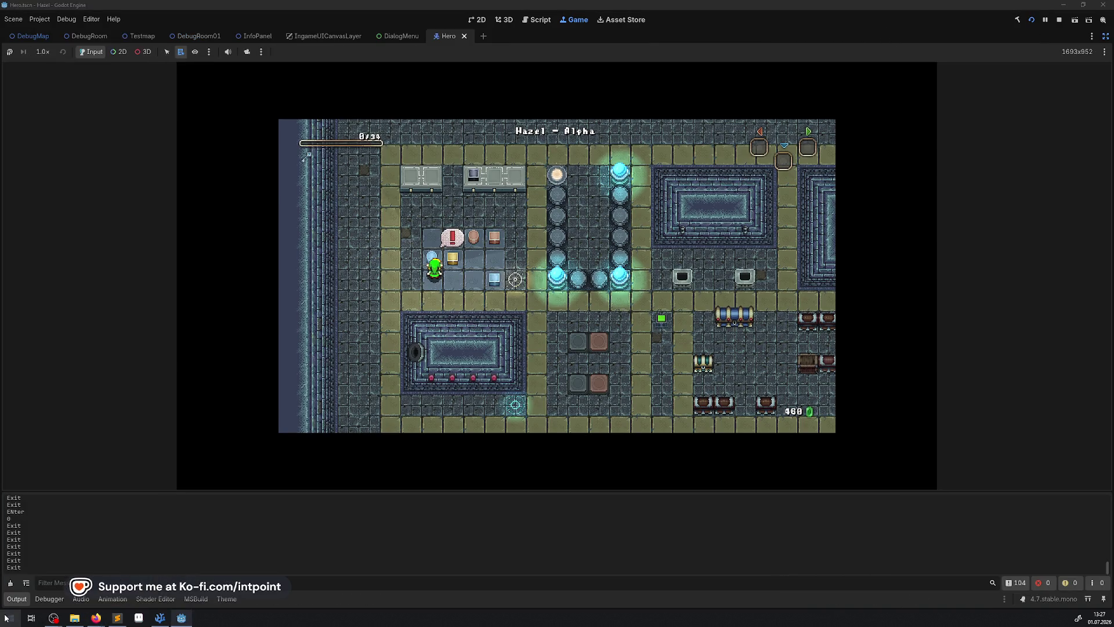
left_click(19, 598)
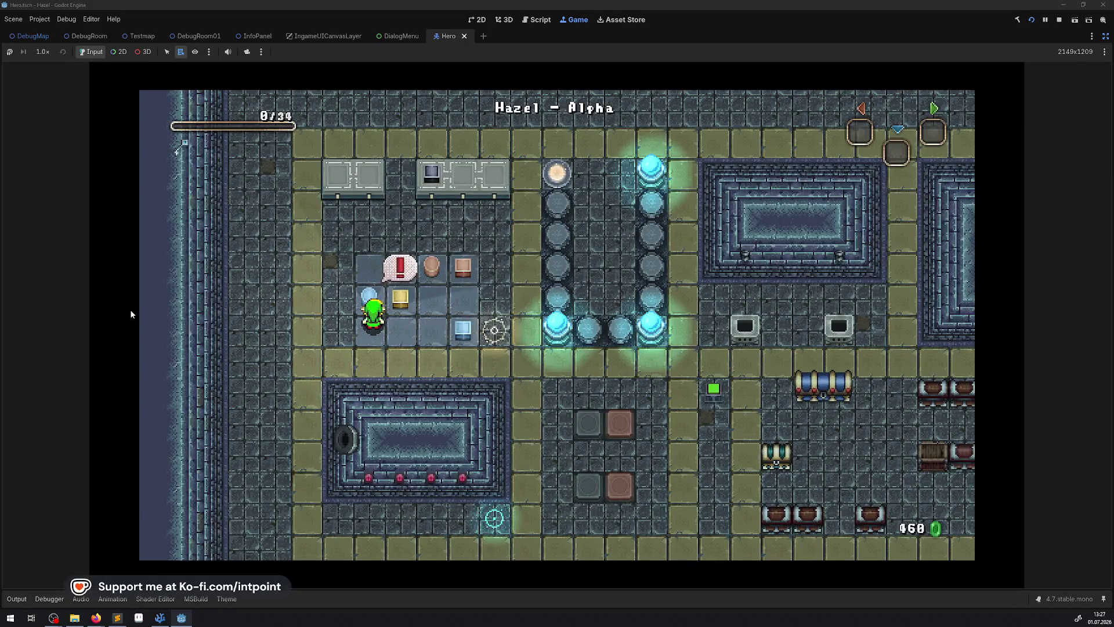
key("Right")
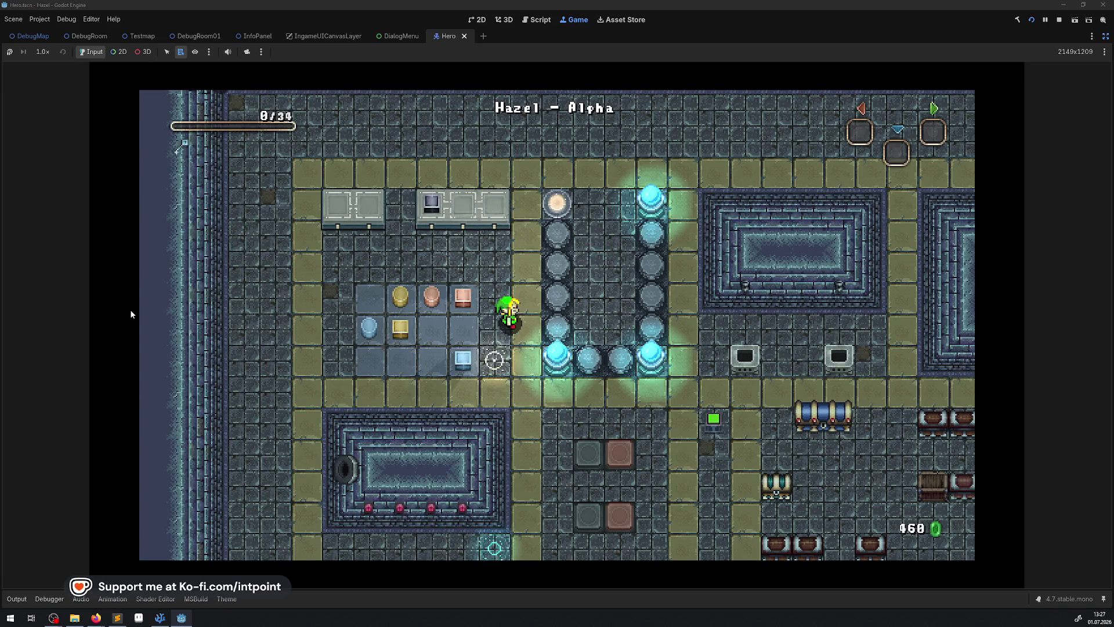
key("Up")
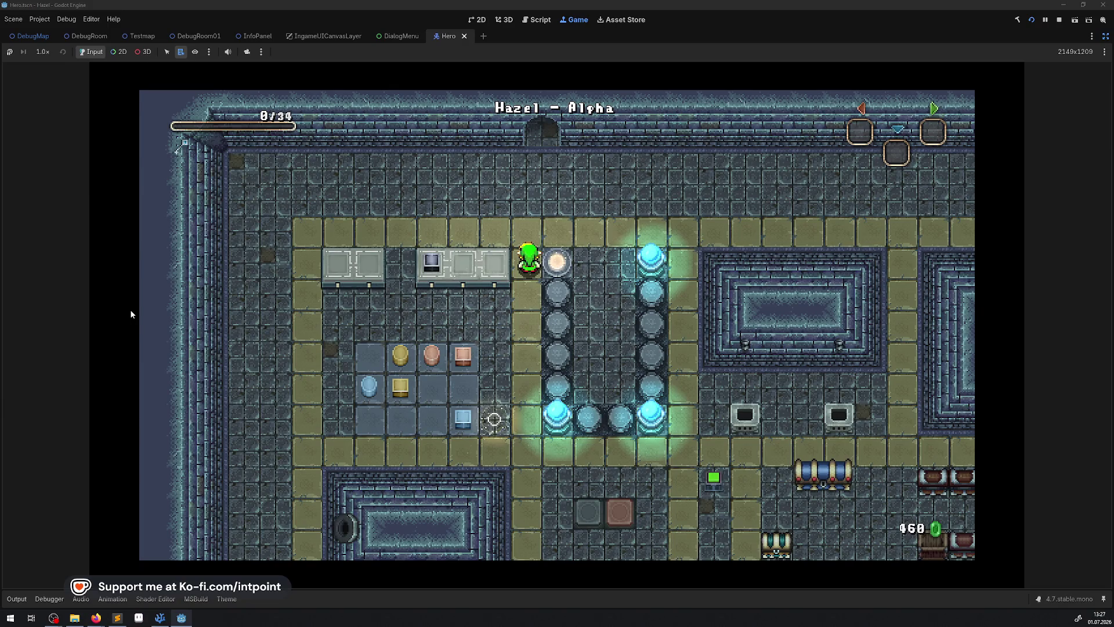
key("Down")
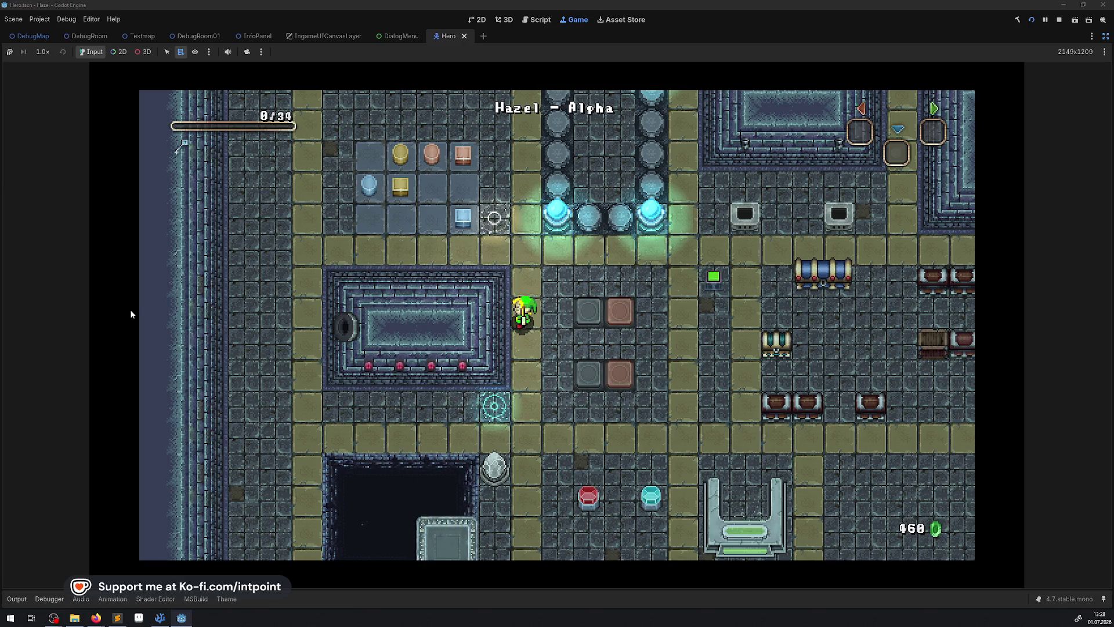
Step: Walk the hero through the top door and up the pit's left side until the dialog appears
key("Up")
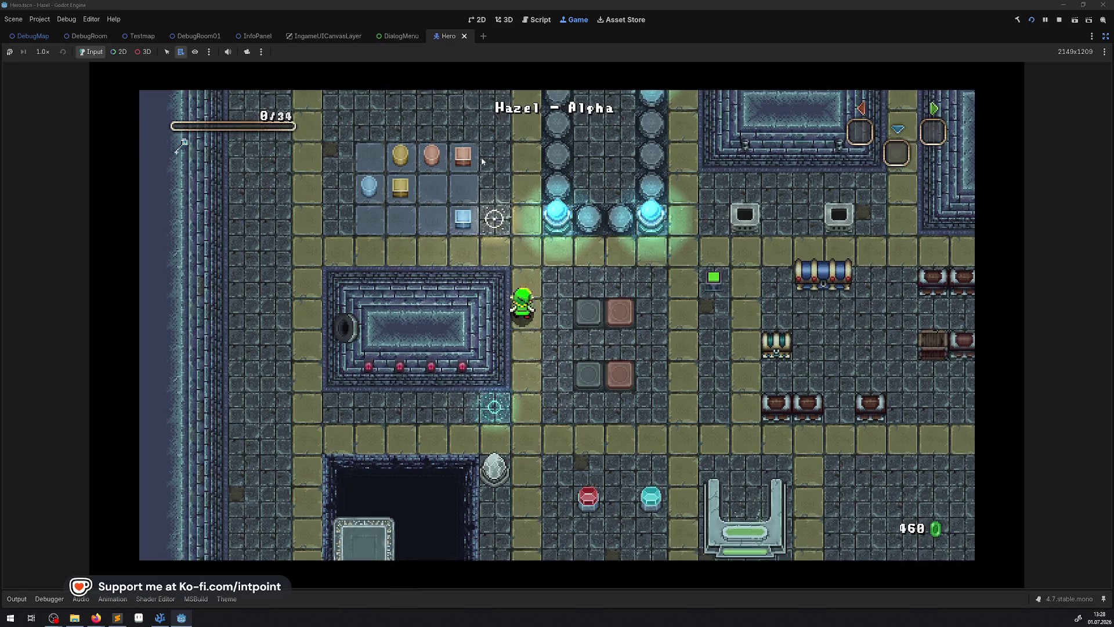
key("Up")
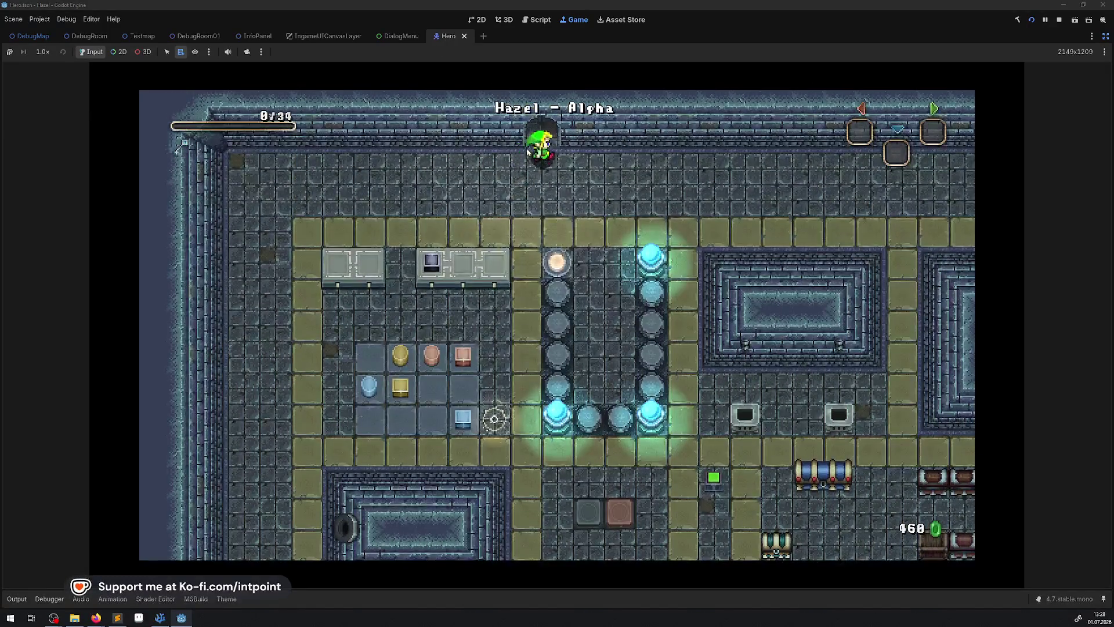
key("Up")
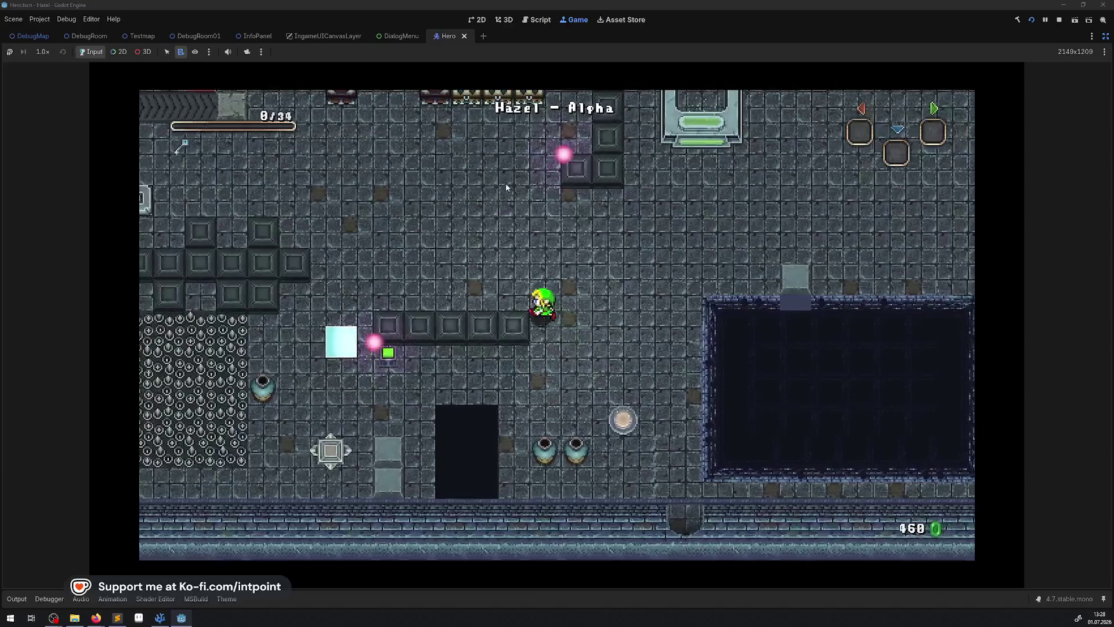
key("Up")
key("Left")
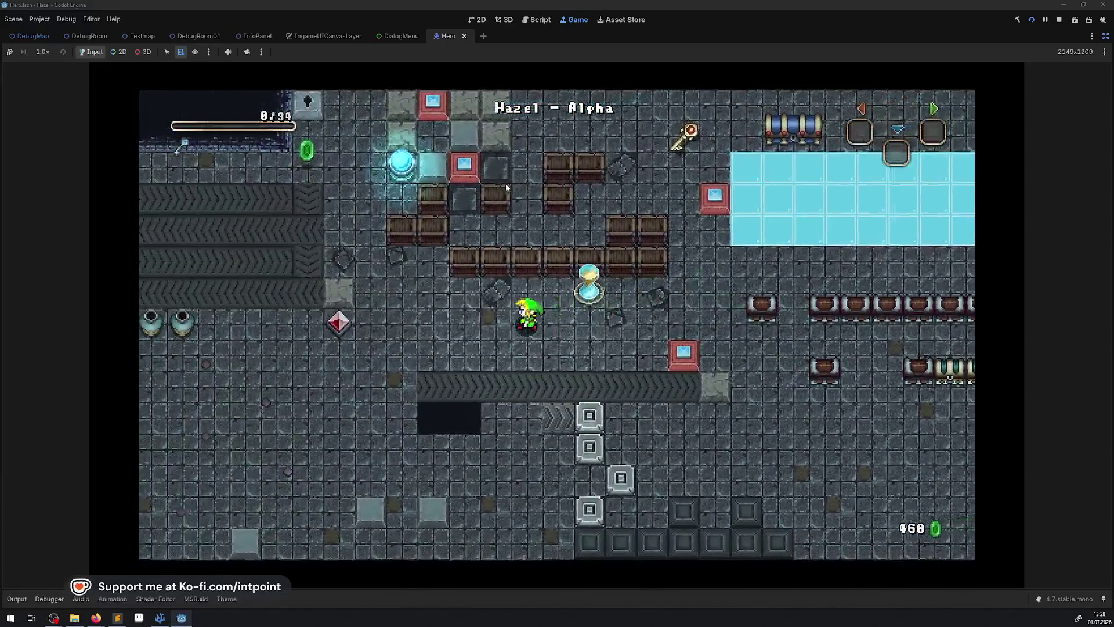
key("Left")
key("Up")
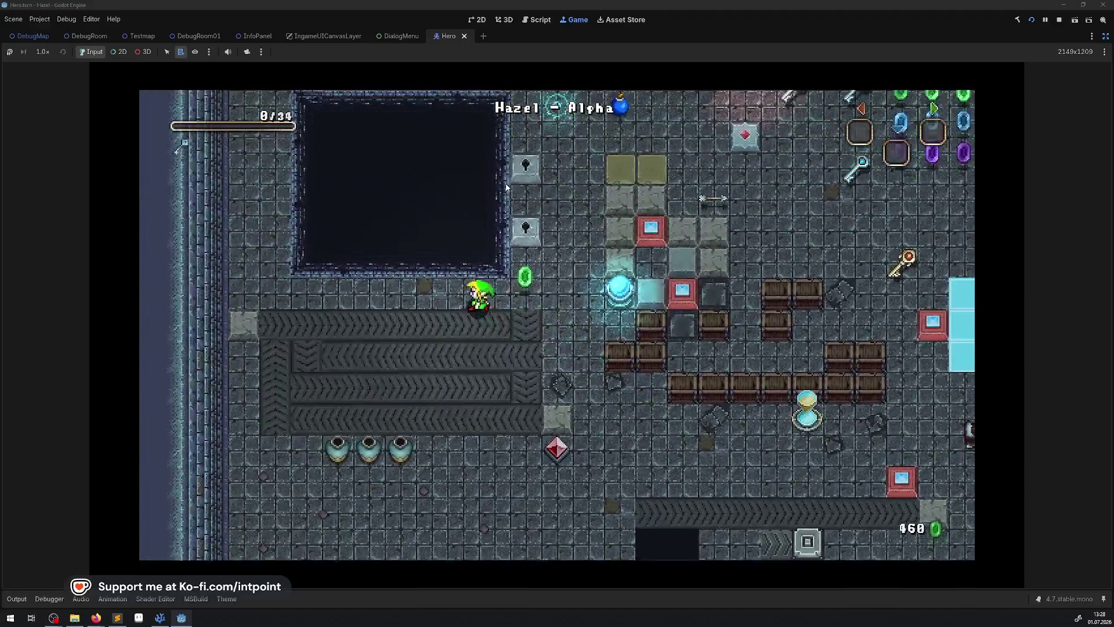
key("Left")
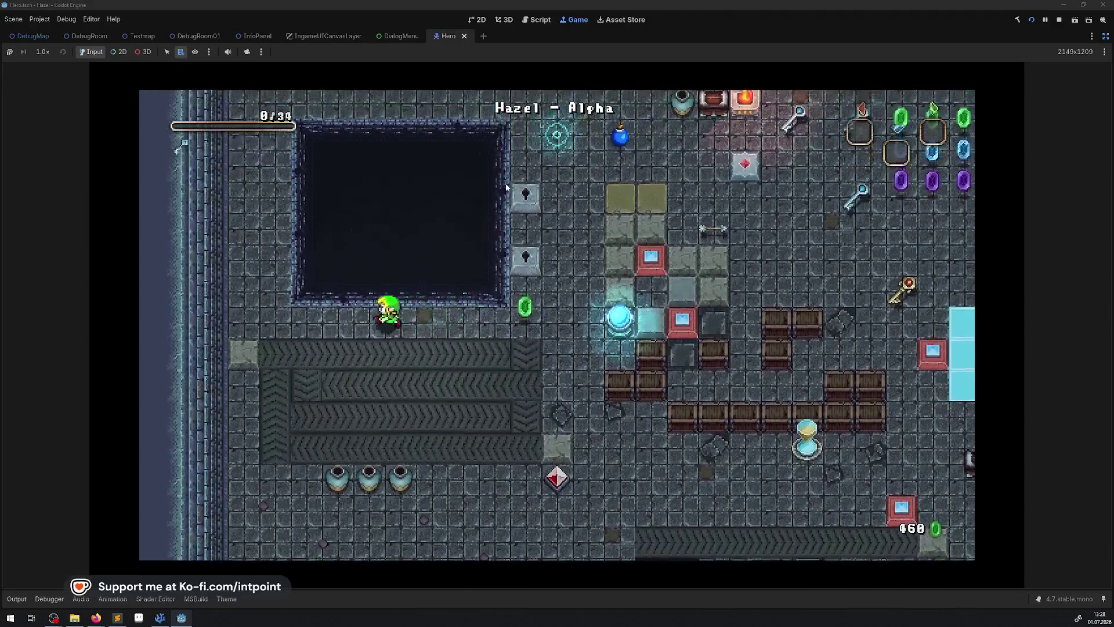
key("Up")
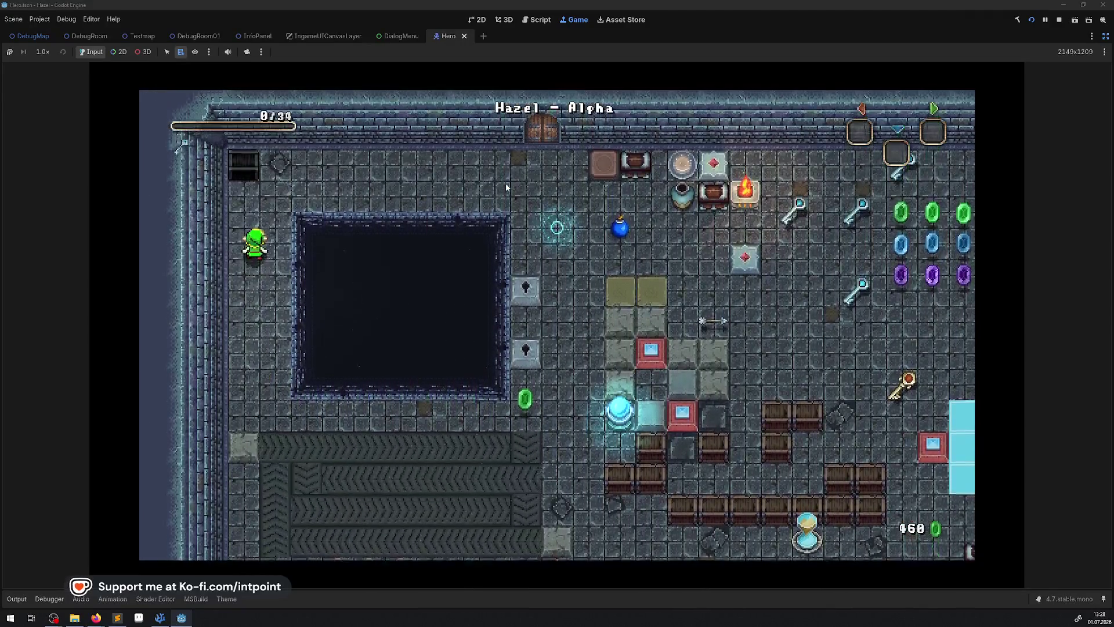
key("Up")
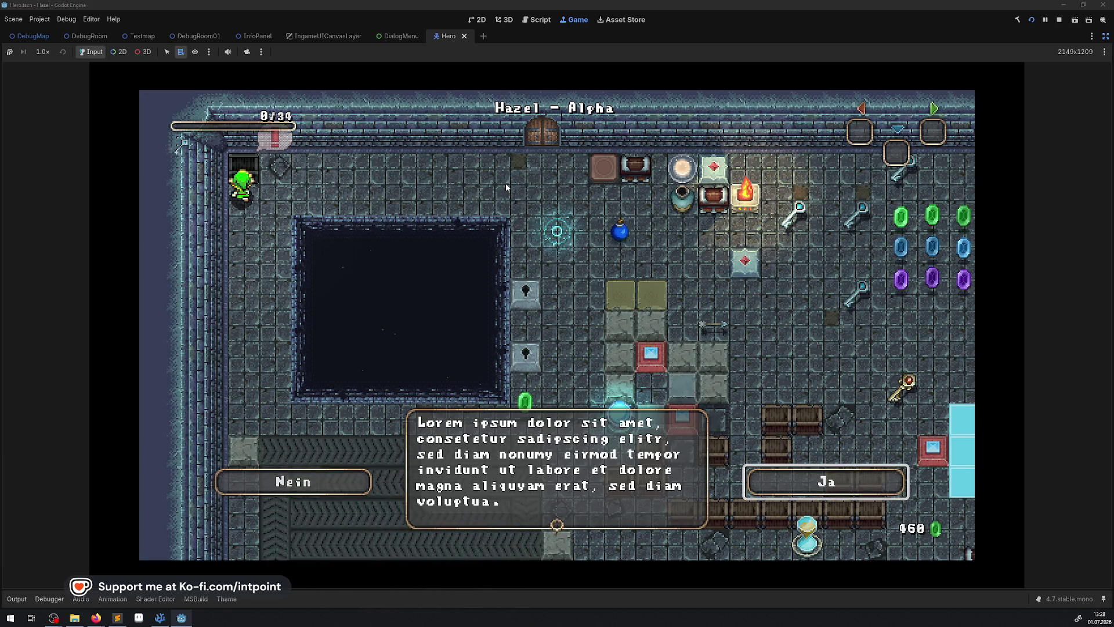
Step: Close the Nein/Ja dialog with Enter and walk past the pit, grabbing a gem, to the bottom-left corner
key("Return")
key("Down")
key("Right")
key("Down")
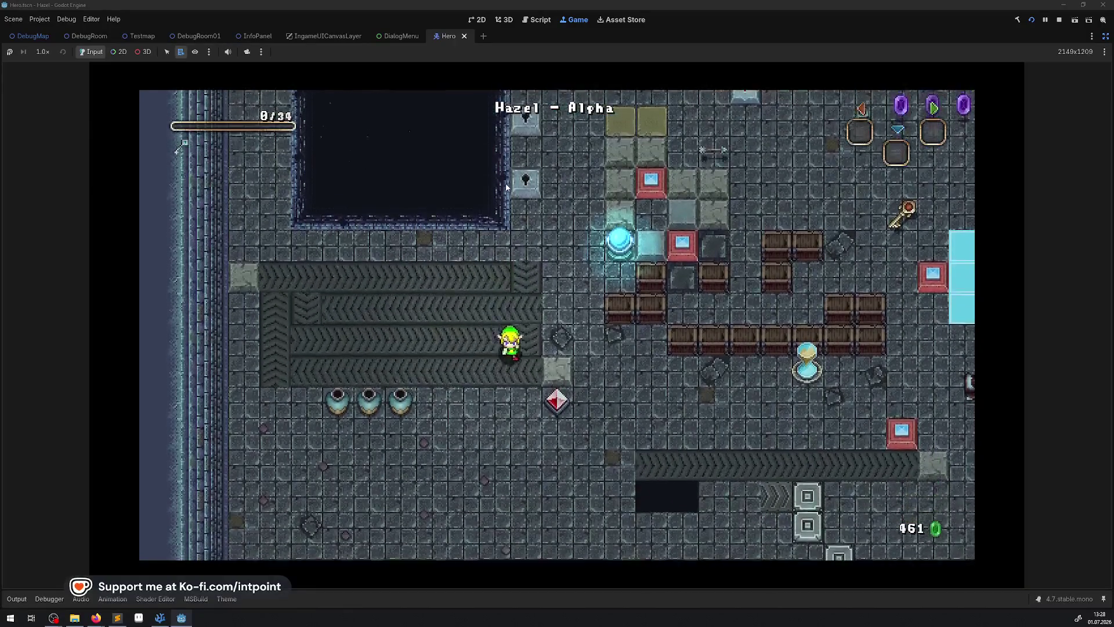
key("Left")
key("Down")
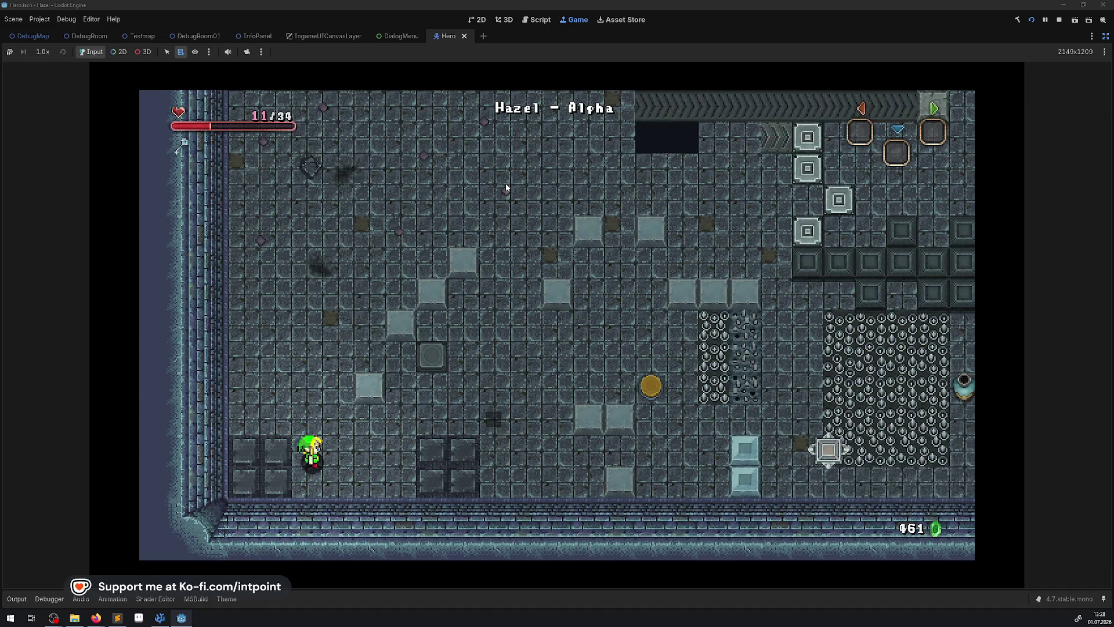
Step: Stop the running game and leave distraction-free mode to restore the editor panels
left_click(1062, 20)
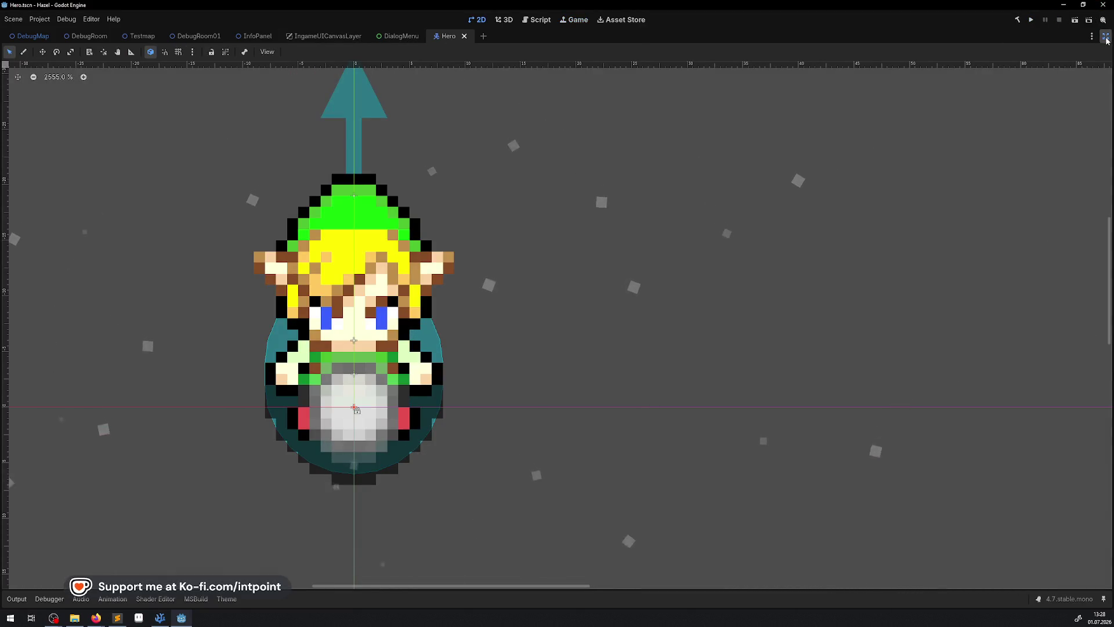
left_click(1105, 37)
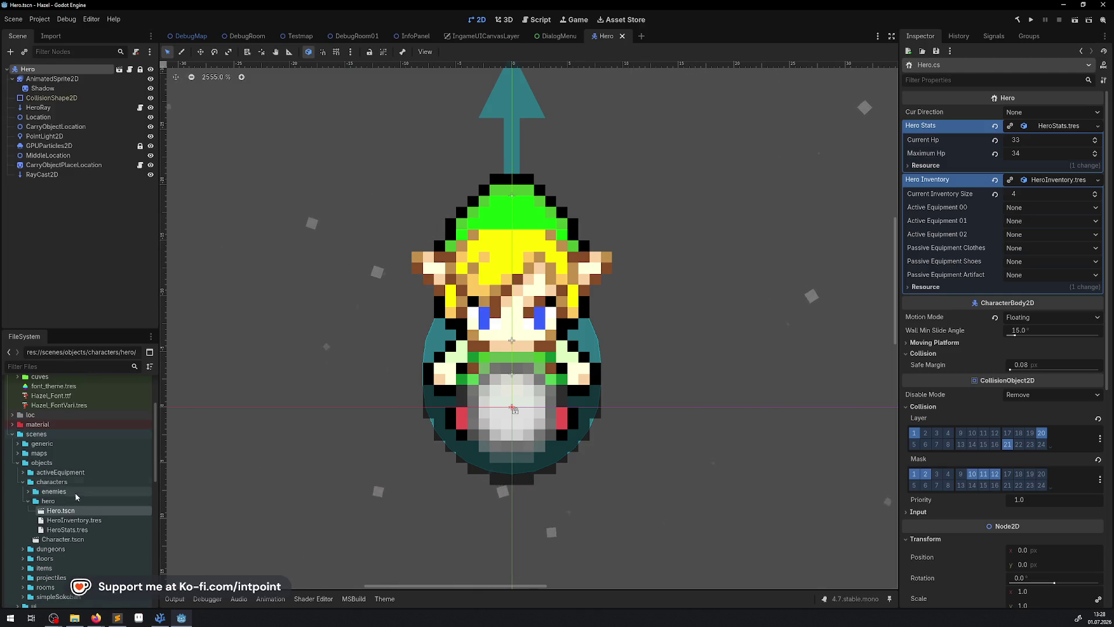
scroll(76, 493, "up", 5)
scroll(77, 495, "down", 15)
scroll(76, 503, "up", 9)
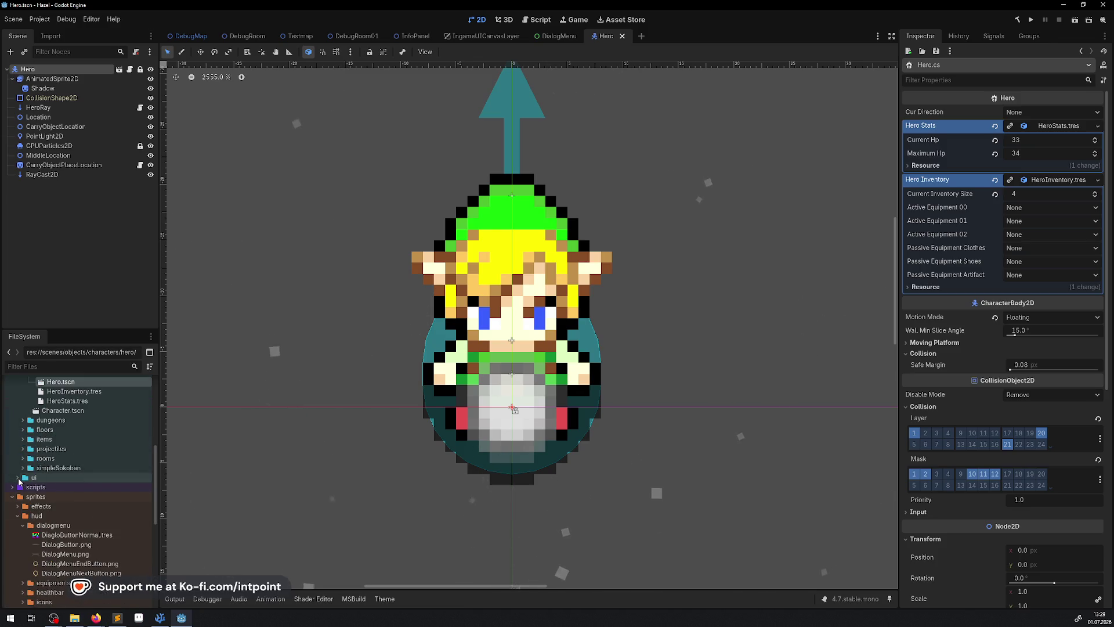
Step: Expand the res://scenes/ui folder and its hud subfolder in FileSystem
left_click(18, 478)
scroll(23, 488, "down", 2)
left_click(24, 488)
Step: Open HUD.tscn and make the character-set Label visible
double_click(53, 498)
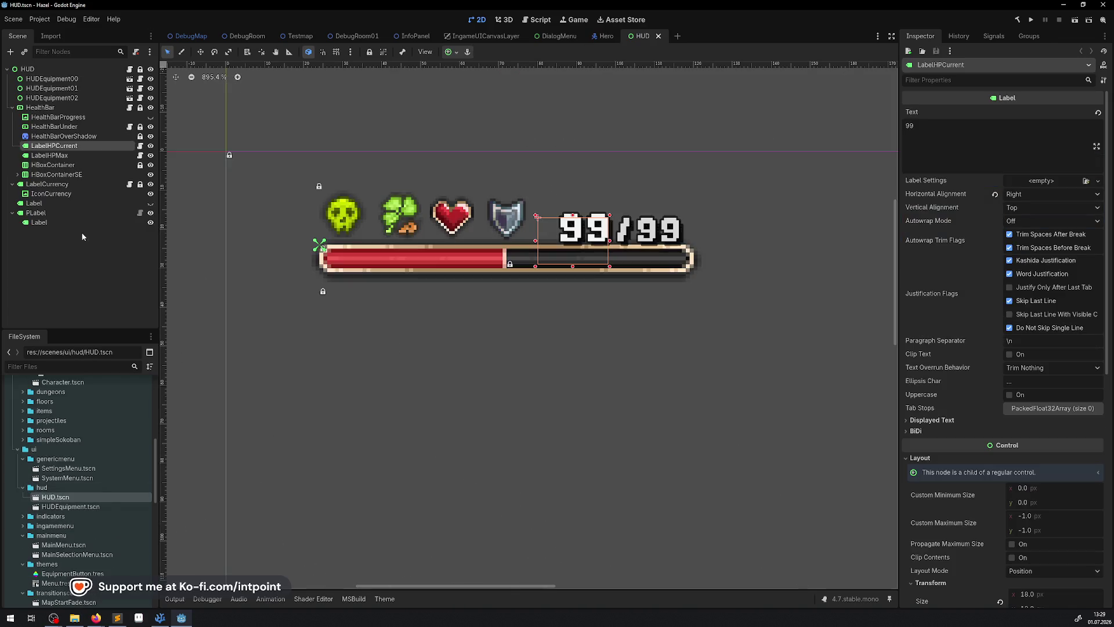
left_click(150, 204)
scroll(378, 386, "down", 2)
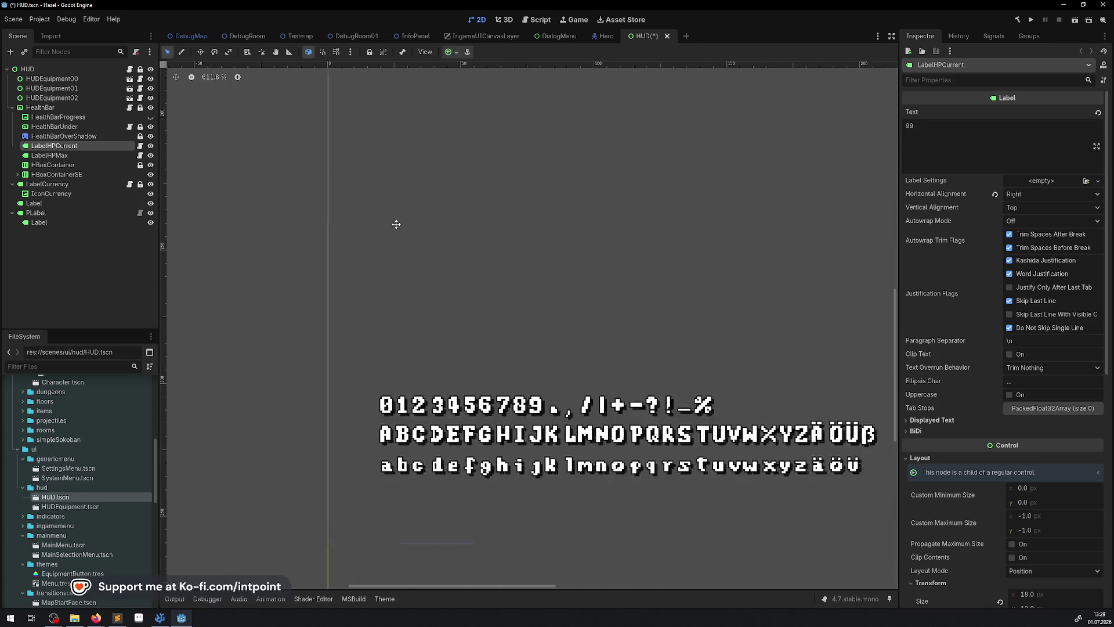
left_click(427, 271)
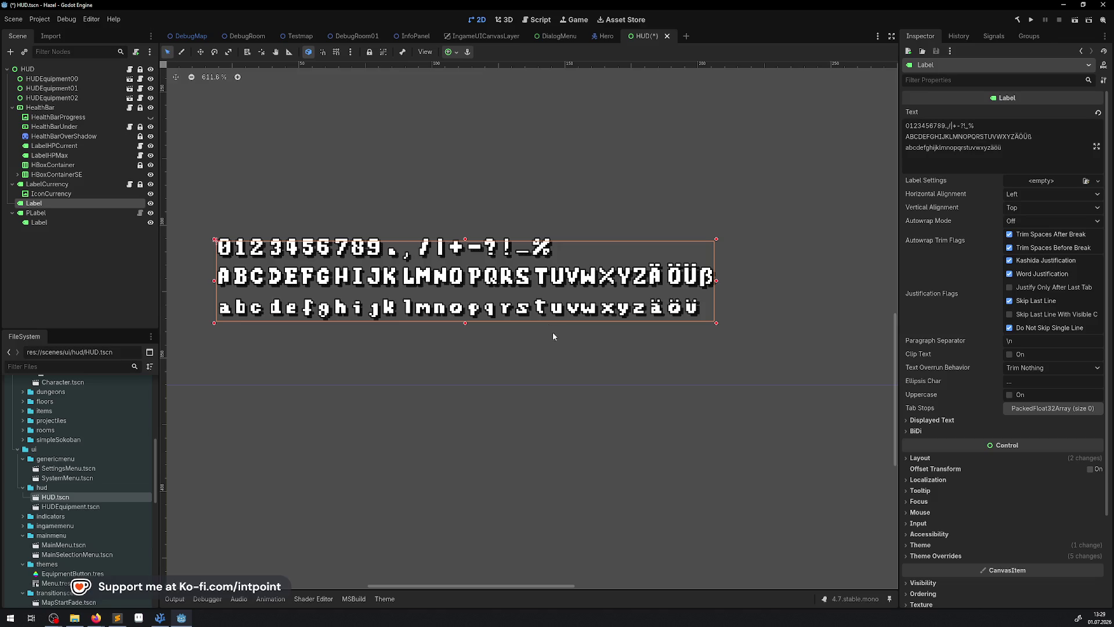
left_click(652, 342)
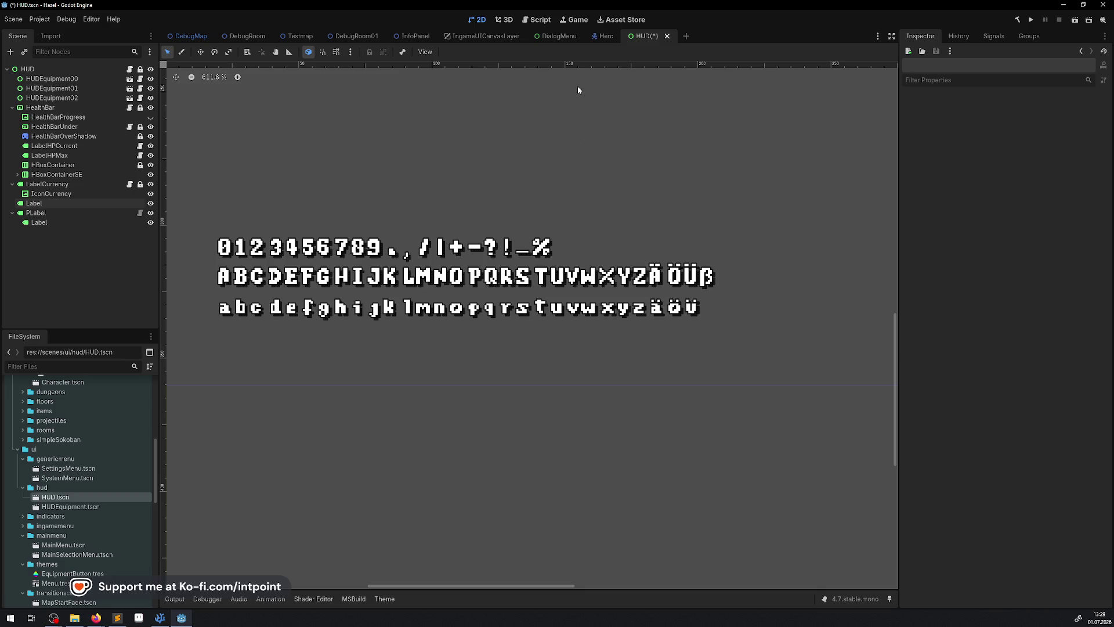
Step: Save the HUD scene with Ctrl+S and switch back to the DebugRoom scene
scroll(492, 191, "right", 3)
key("ctrl+s")
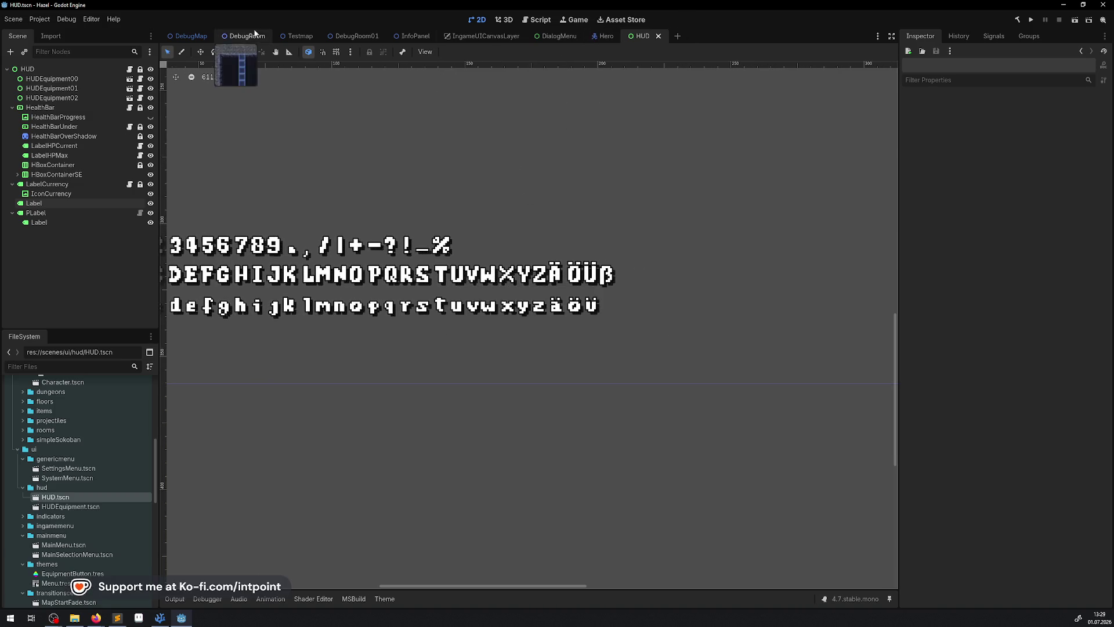
left_click(242, 36)
left_click_drag(545, 383, 497, 199)
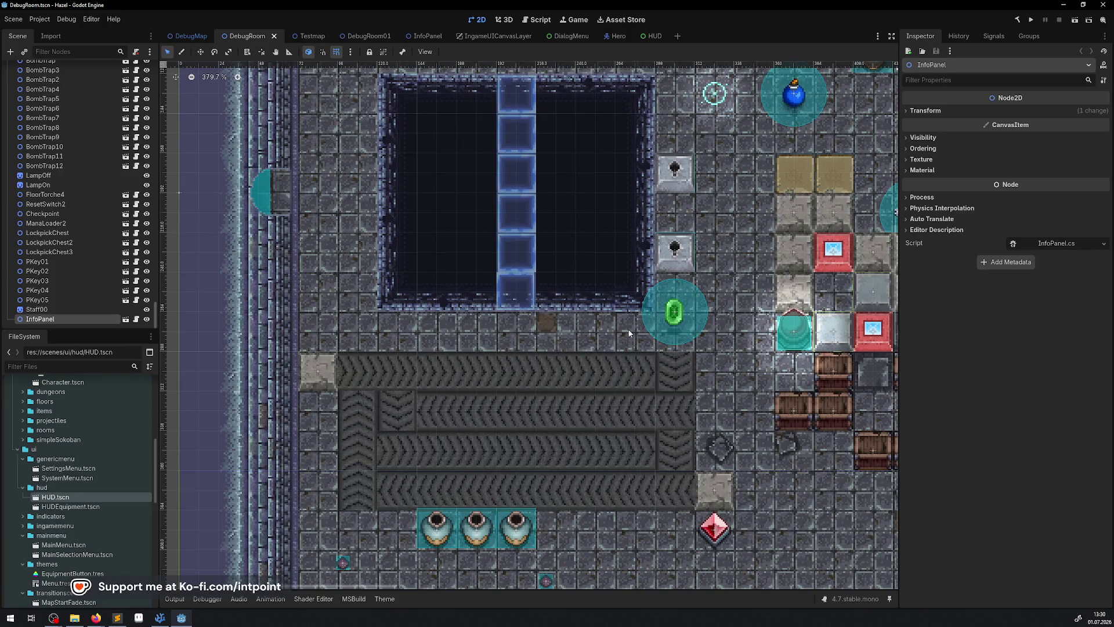
Step: Expand rooms/blocks and drag SokobanBlock.tscn into DebugRoom just right of the three pots
scroll(76, 525, "up", 4)
scroll(76, 522, "down", 3)
scroll(65, 478, "up", 1)
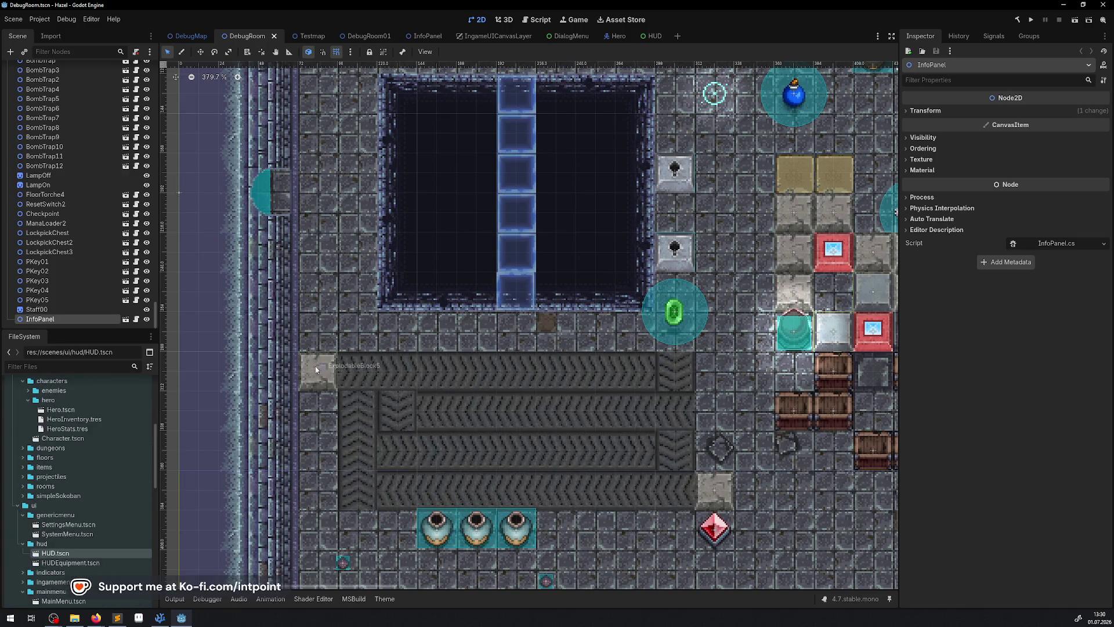
scroll(46, 473, "up", 2)
scroll(46, 474, "down", 1)
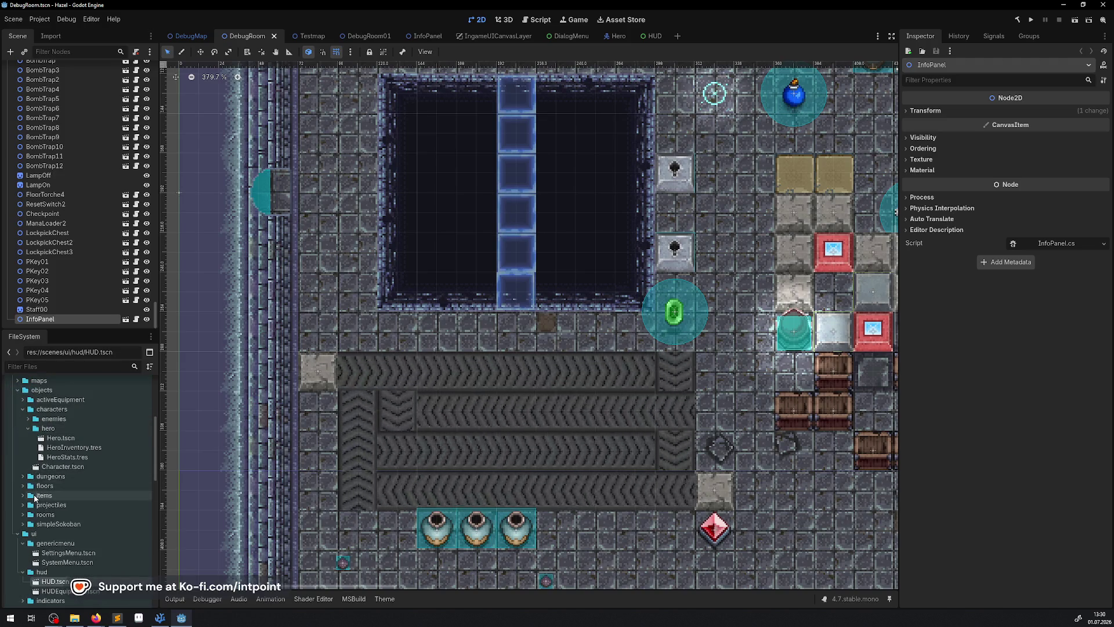
left_click(30, 516)
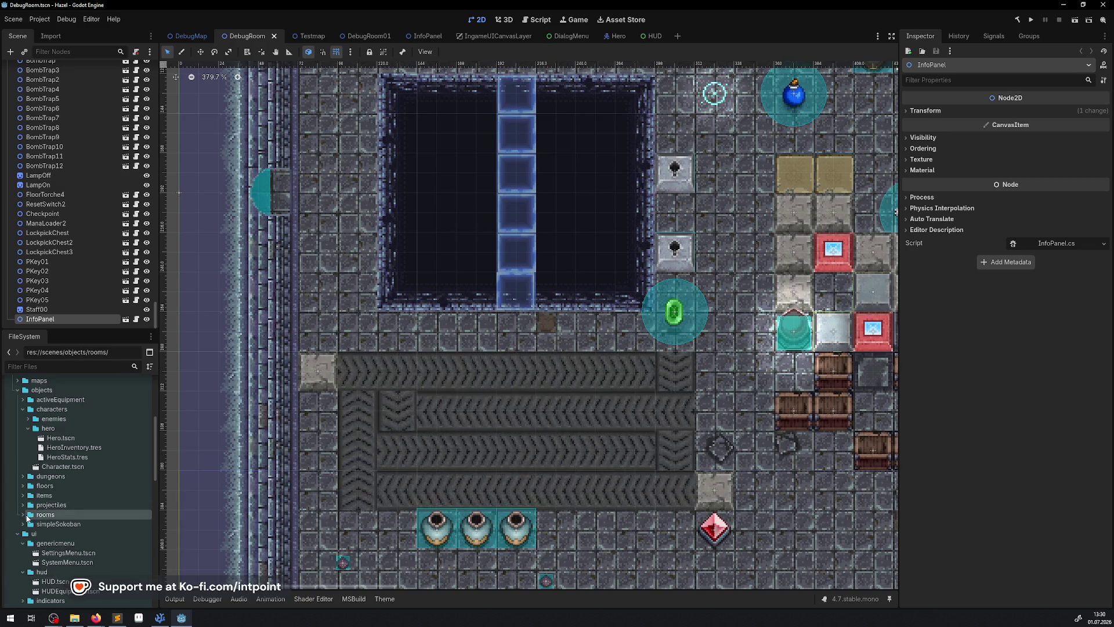
double_click(31, 517)
scroll(27, 510, "down", 1)
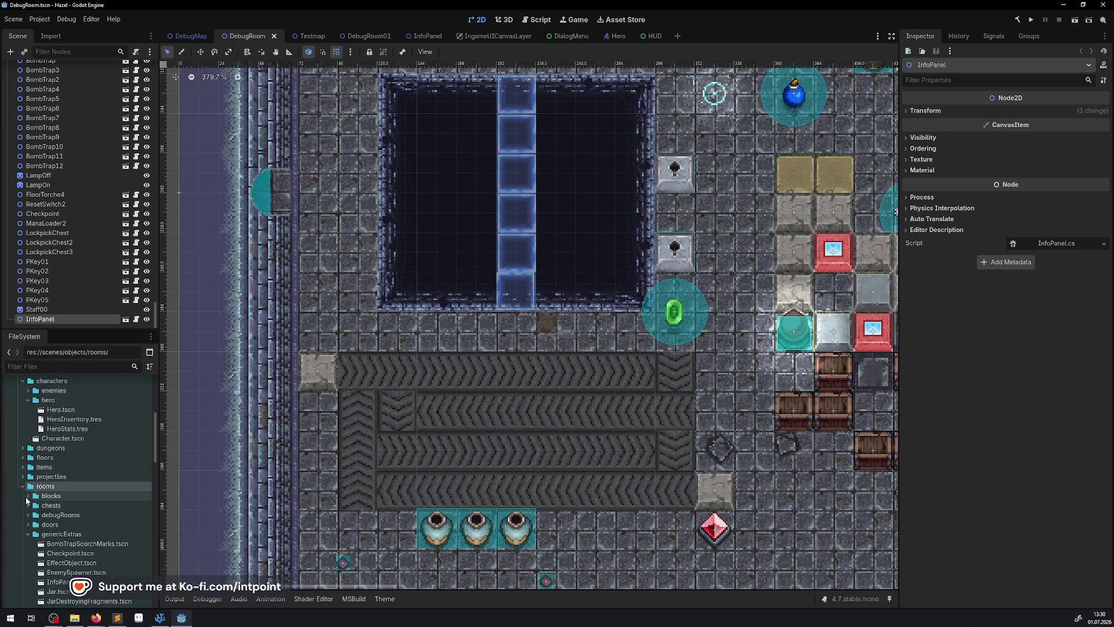
left_click(26, 497)
scroll(63, 522, "down", 2)
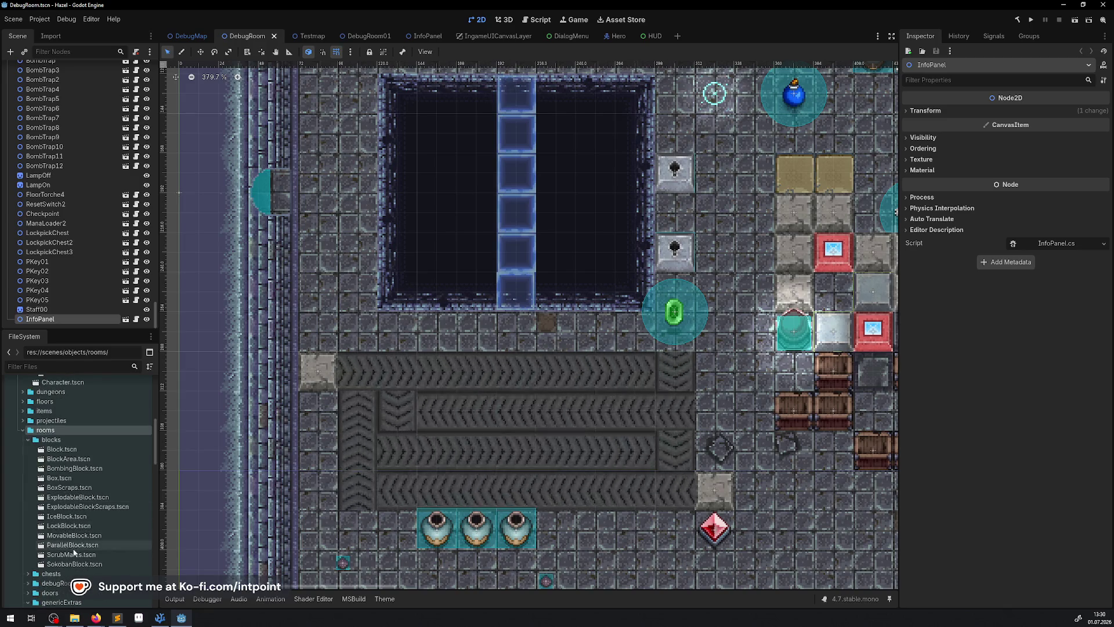
mouse_move(75, 562)
left_mouse_down()
mouse_move(435, 510)
mouse_move(543, 371)
mouse_move(587, 416)
mouse_move(607, 533)
mouse_move(571, 343)
mouse_move(594, 513)
mouse_move(564, 532)
left_mouse_up()
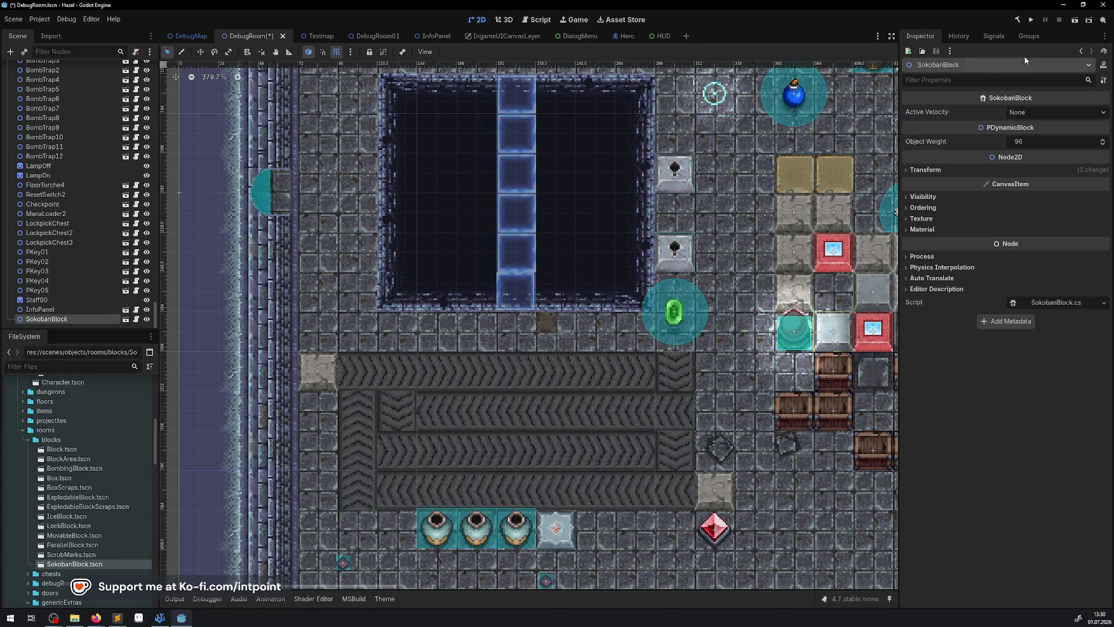
Step: Save and run the project, then walk the hero down and left to push the Sokoban block up
left_click(1031, 21)
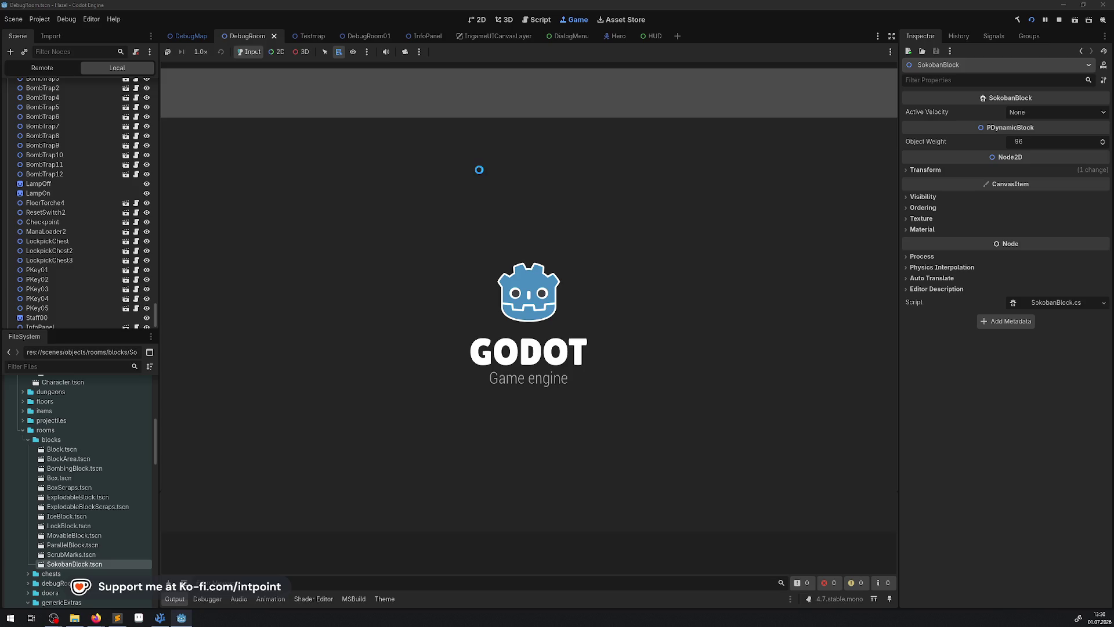
key("Down")
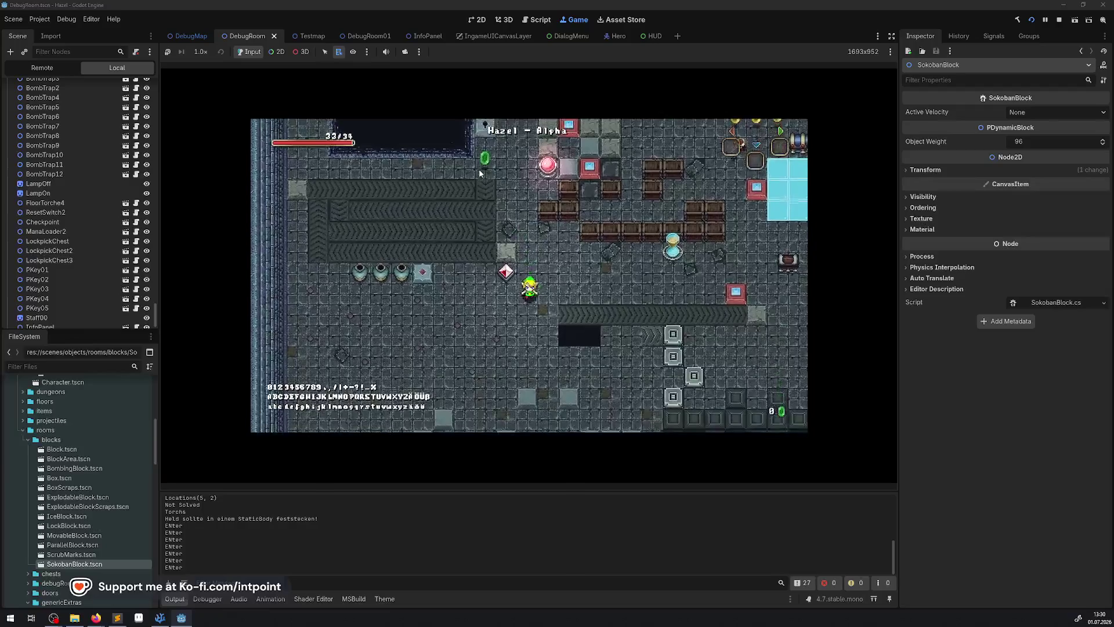
key("Left")
key("Right")
key("Up")
Step: Walk the hero past the red gem onto the conveyor and beside the diamond block
key("Right")
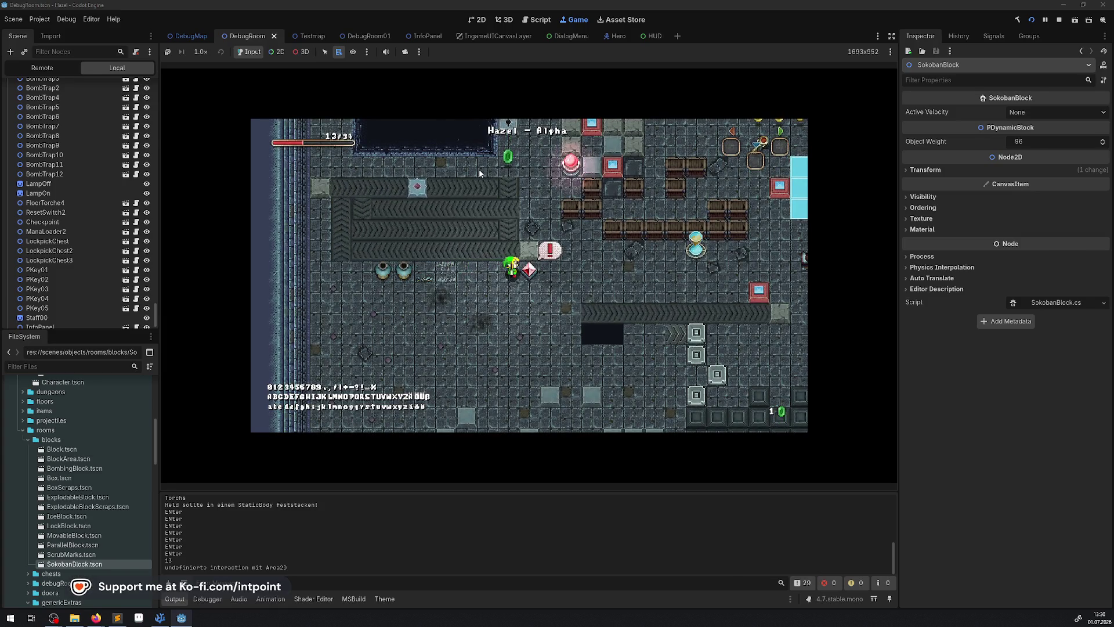
key("Up")
key("Down")
key("Right")
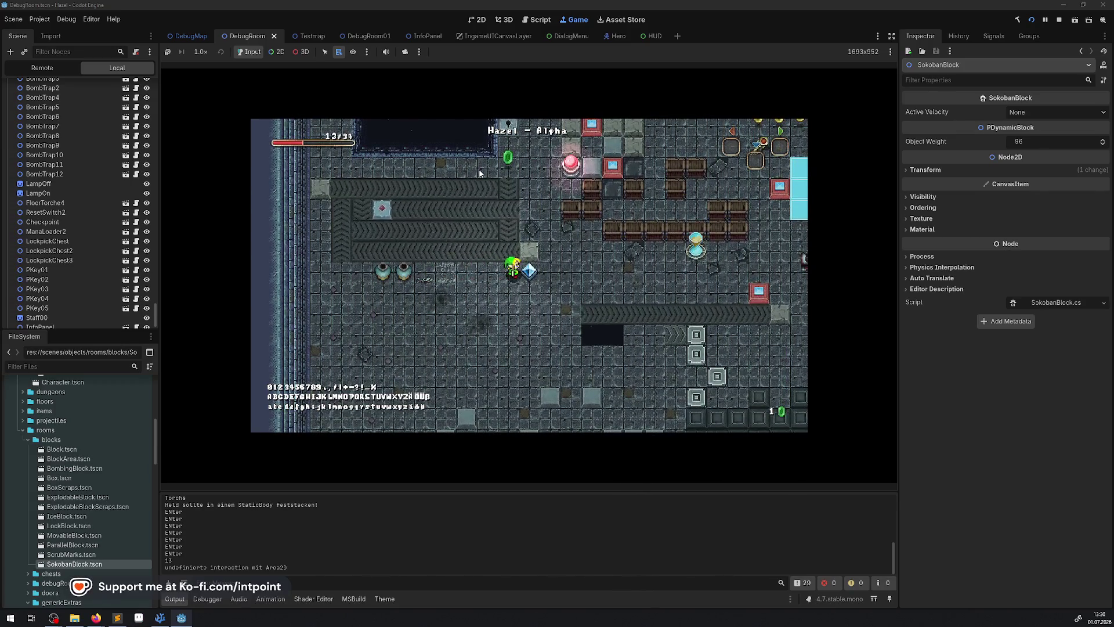
key("Right")
key("Down")
key("Right")
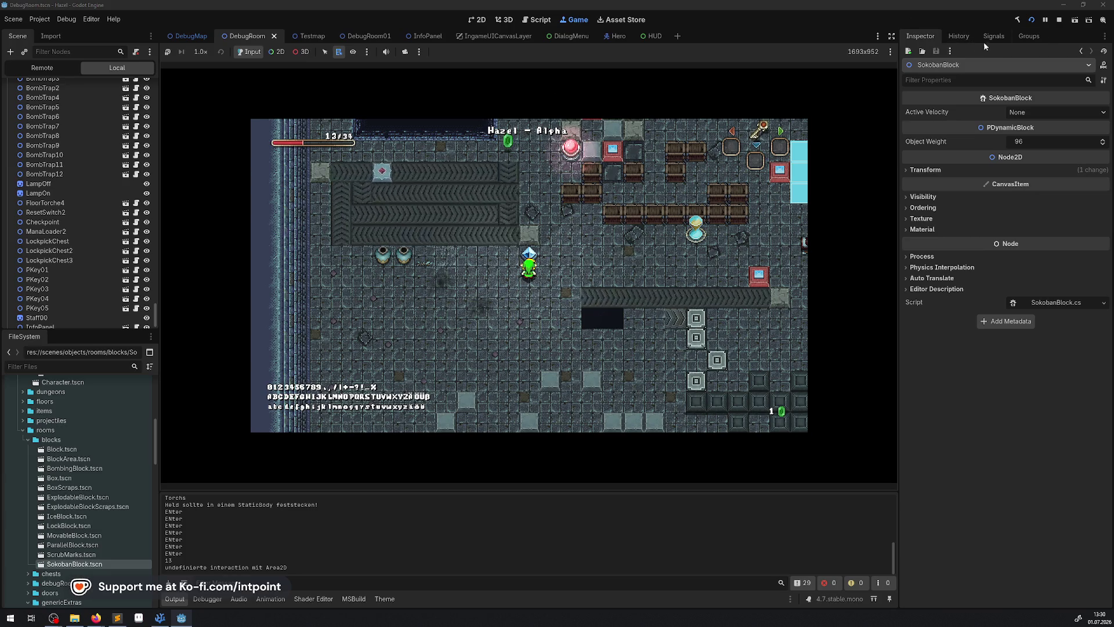
Step: Stop the running game with F8 and return to the DebugRoom scene
key("F8")
scroll(695, 322, "down", 5)
scroll(695, 323, "right", 5)
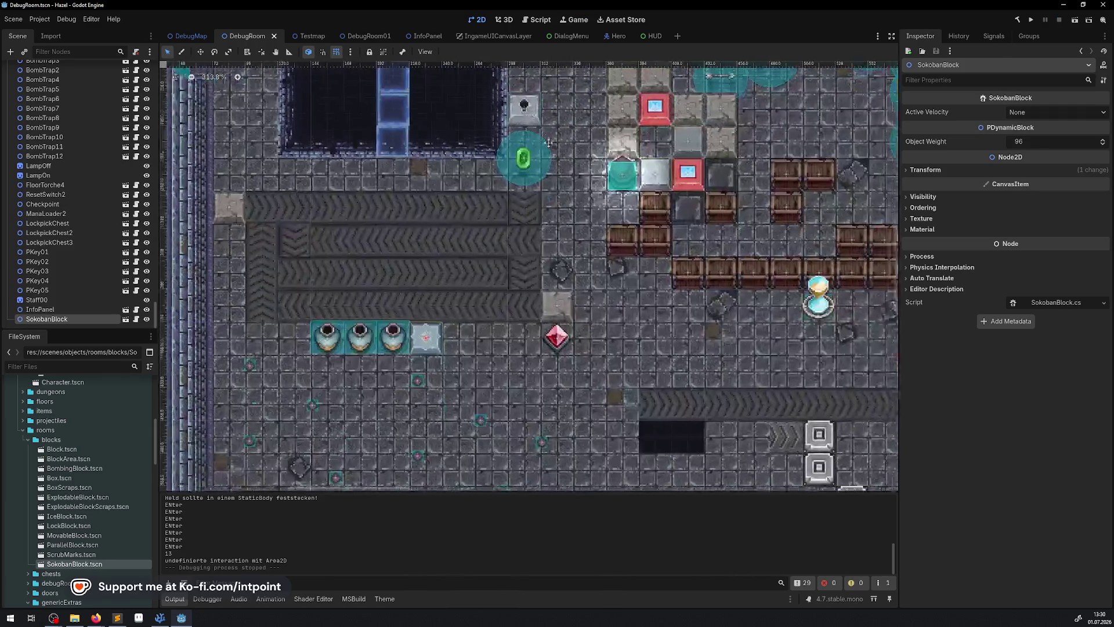
Step: Select the CustomSwitch node, pan the room view, rerun the game and walk the hero down
left_click(528, 343)
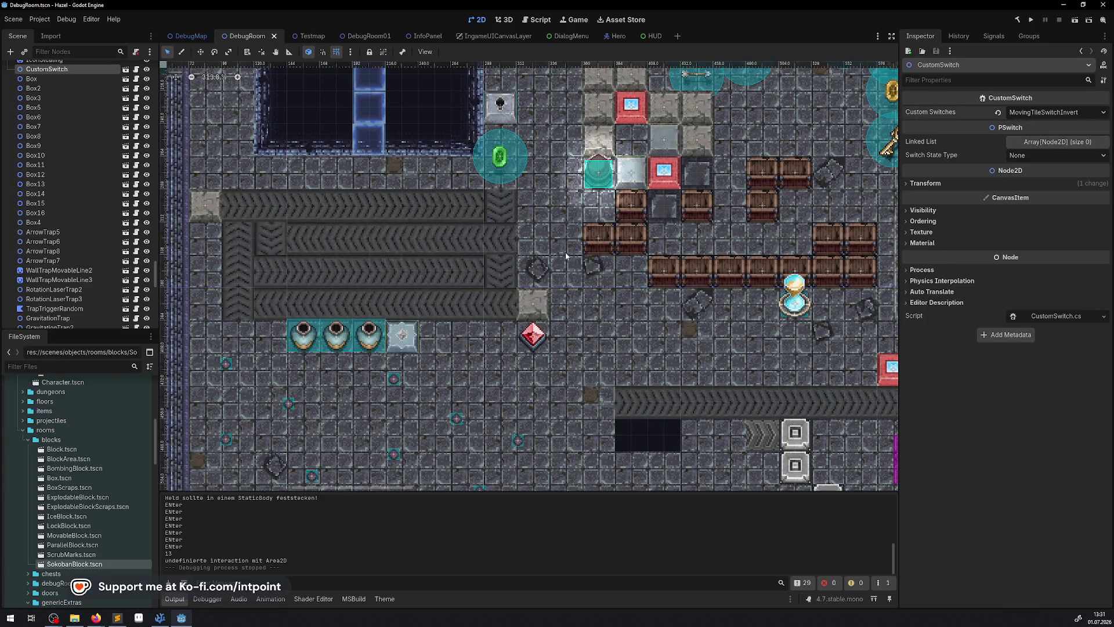
left_click_drag(566, 252, 537, 281)
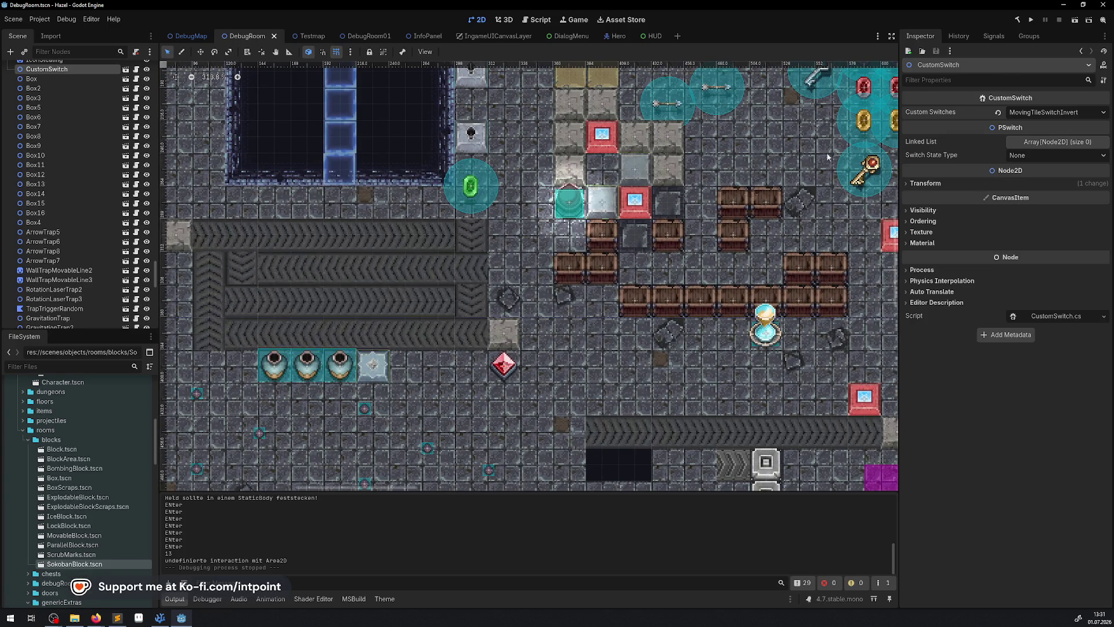
left_click(1033, 22)
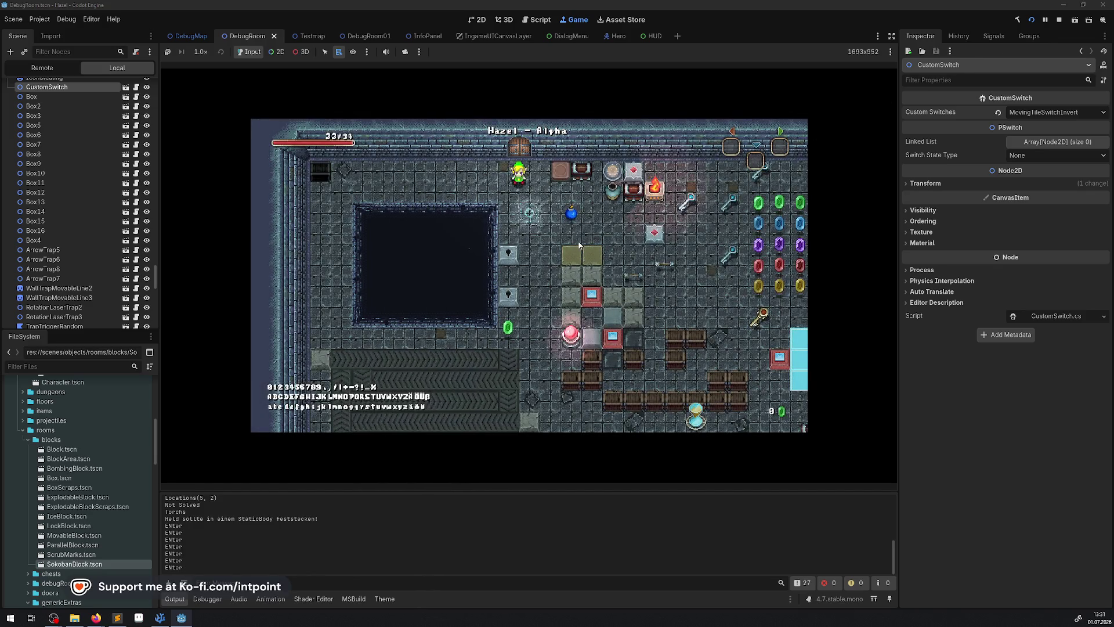
key("Down")
key("Down")
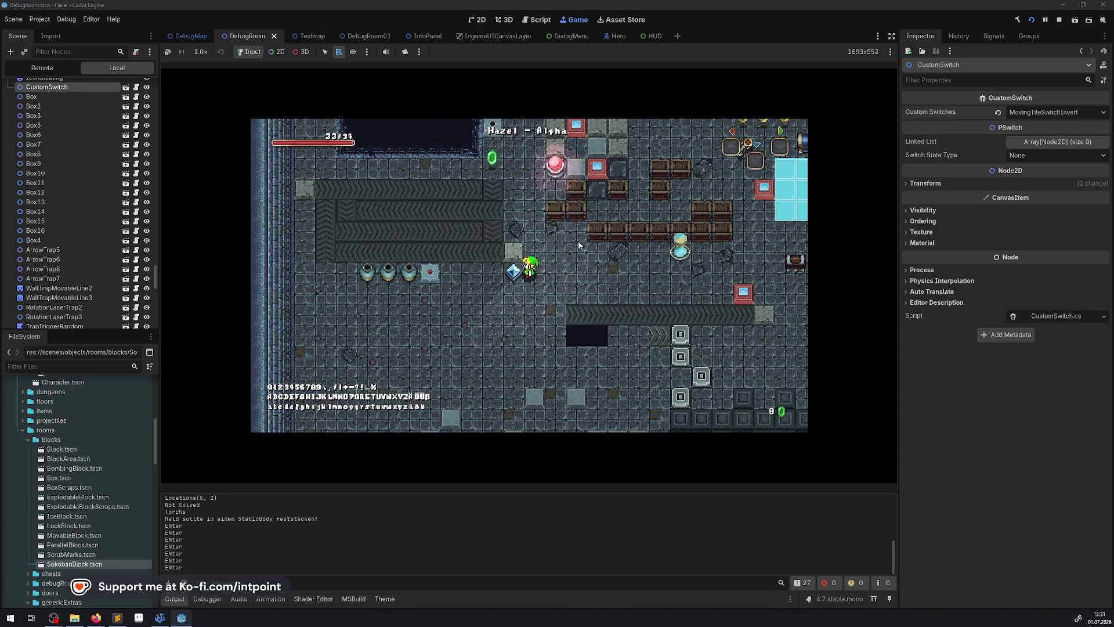
Step: Walk the hero left, then diagonally down-right and through the bottom doorway
key("Down")
key("Left")
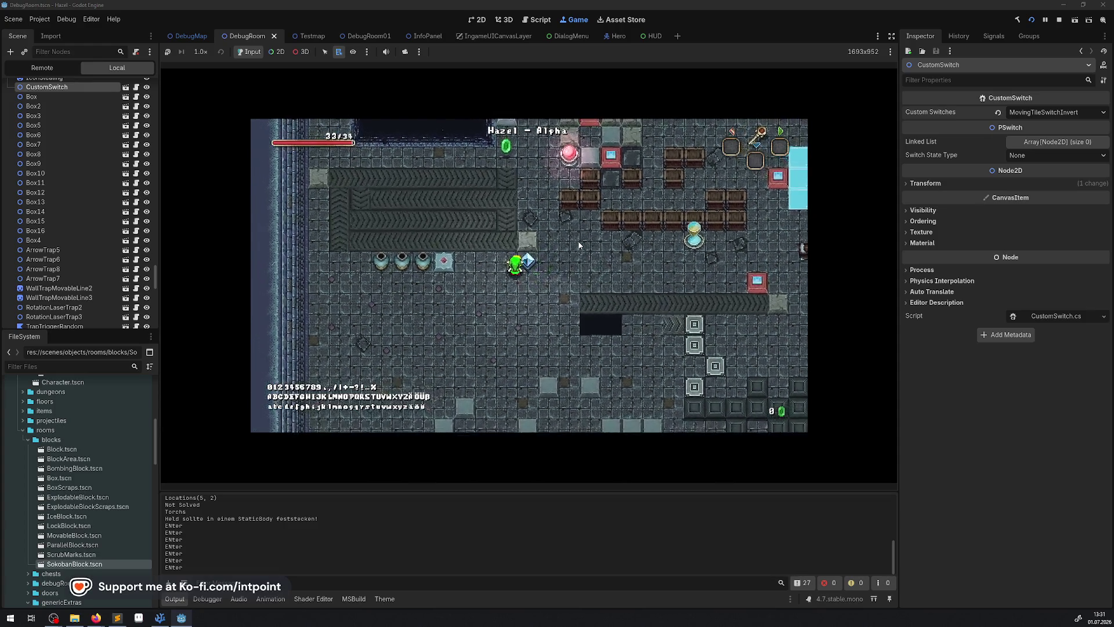
key("Down")
key("Right")
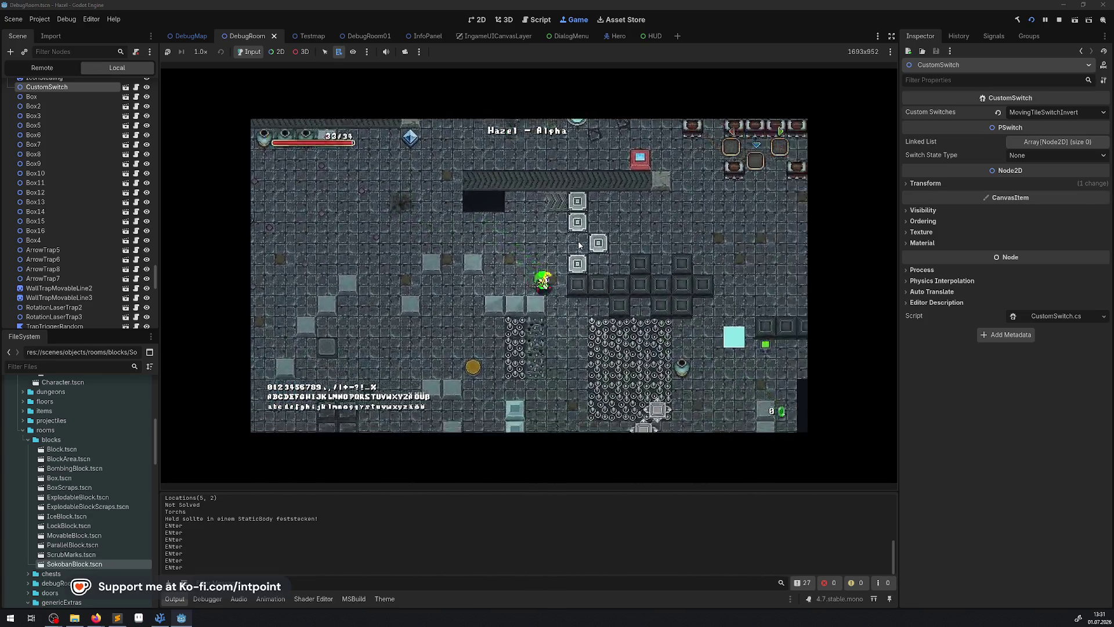
key("Down")
key("Right")
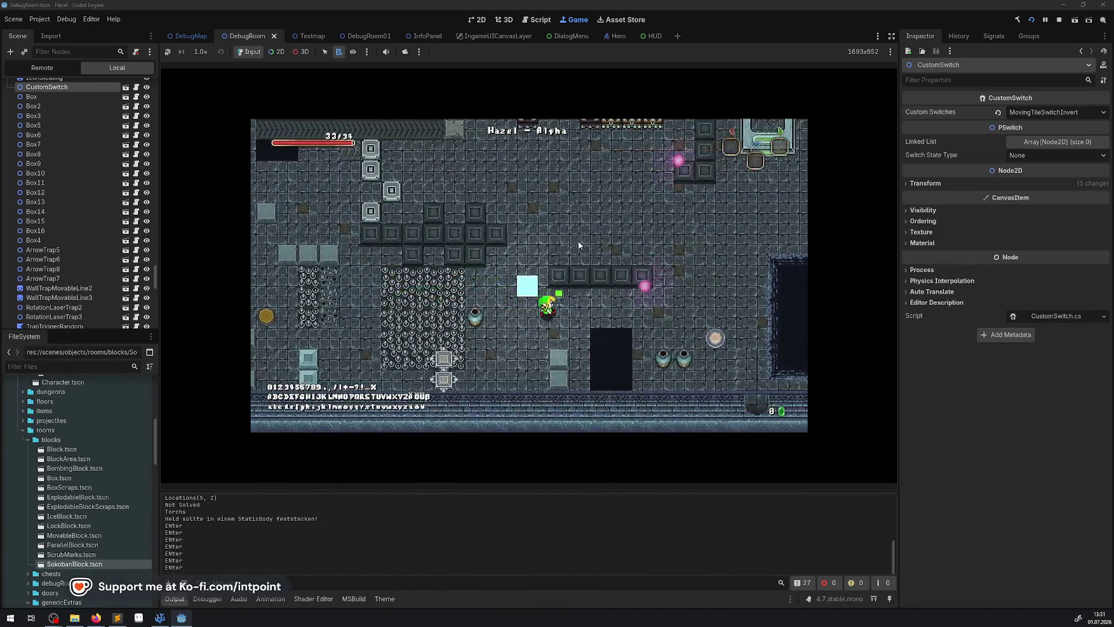
key("Right")
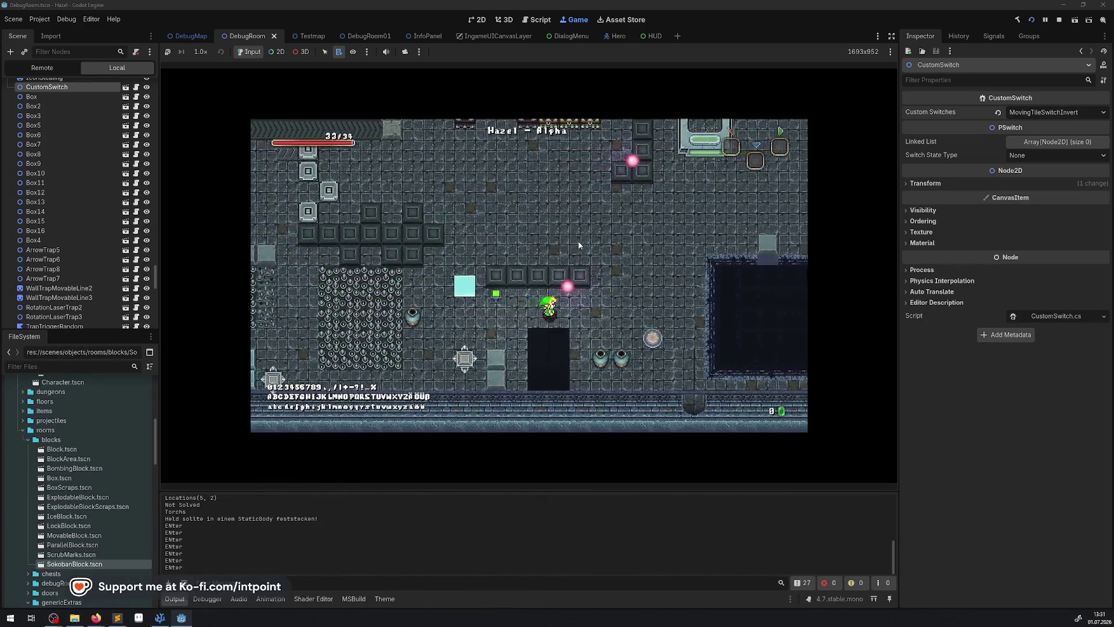
key("Down")
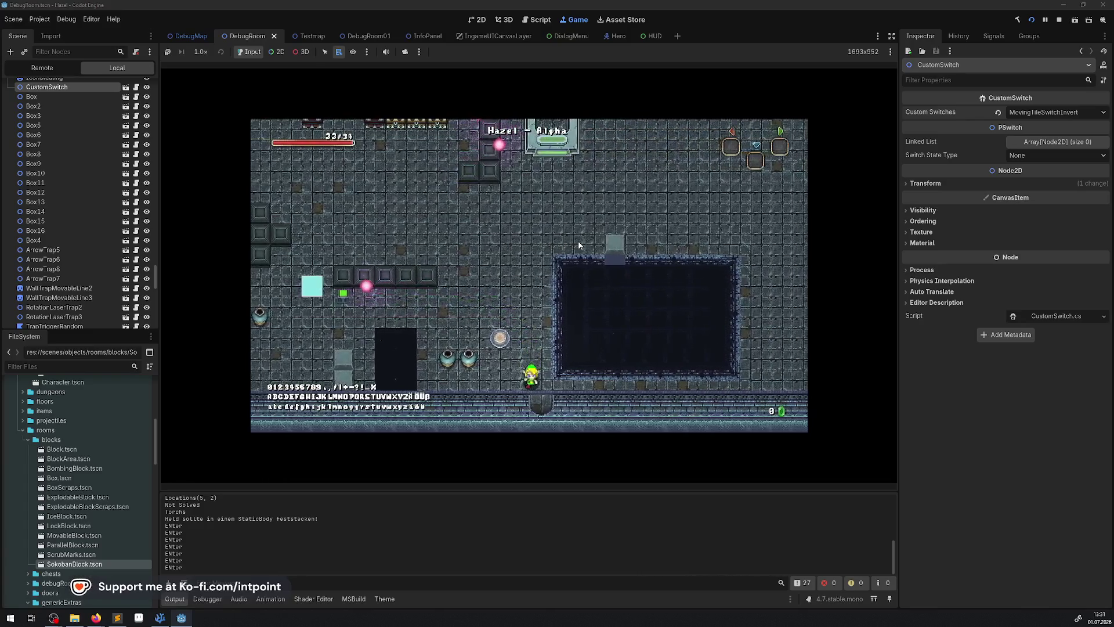
key("Down")
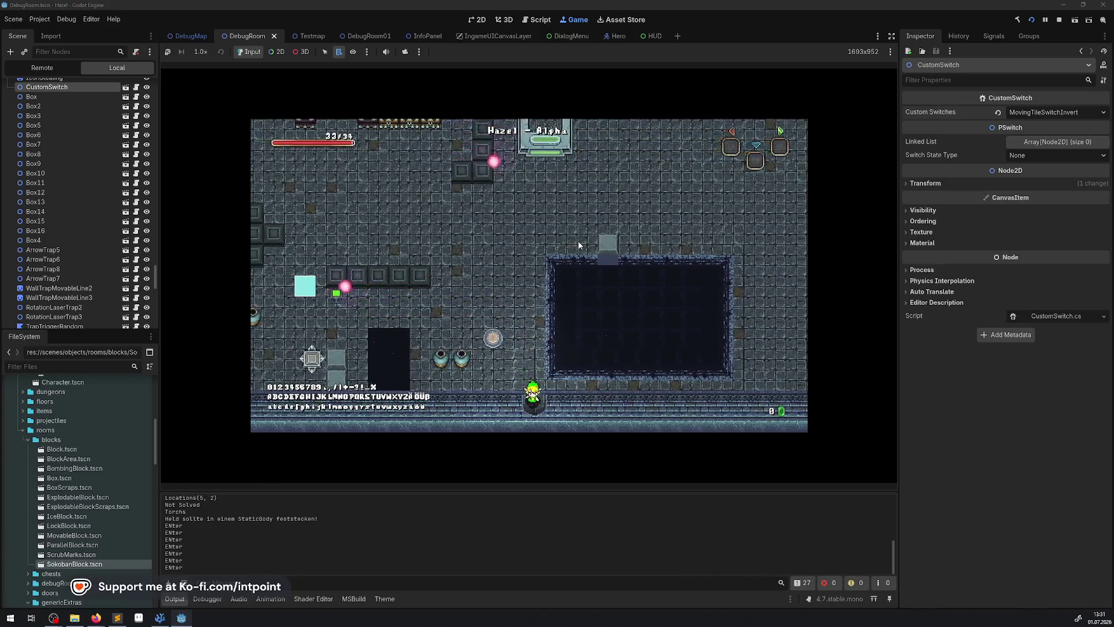
key("Left")
key("Down")
Step: Walk through the lower corridor to the red crystal, stop the game, and open CustomSwitch's script
key("Left")
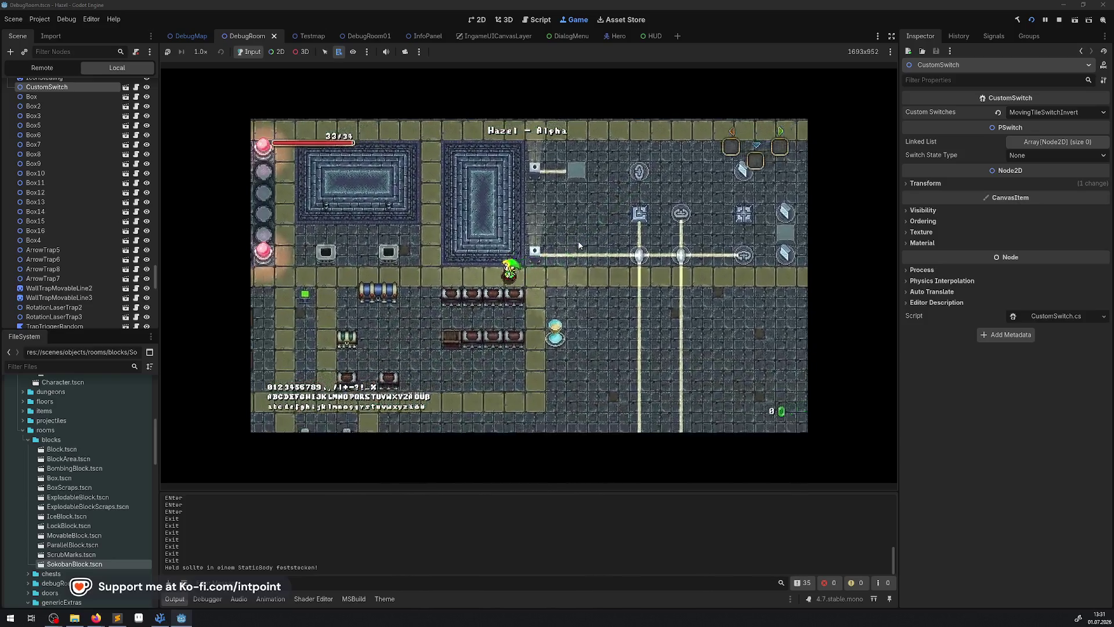
key("Left")
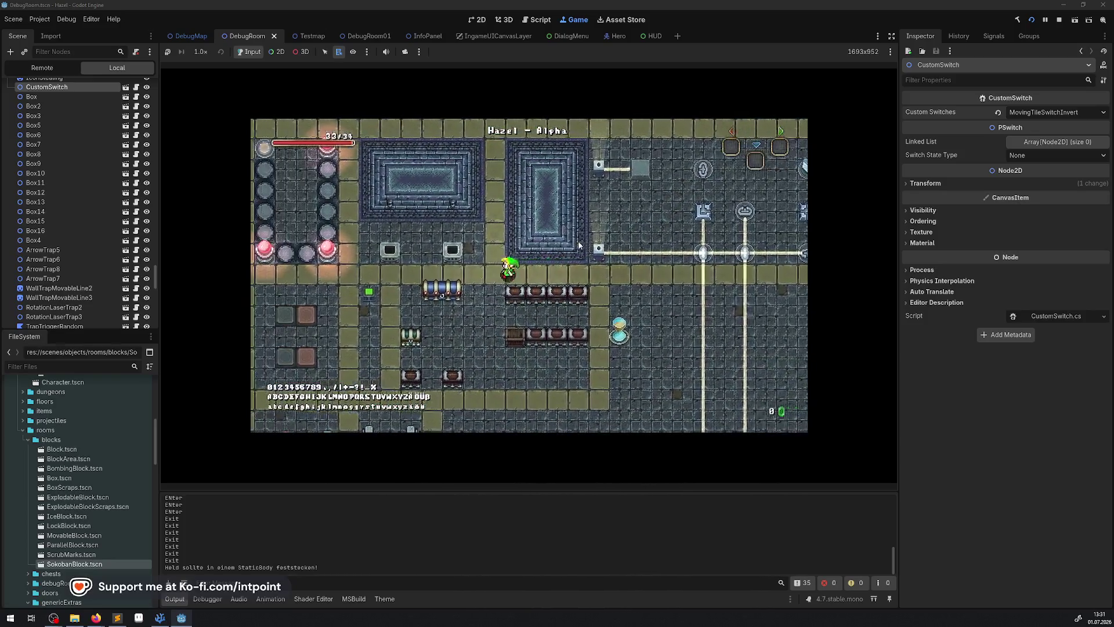
key("Down")
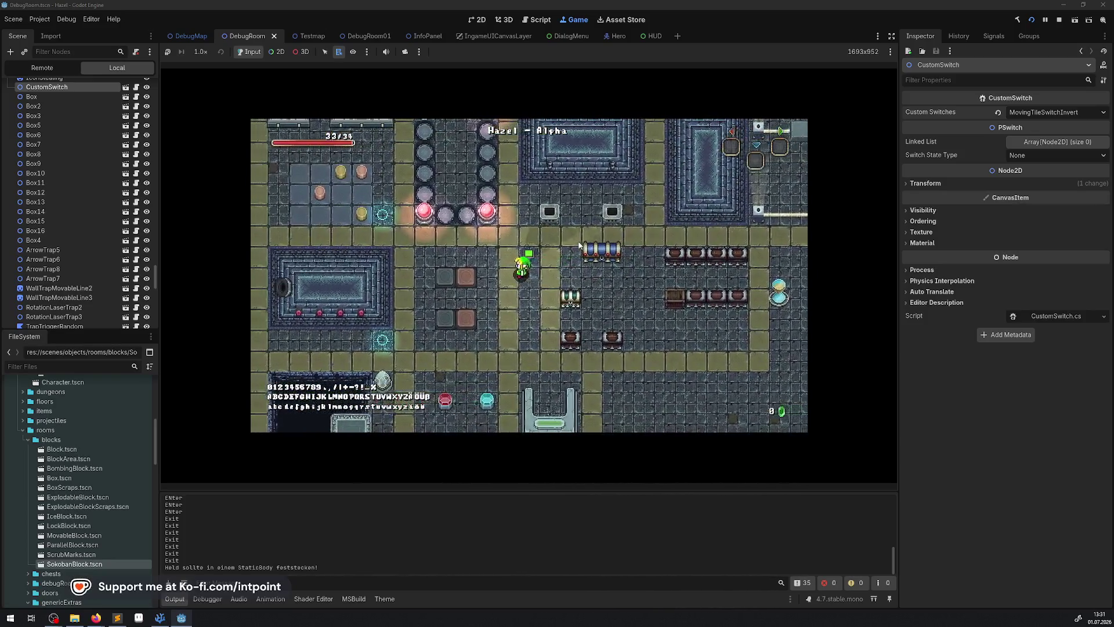
key("Down")
key("Left")
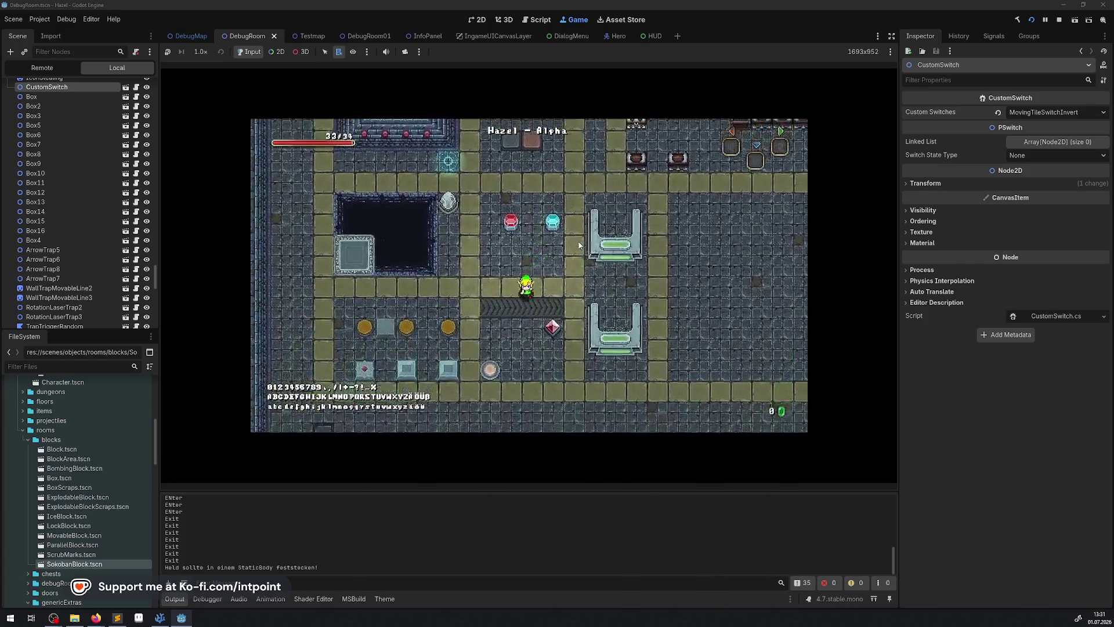
key("Down")
key("Right")
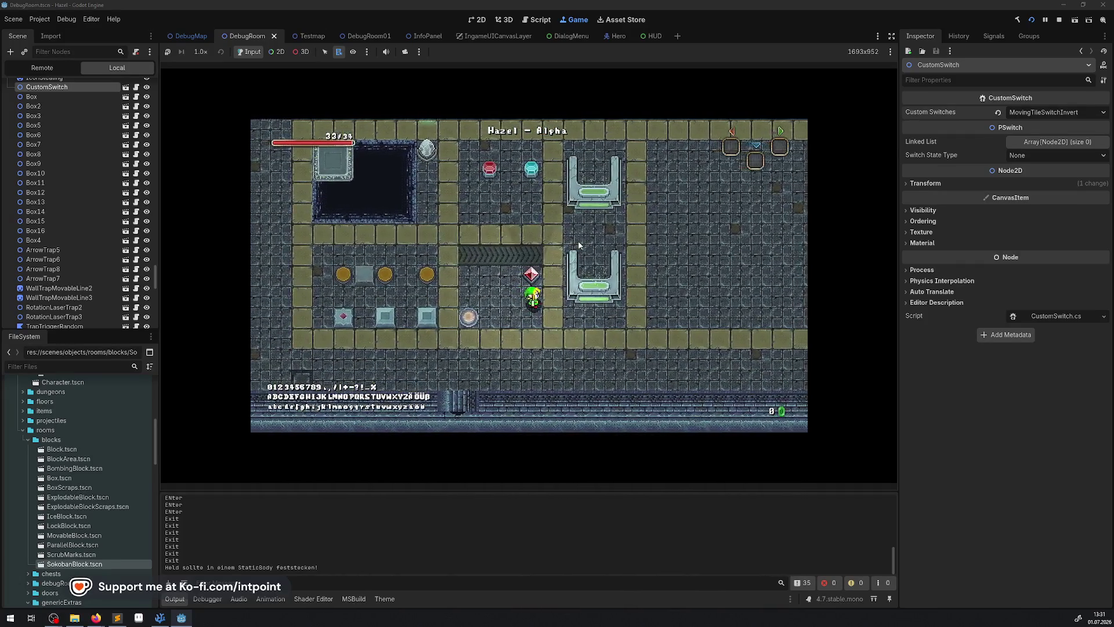
key("Up")
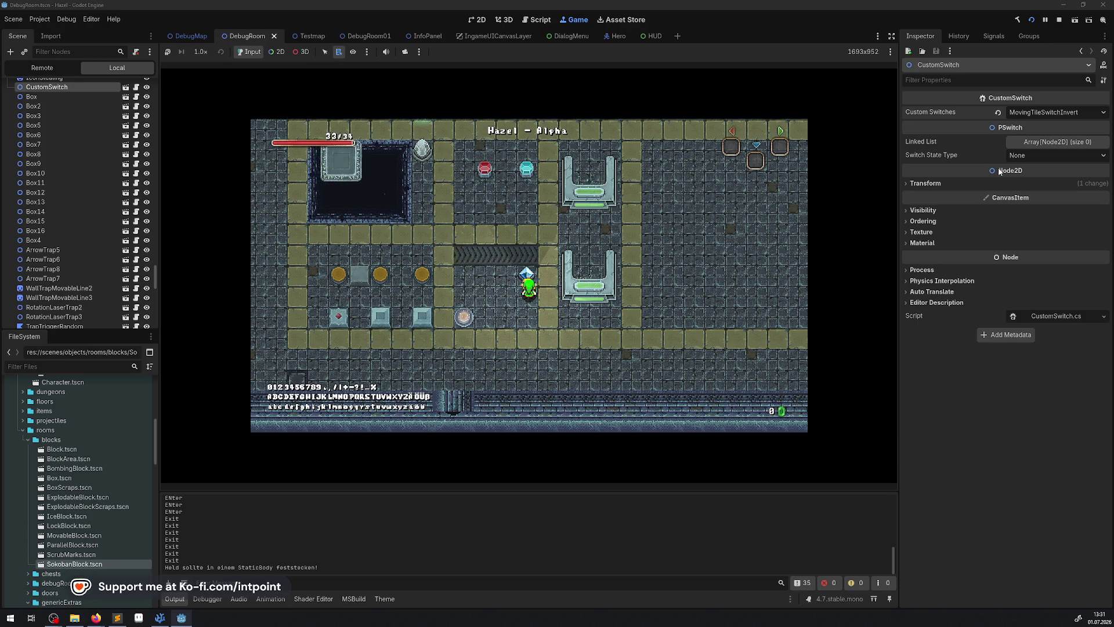
left_click(1059, 21)
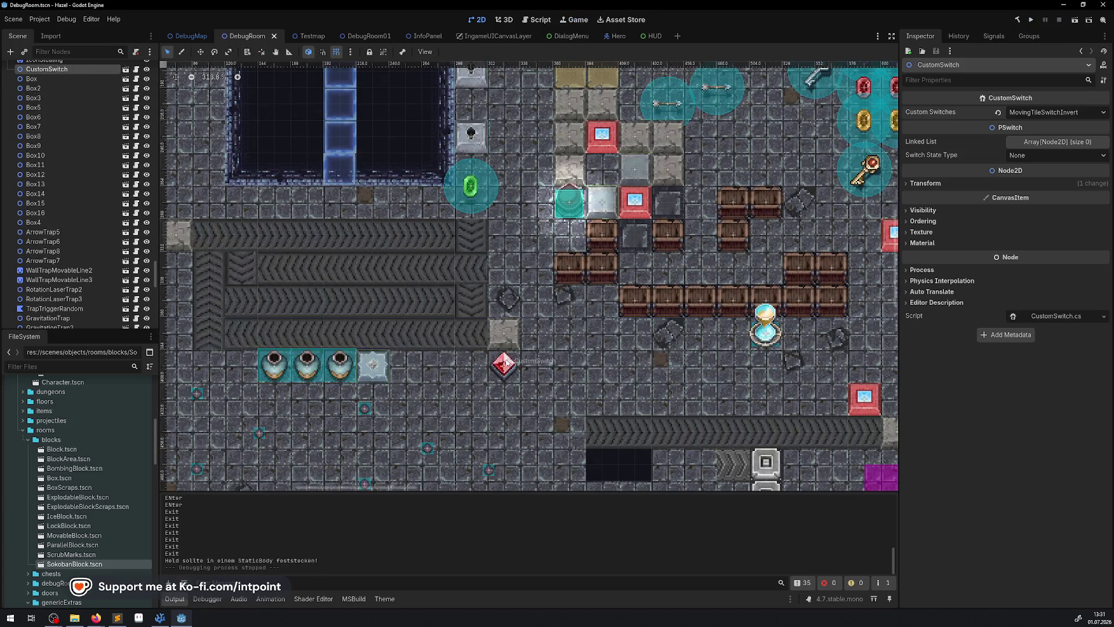
left_click(125, 69)
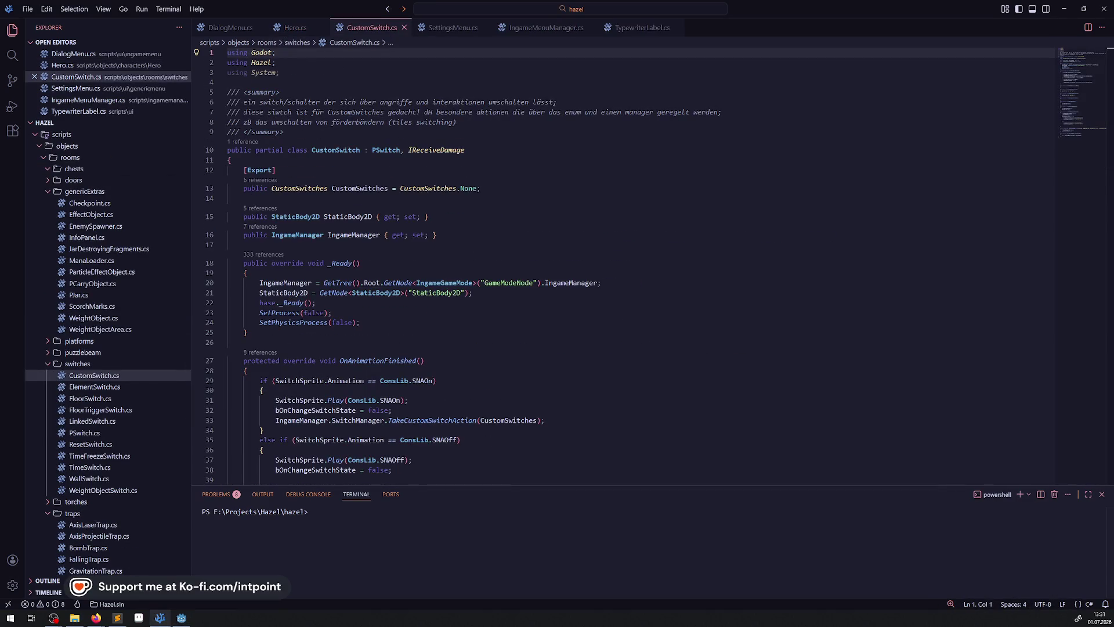
Step: Scroll CustomSwitch.cs to OnAnimationFinished and place the caret in its first if branch
left_click(484, 307)
scroll(423, 315, "down", 3)
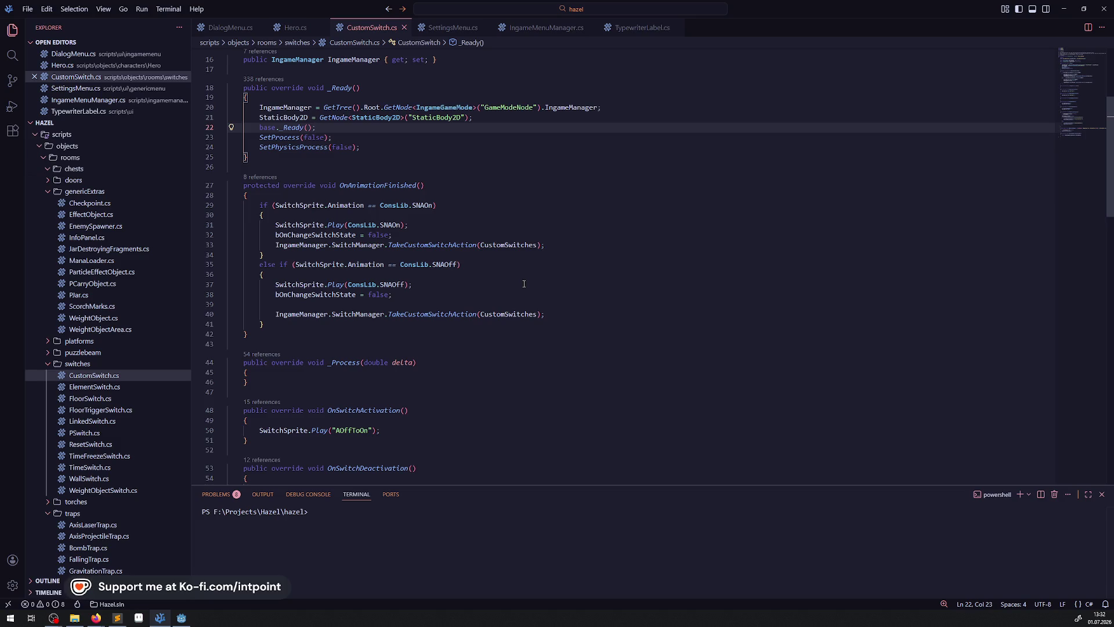
scroll(471, 379, "down", 2)
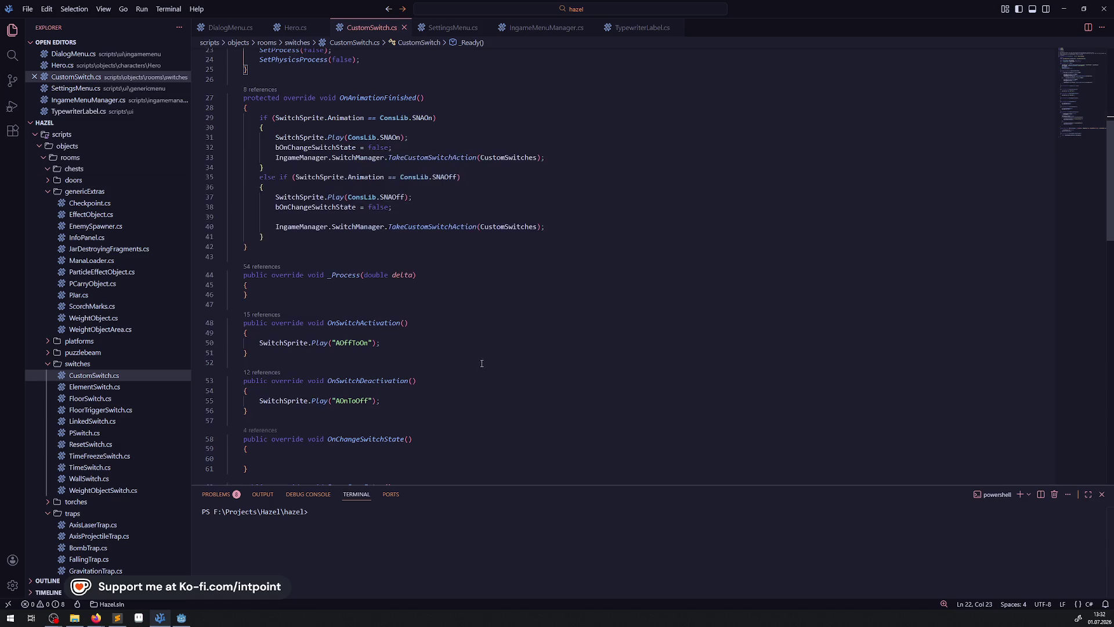
scroll(499, 326, "up", 1)
mouse_move(427, 154)
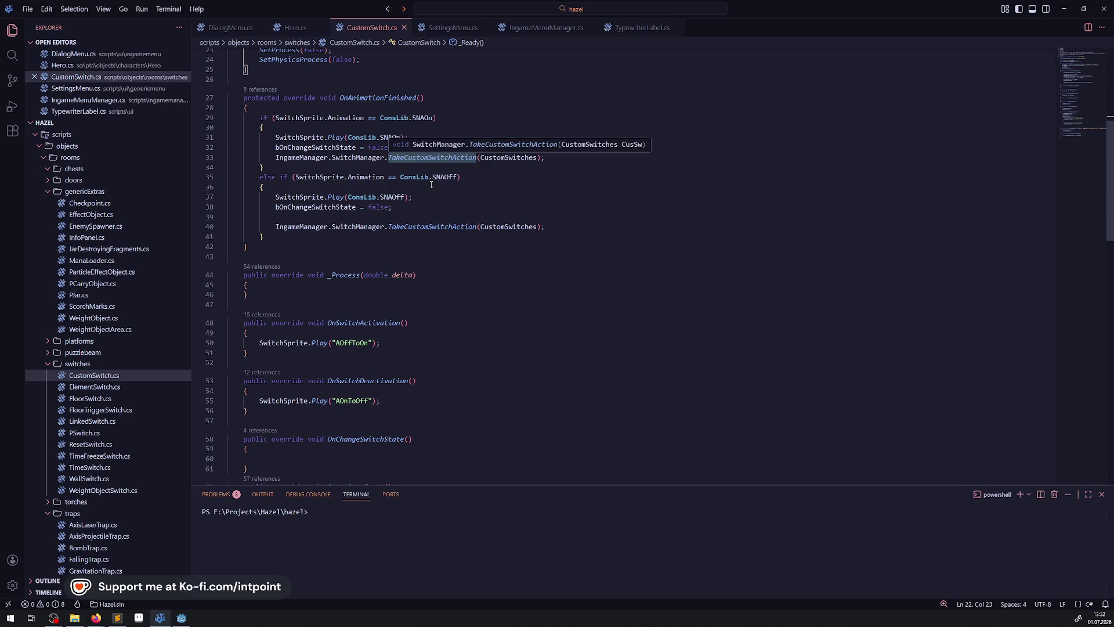
double_click(366, 99)
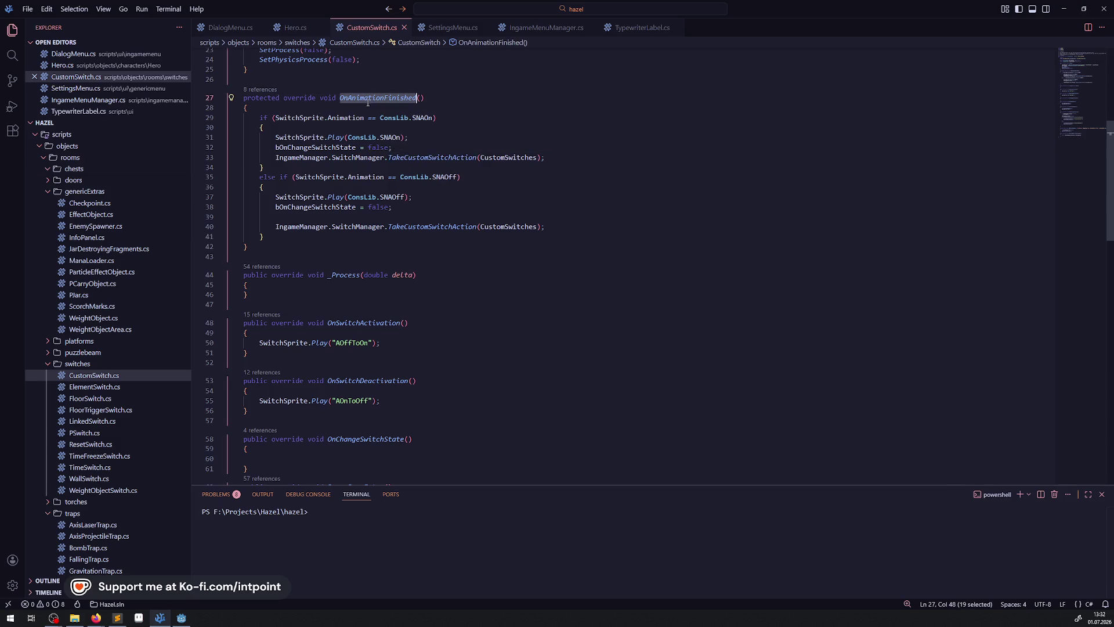
mouse_move(303, 155)
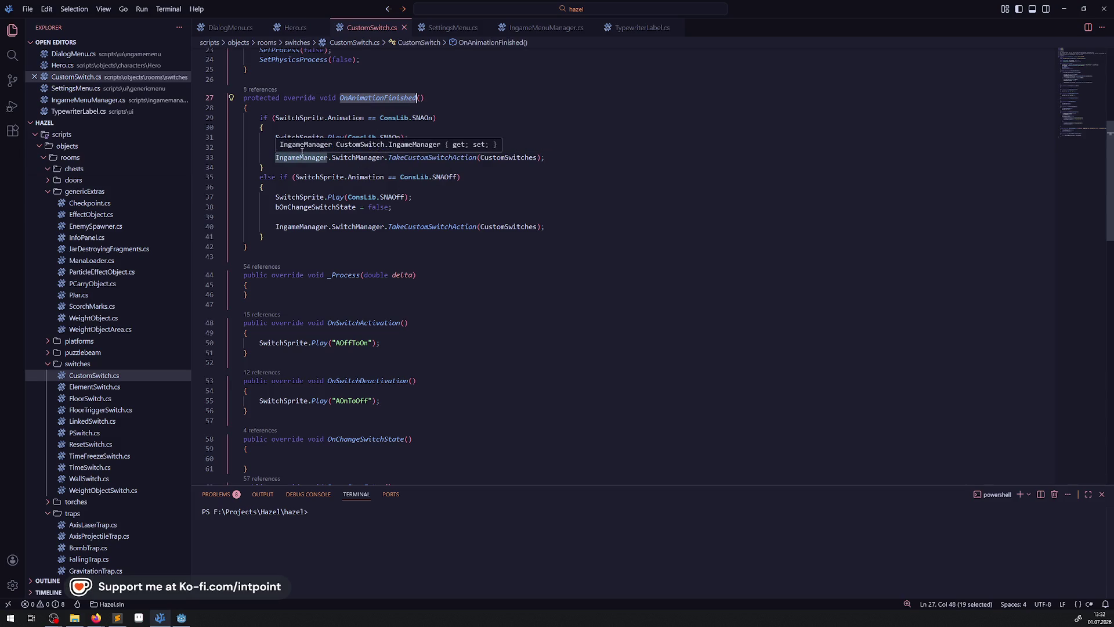
left_click(299, 129)
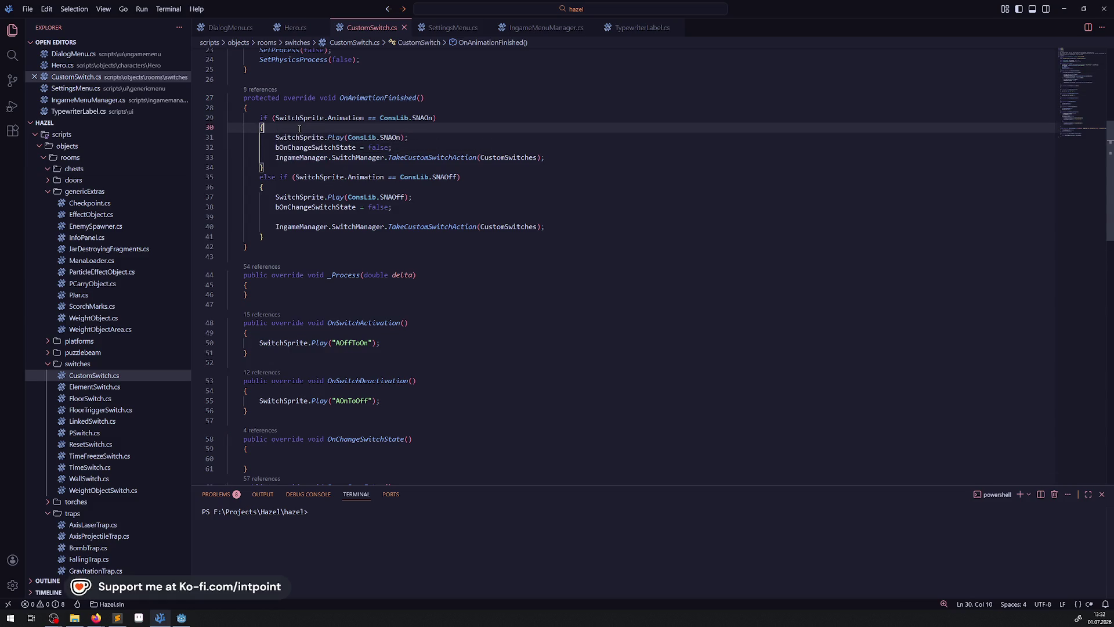
Step: Add GD.Print("A"); to the first branch of OnAnimationFinished and save
key("Return")
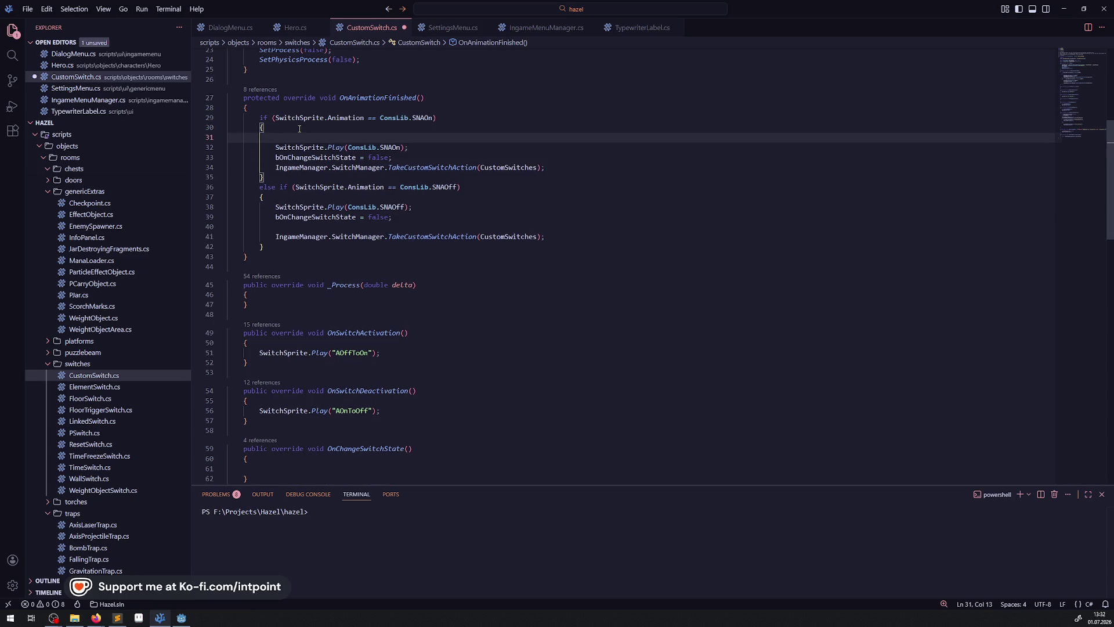
type("GD.Print")
key("Tab")
type("(\"A\");")
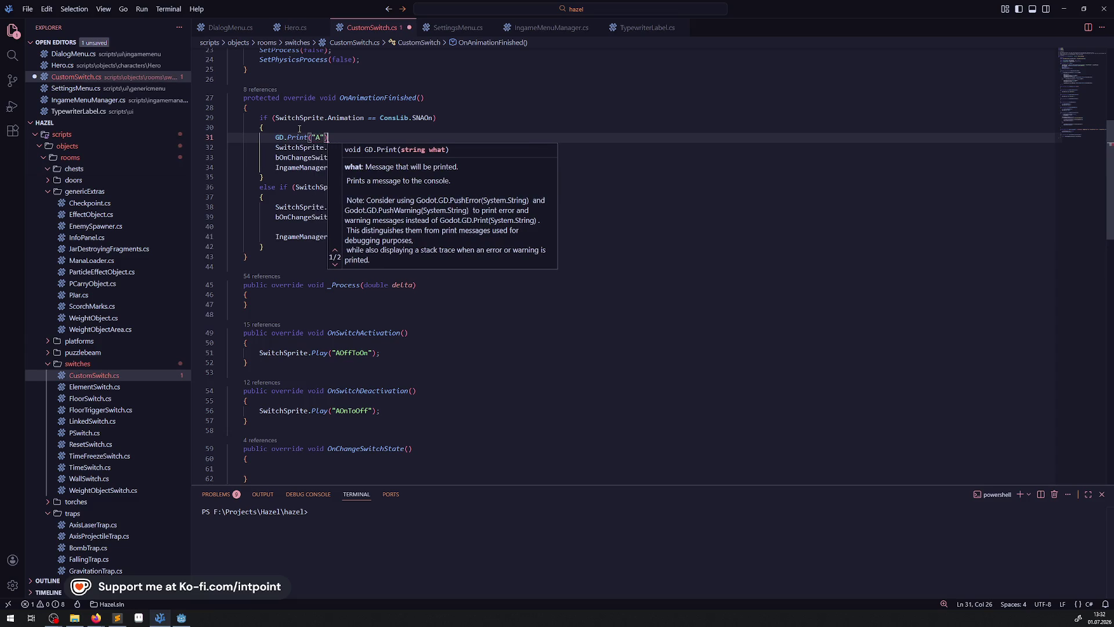
key("ctrl+s")
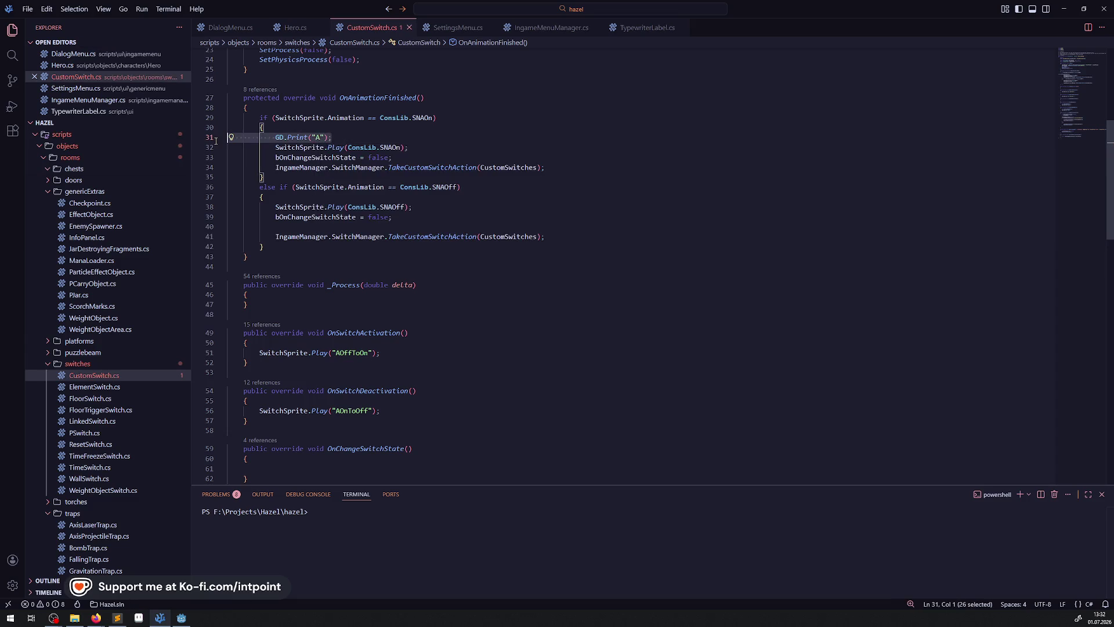
Step: Paste the print line into the else-if branch, change it to GD.Print("B");, and save
left_click(308, 198)
key("Return")
type("GD.Print(\"A\");")
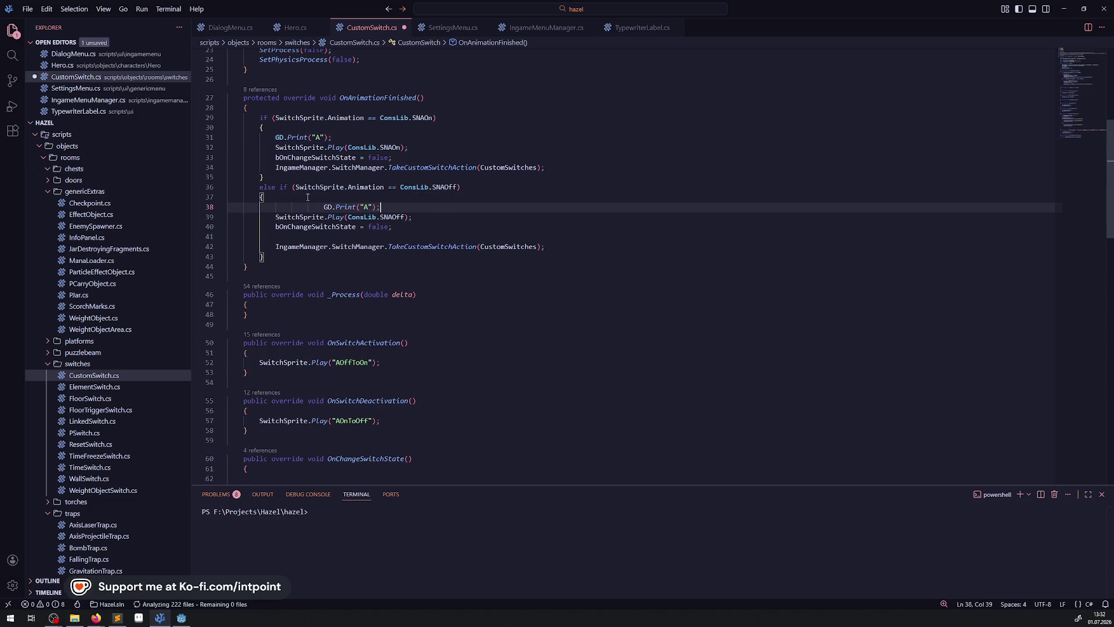
double_click(368, 207)
type("B")
left_click(504, 247)
key("ctrl+s")
Step: Return to the Godot editor and rebuild and run the project
scroll(489, 230, "down", 5)
scroll(489, 230, "down", 4)
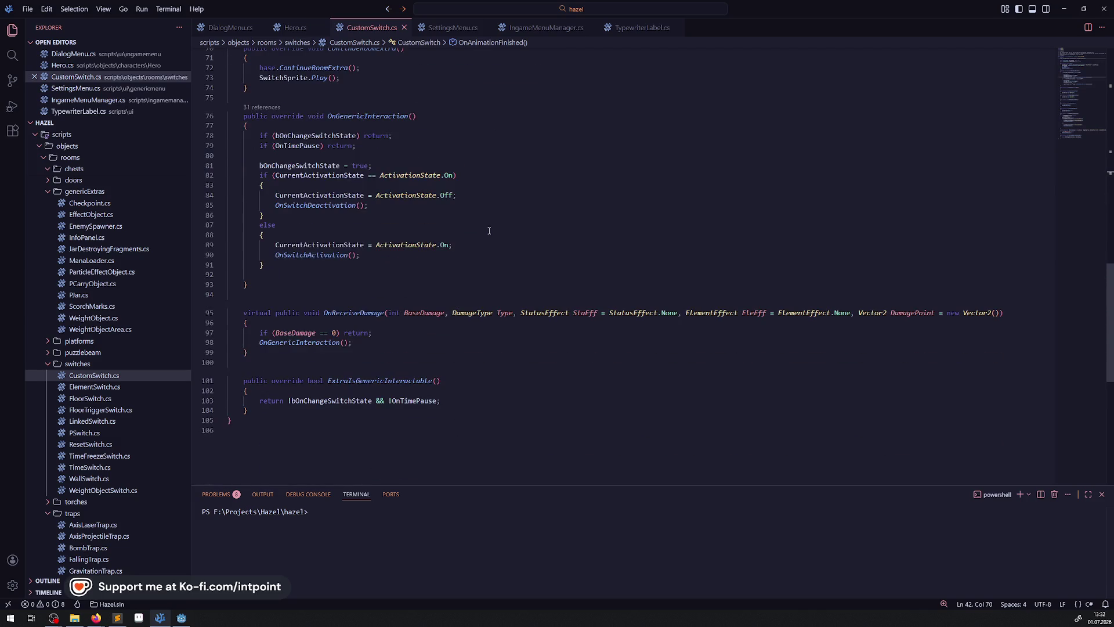
scroll(489, 231, "up", 10)
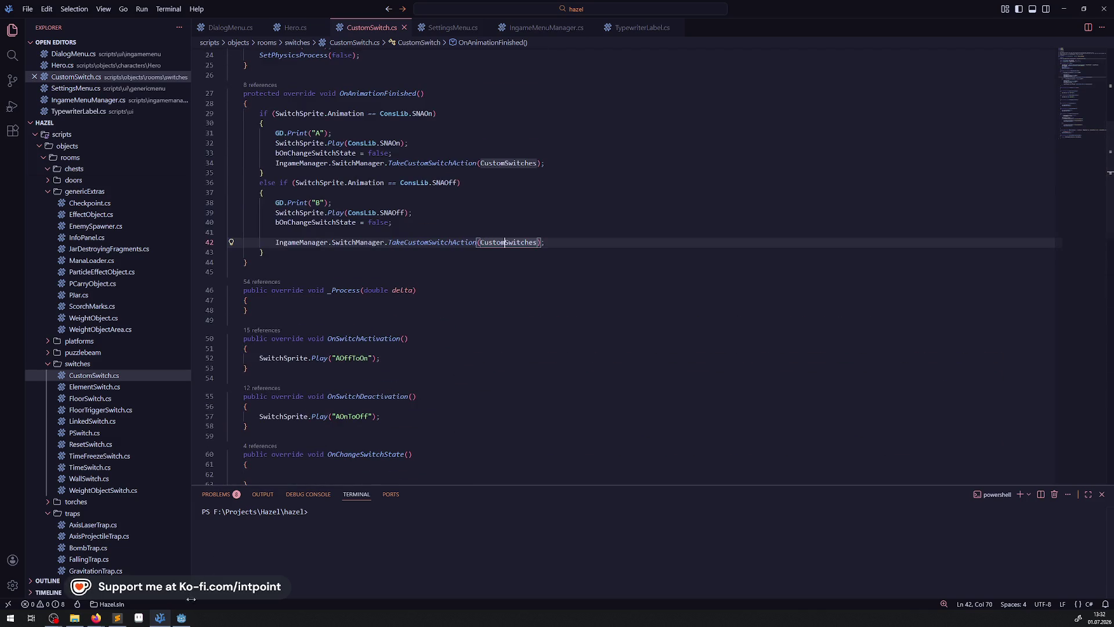
left_click(181, 618)
left_click(1030, 22)
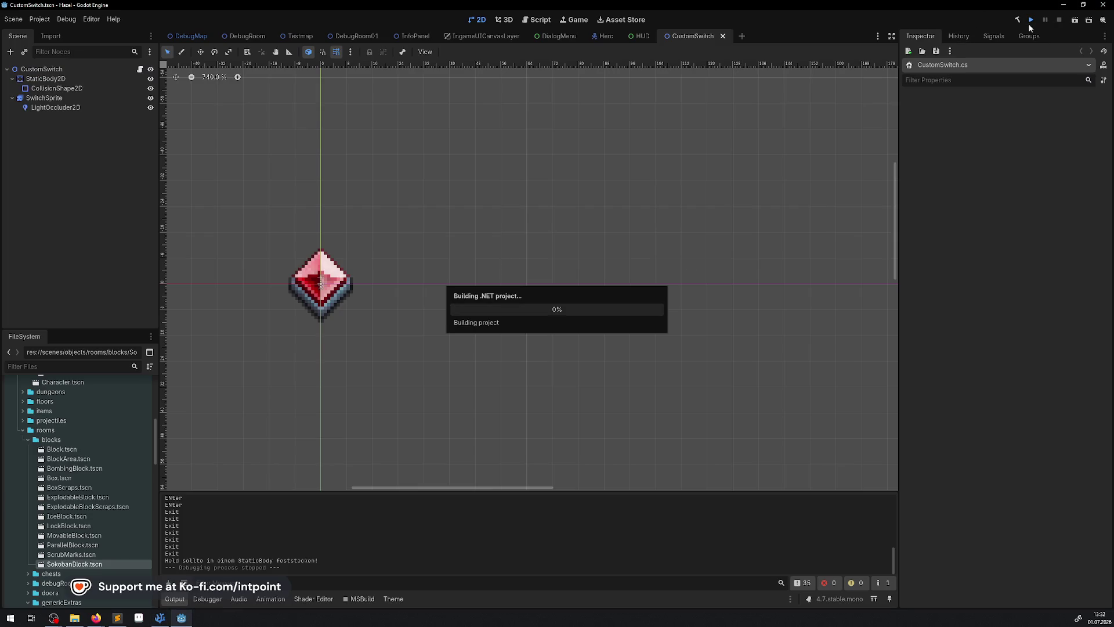
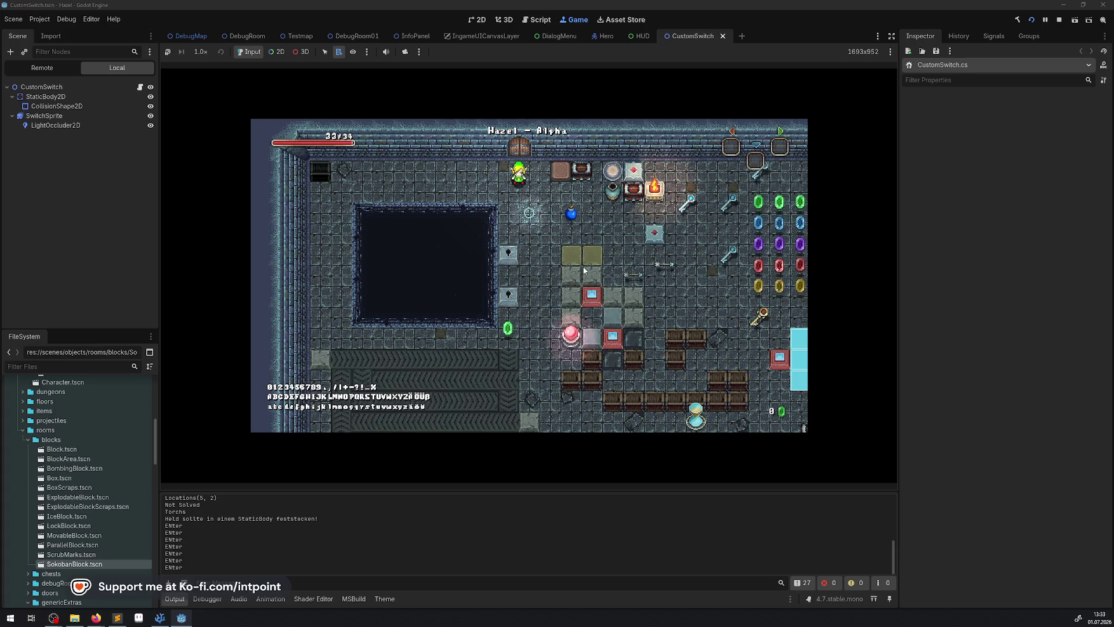
Step: Enlarge the running game, walk the hero below the red crystal and strike it
left_click(891, 38)
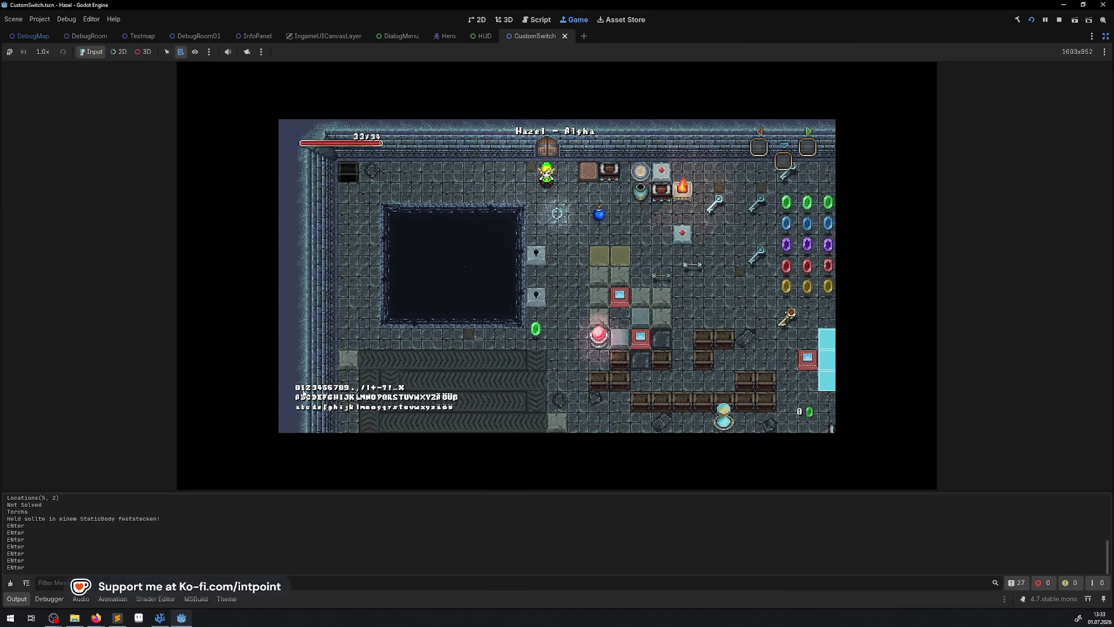
left_click(17, 599)
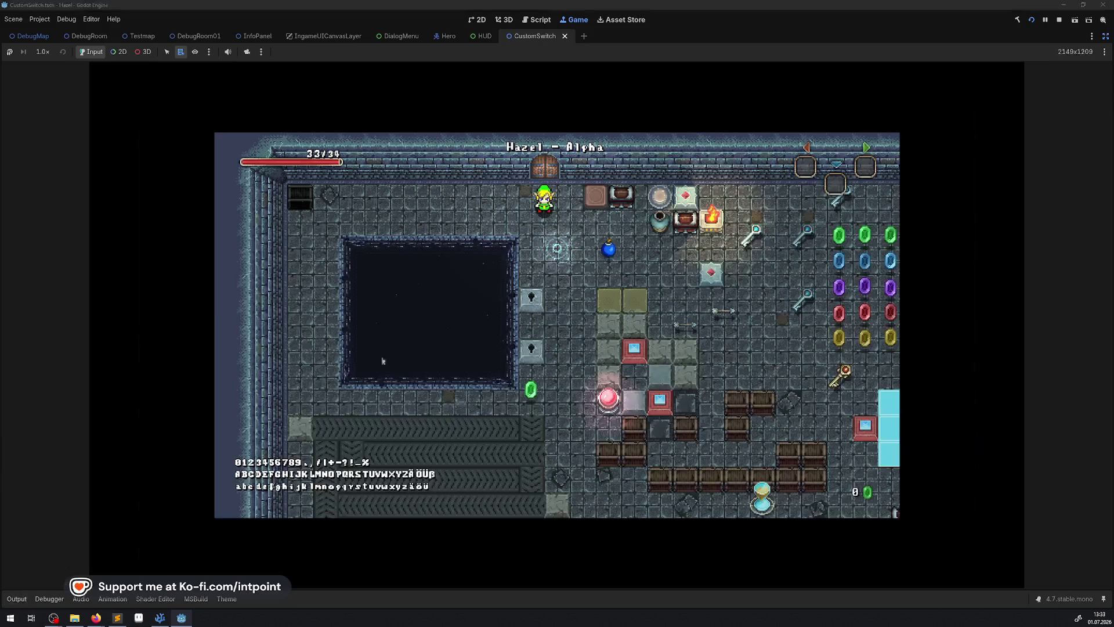
key("Down")
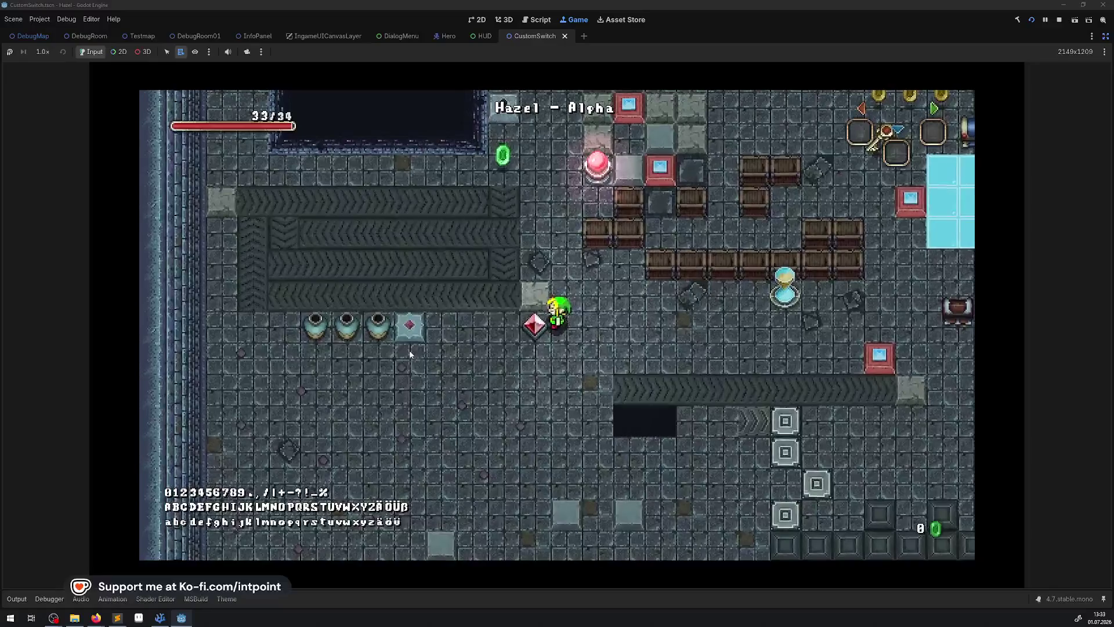
key("Down")
key("Left")
key("Up")
key("Return")
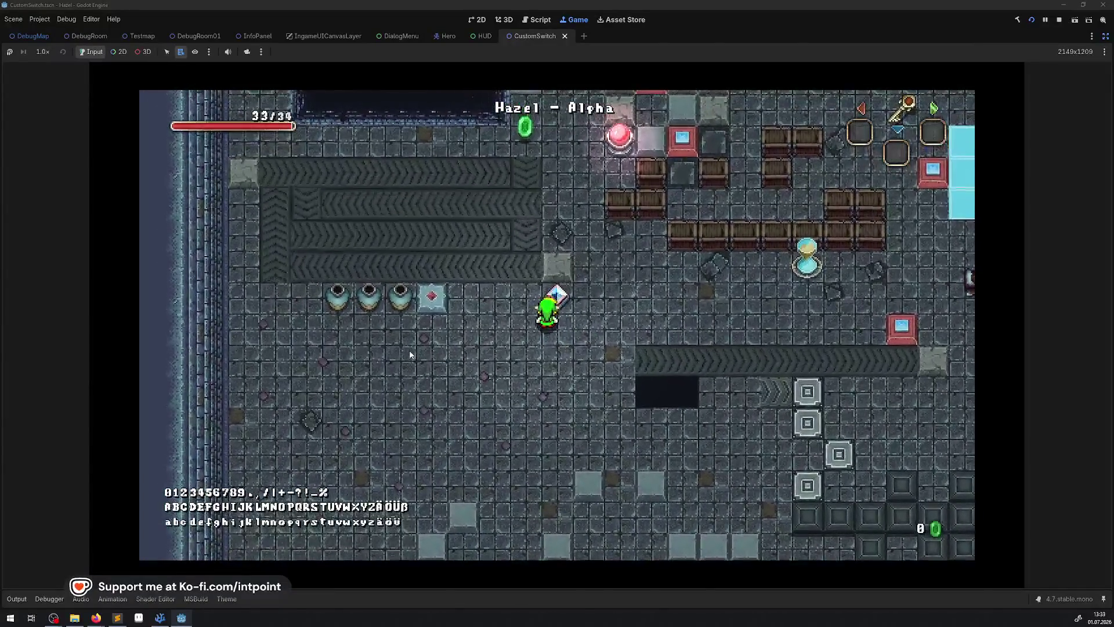
Step: Reopen the Output panel and switch from the game to VS Code
left_click(17, 599)
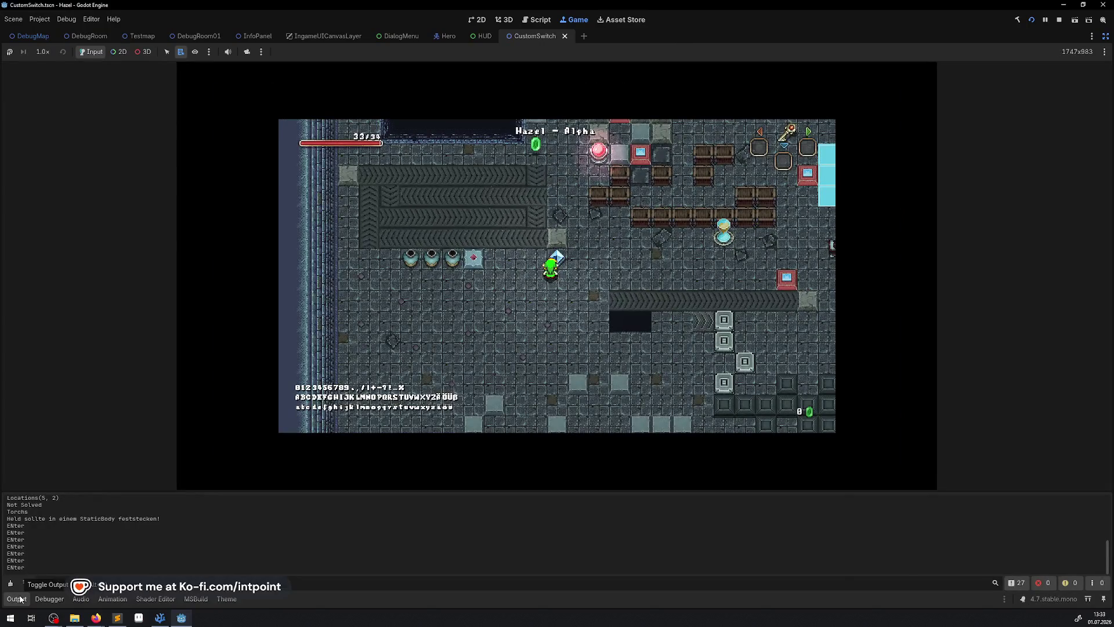
left_click(485, 337)
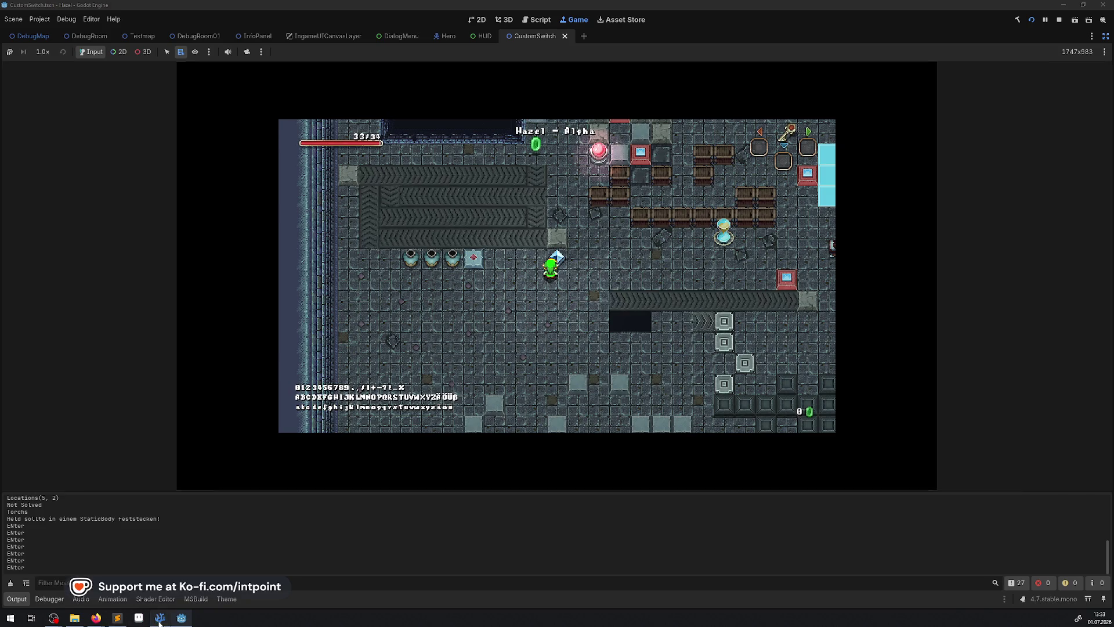
key("alt+Tab")
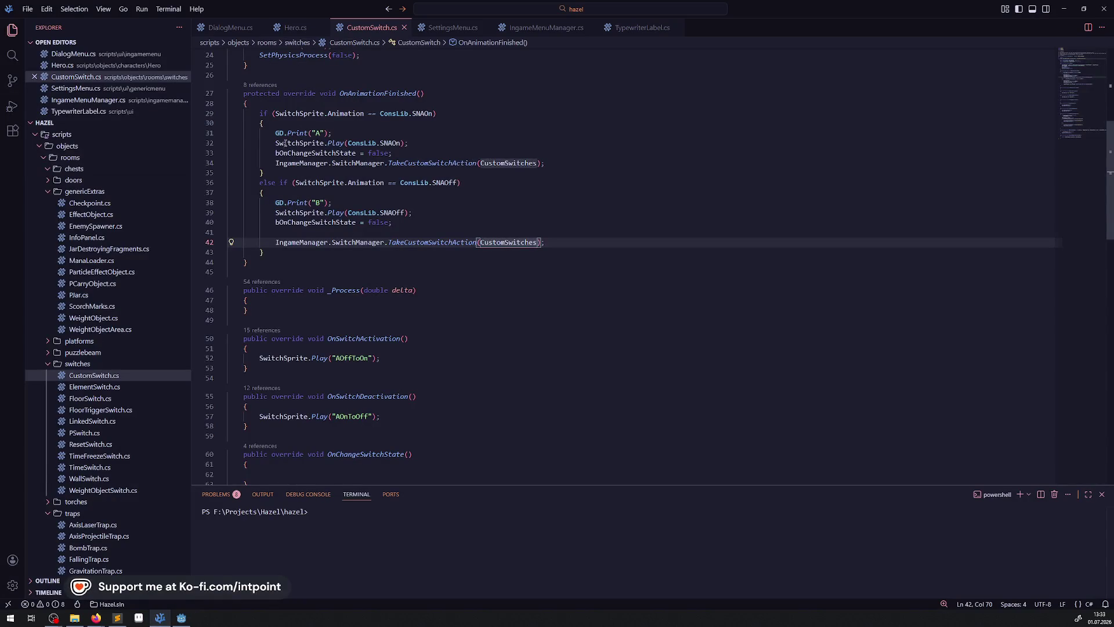
Step: Stop the game in Godot, then launch the Run Godot debug session from VS Code with F5
key("alt+Tab")
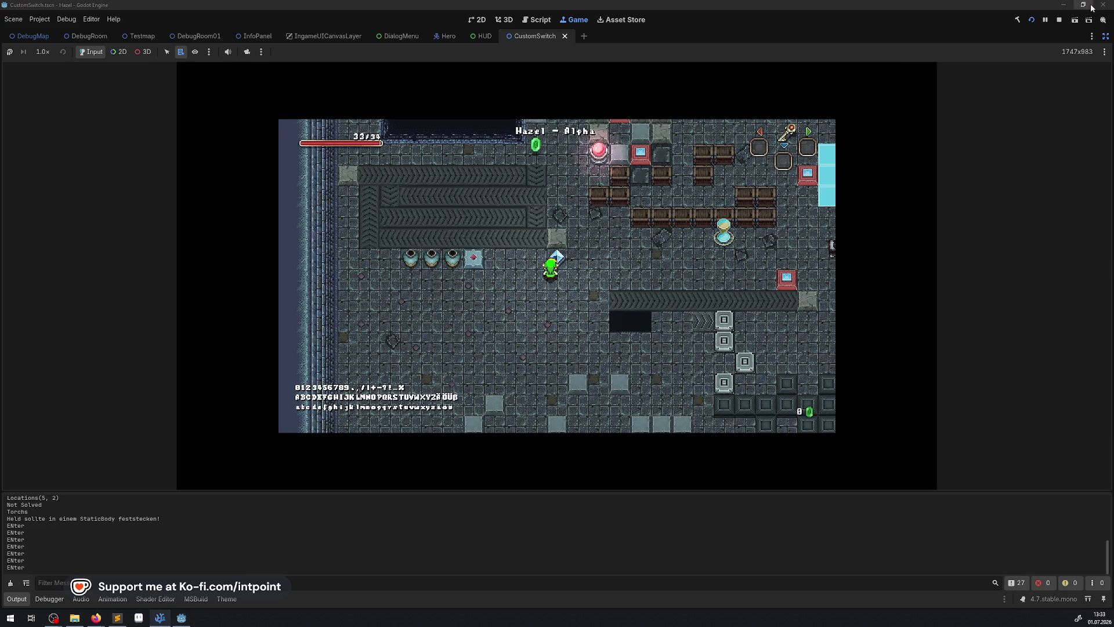
left_click(1060, 20)
key("alt+Tab")
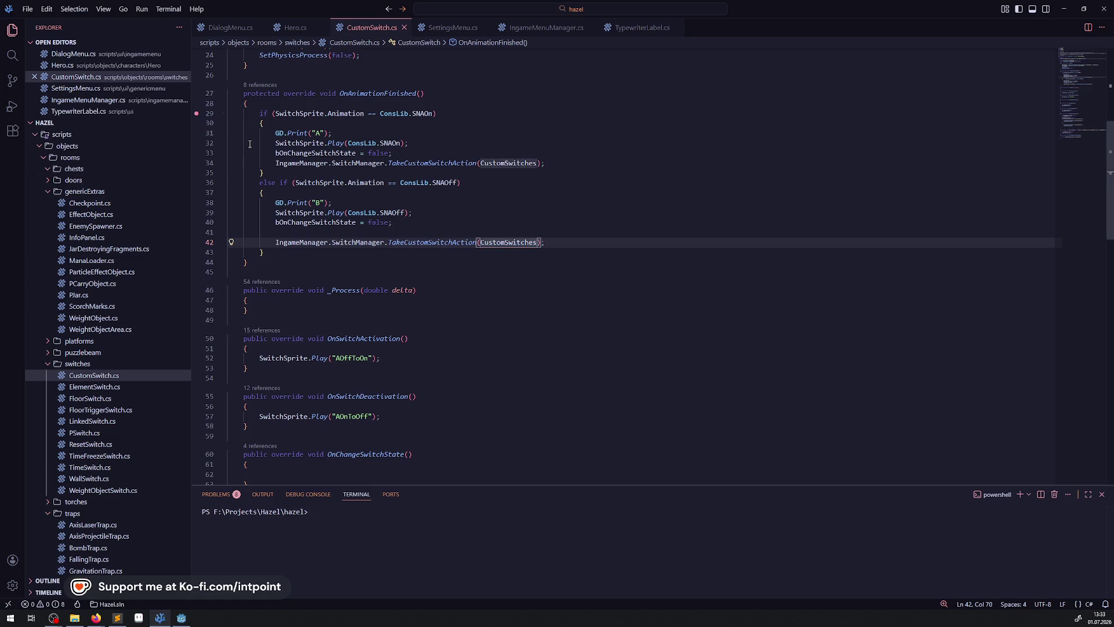
left_click(12, 106)
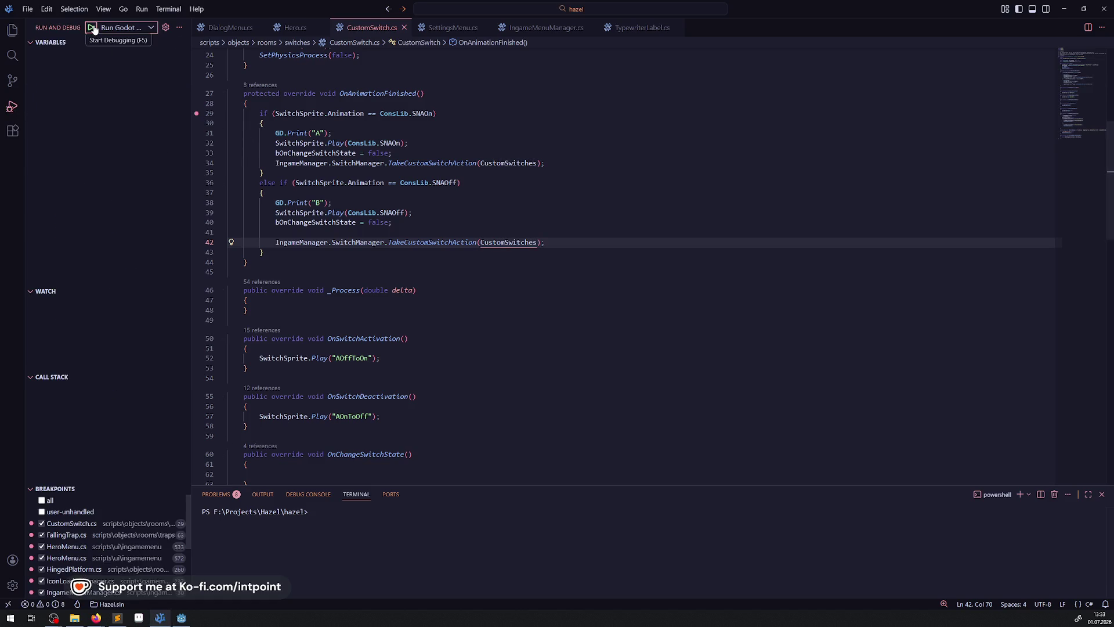
key("F5")
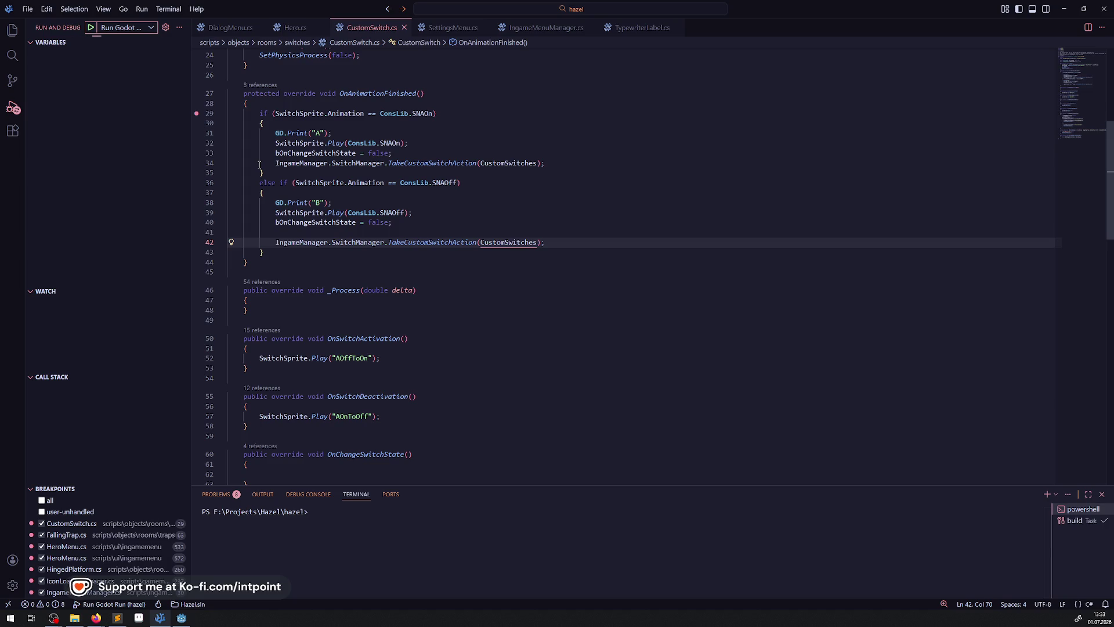
key("F5")
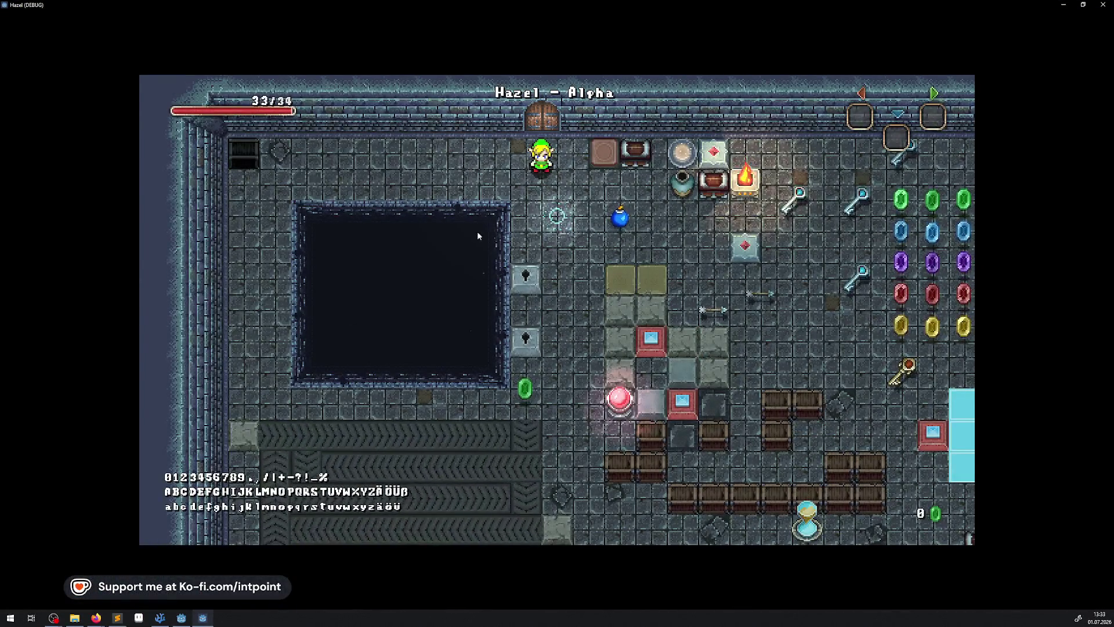
Step: Walk the hero down with S twice and strike the crystal switch with Space
key("s")
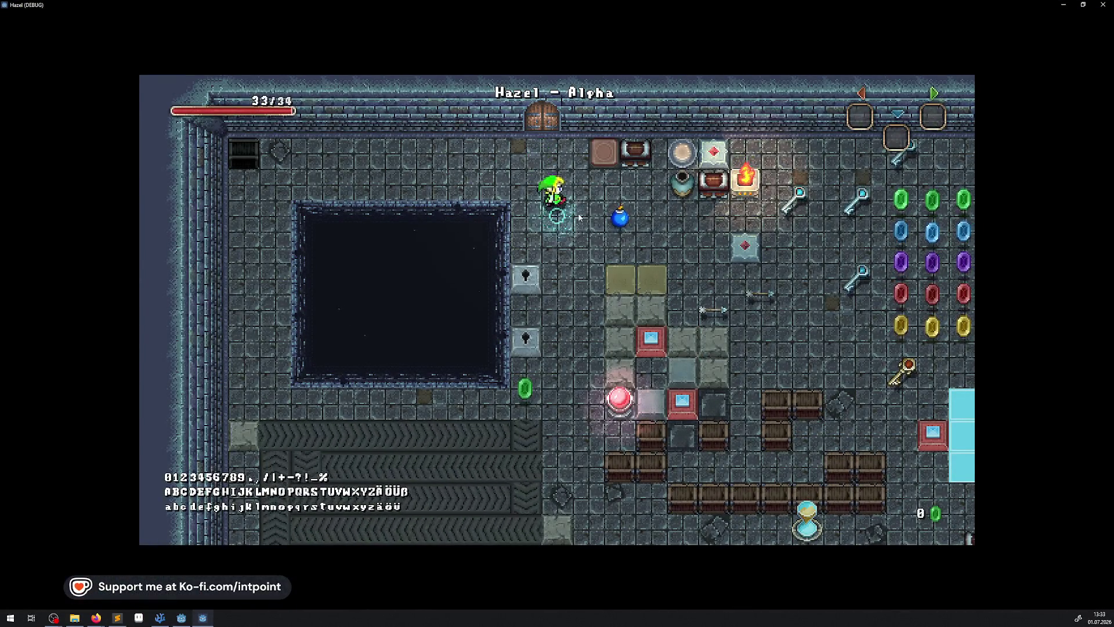
key("s")
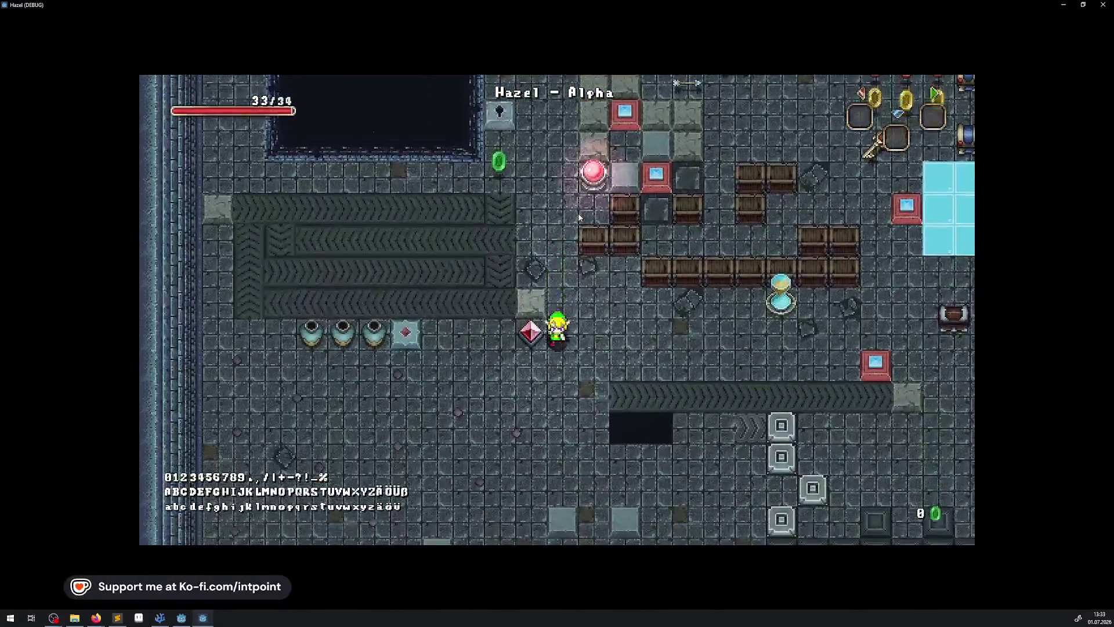
key("space")
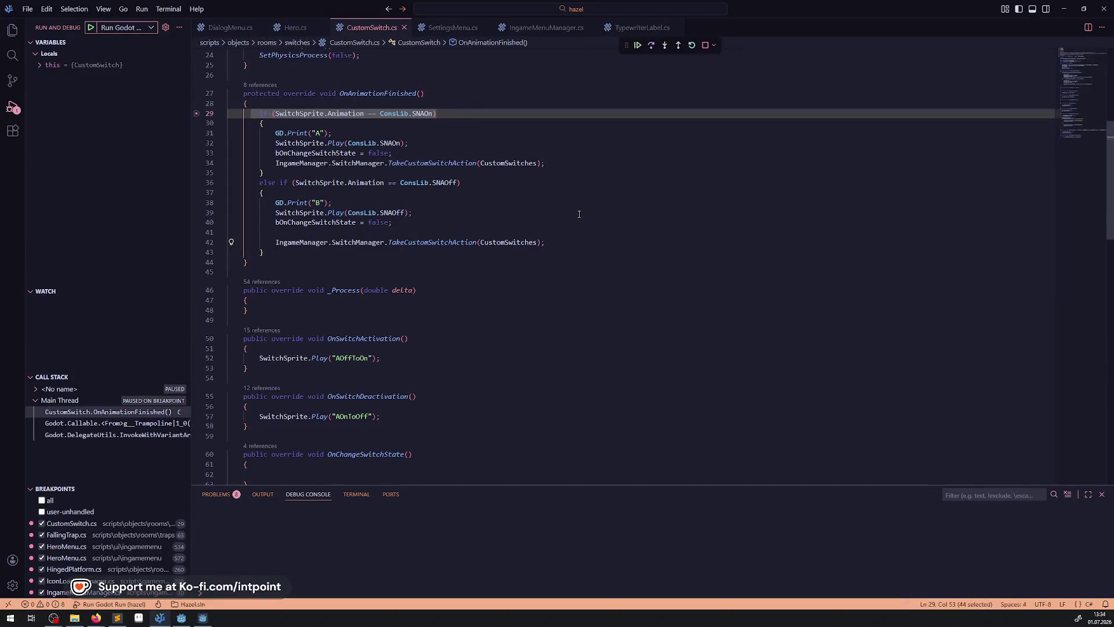
Step: Expand 'this' and evaluate SwitchSprite.Animation from line 29 in the Debug Console
left_click(42, 65)
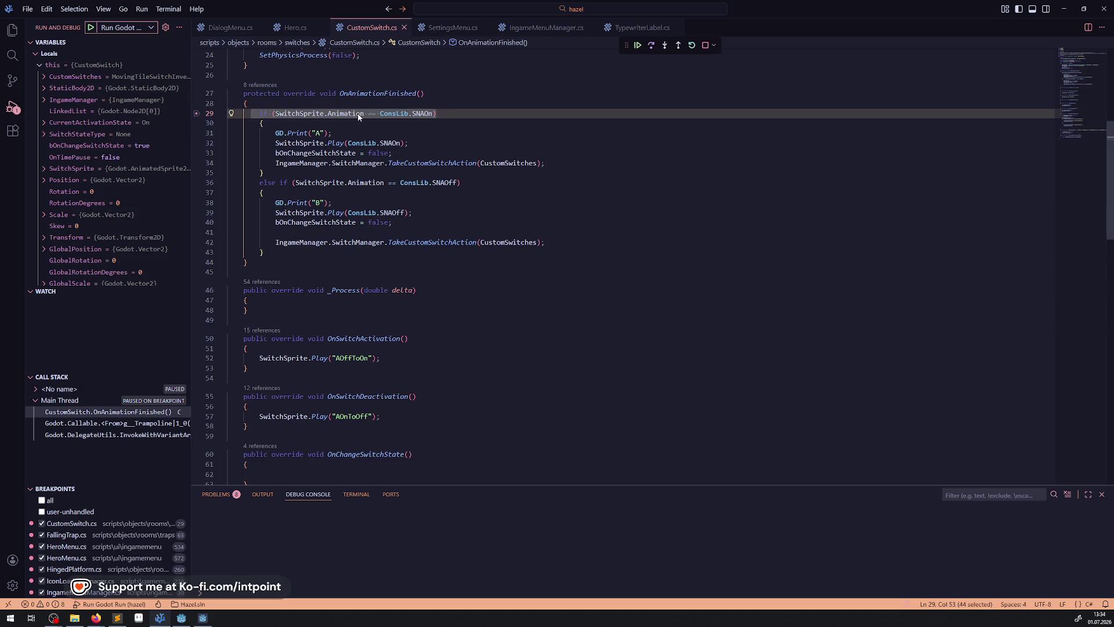
key("Down")
left_click_drag(364, 113, 275, 113)
key("ctrl+c")
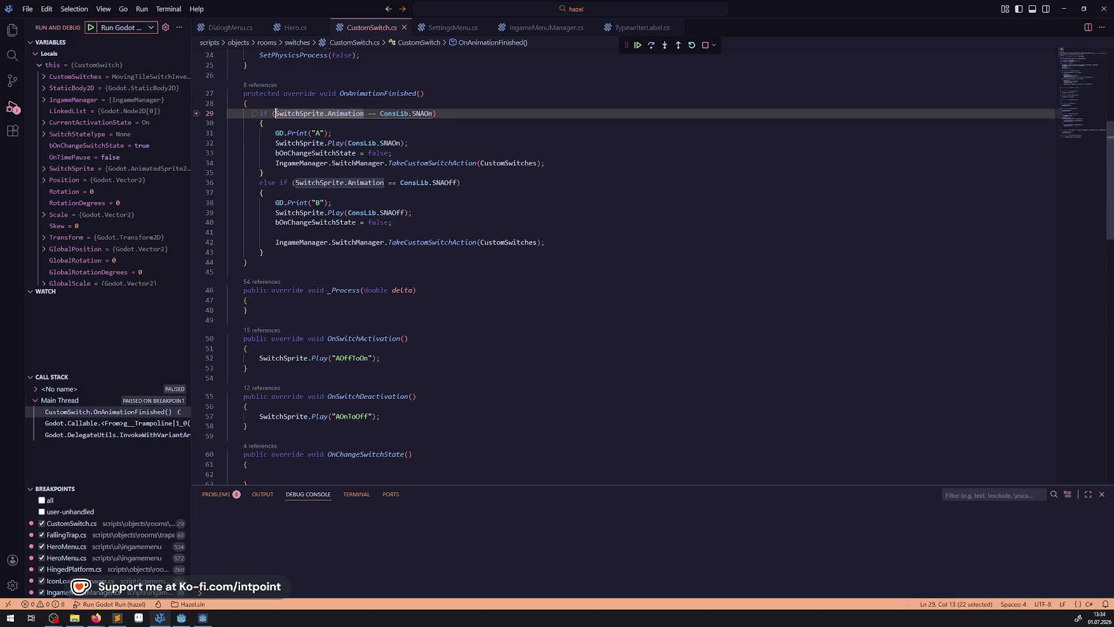
left_click(311, 558)
key("ctrl+v")
key("Return")
Step: Drill into the result's nested _weakReferenceToSelf and Target entries, then step past line 29
left_click(203, 519)
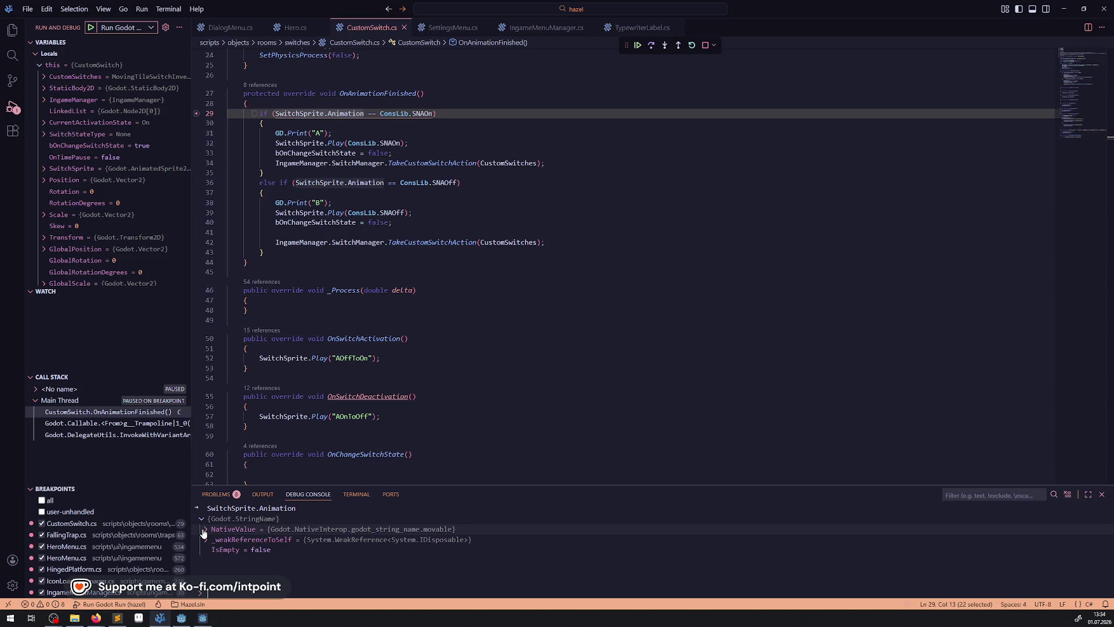
left_click(204, 529)
left_click(210, 539)
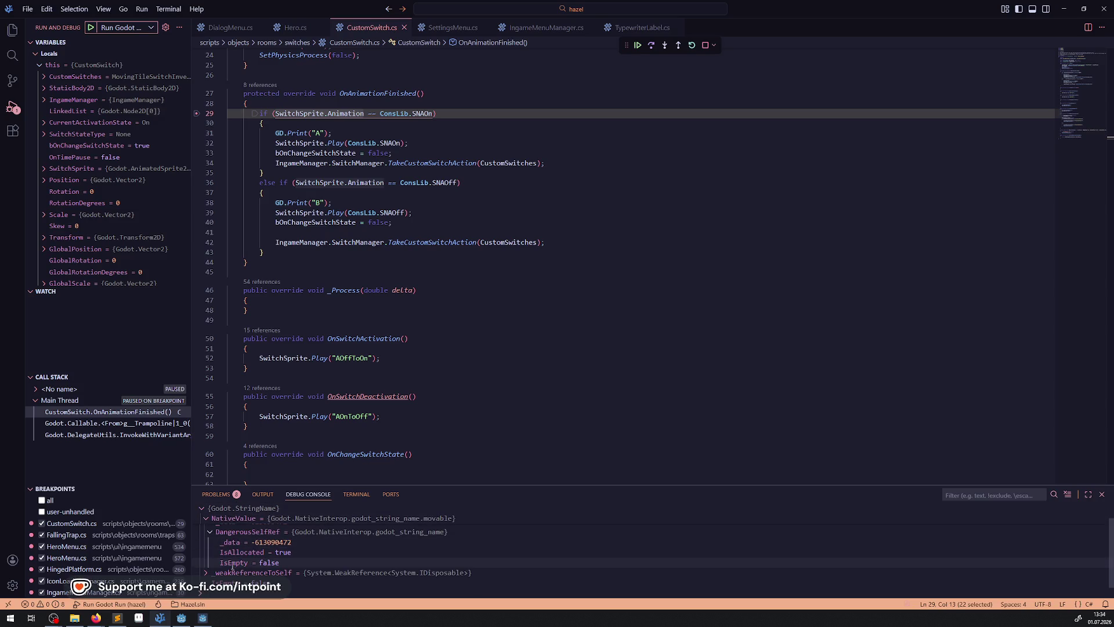
left_click(210, 574)
left_click(257, 543)
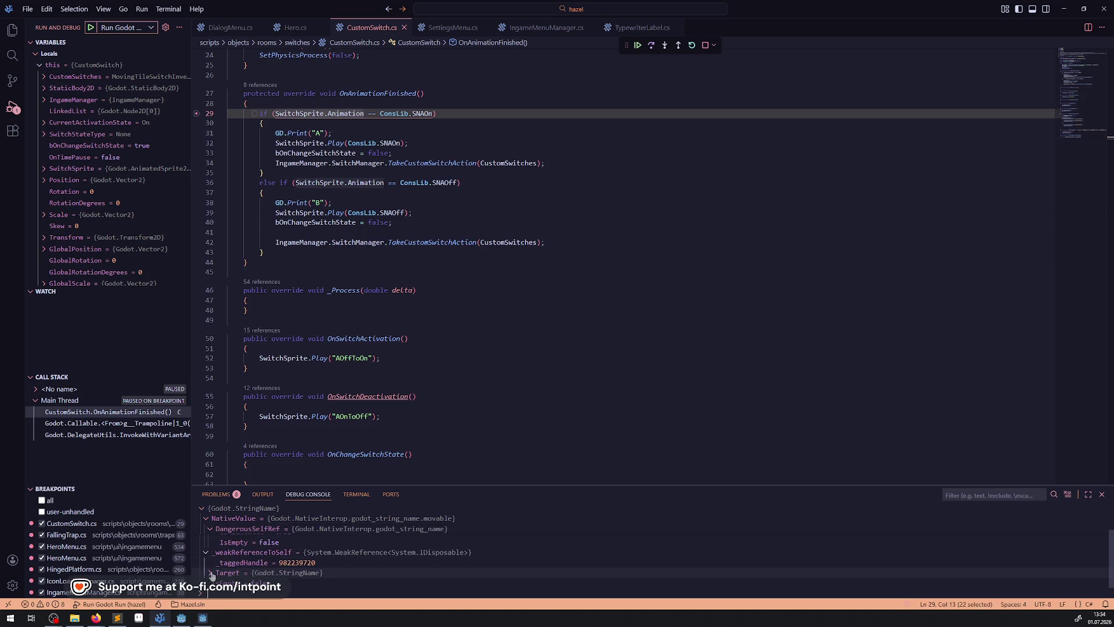
left_click(215, 561)
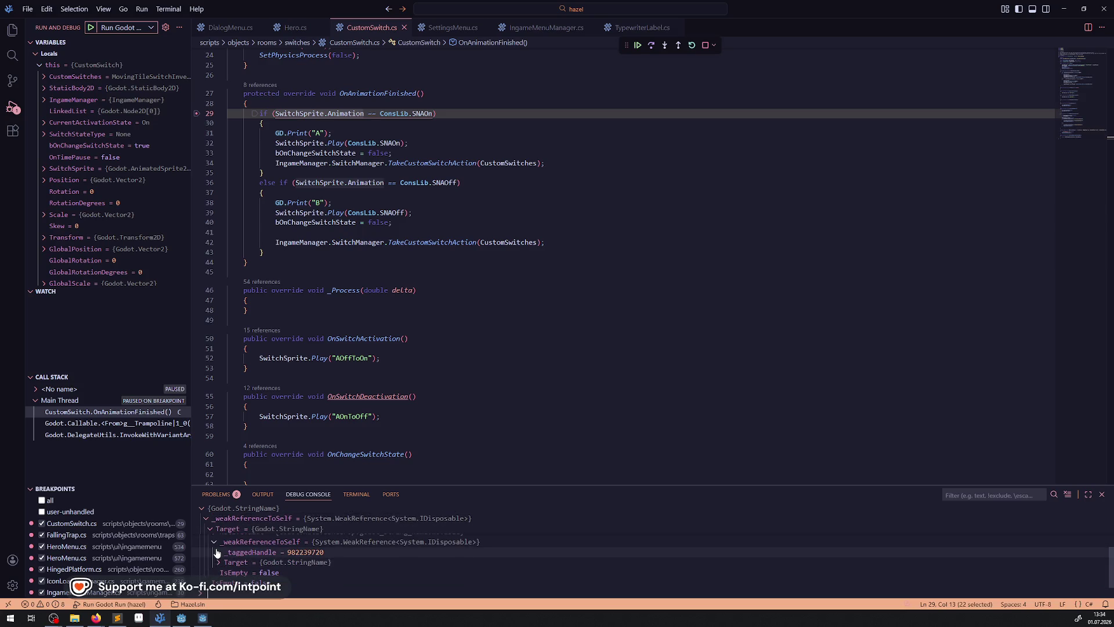
left_click(219, 562)
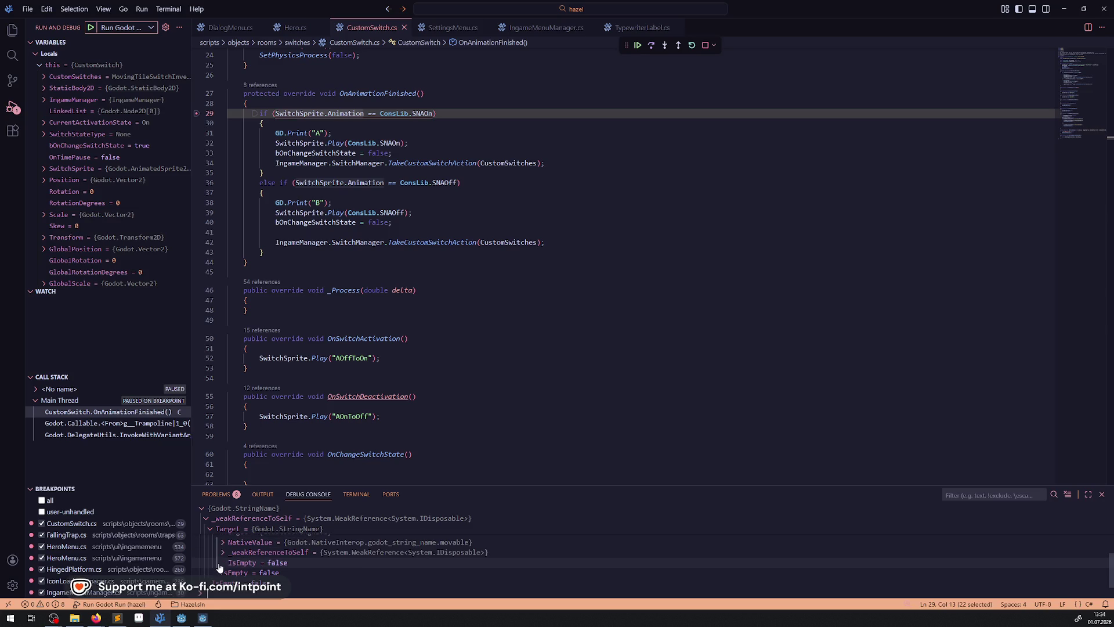
left_click(220, 562)
left_click(226, 562)
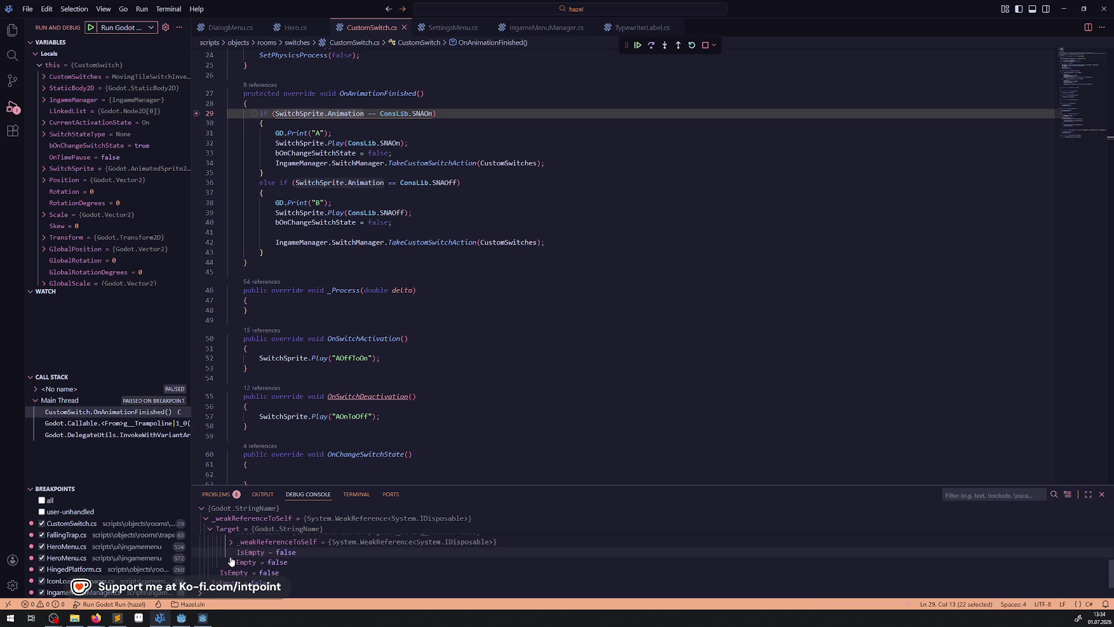
left_click(232, 560)
left_click(278, 565)
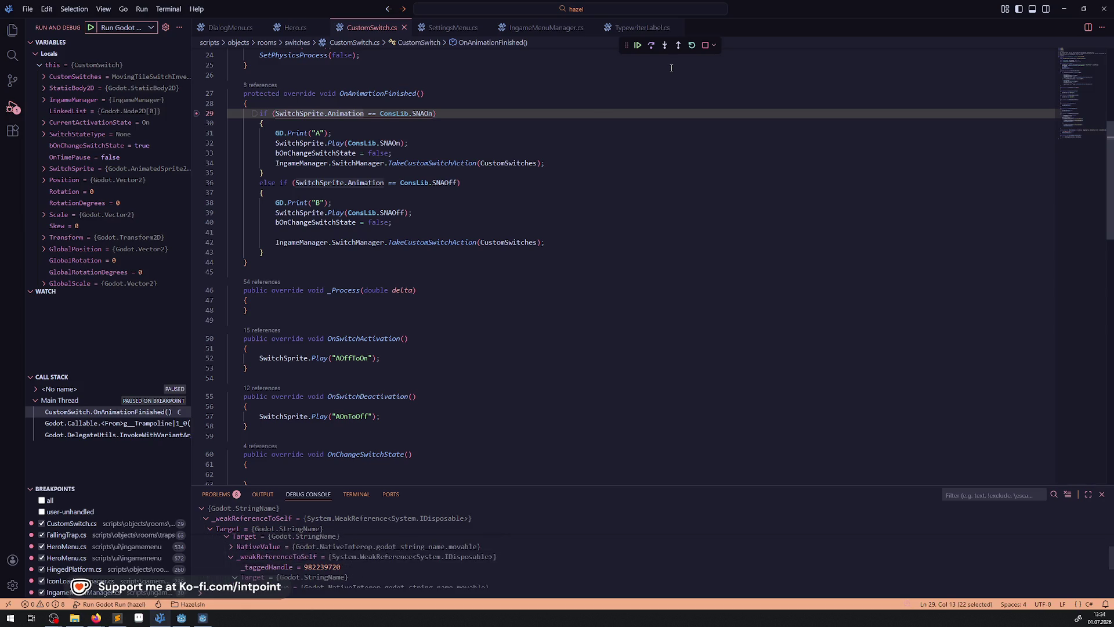
left_click(652, 46)
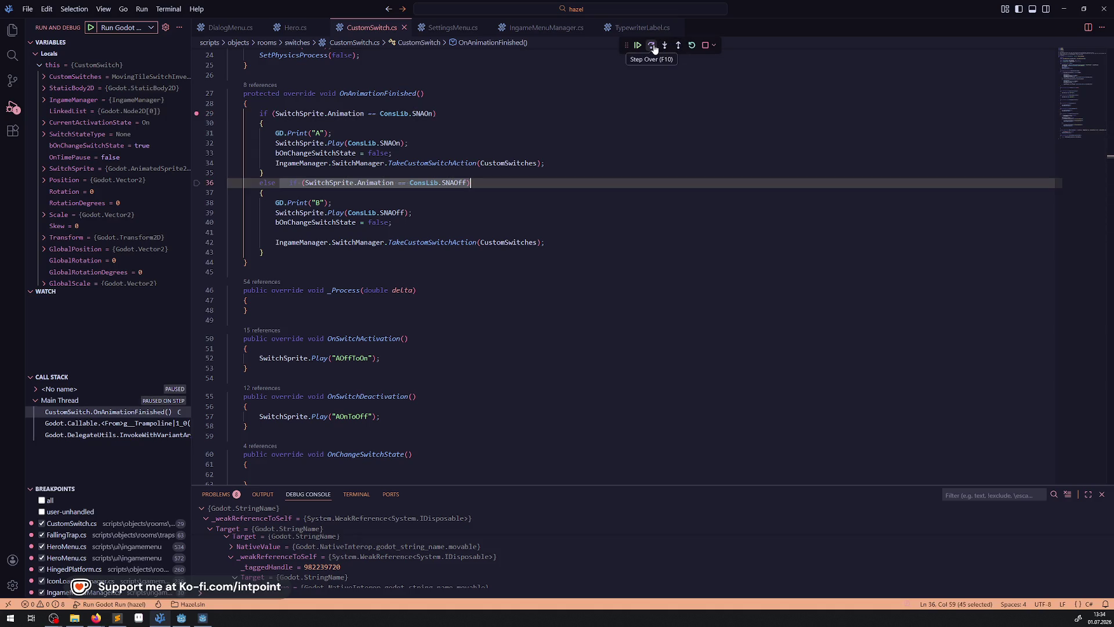
Step: Step over to line 44 and expand SwitchSprite and SpriteFrames in a widened Variables pane
left_click(652, 46)
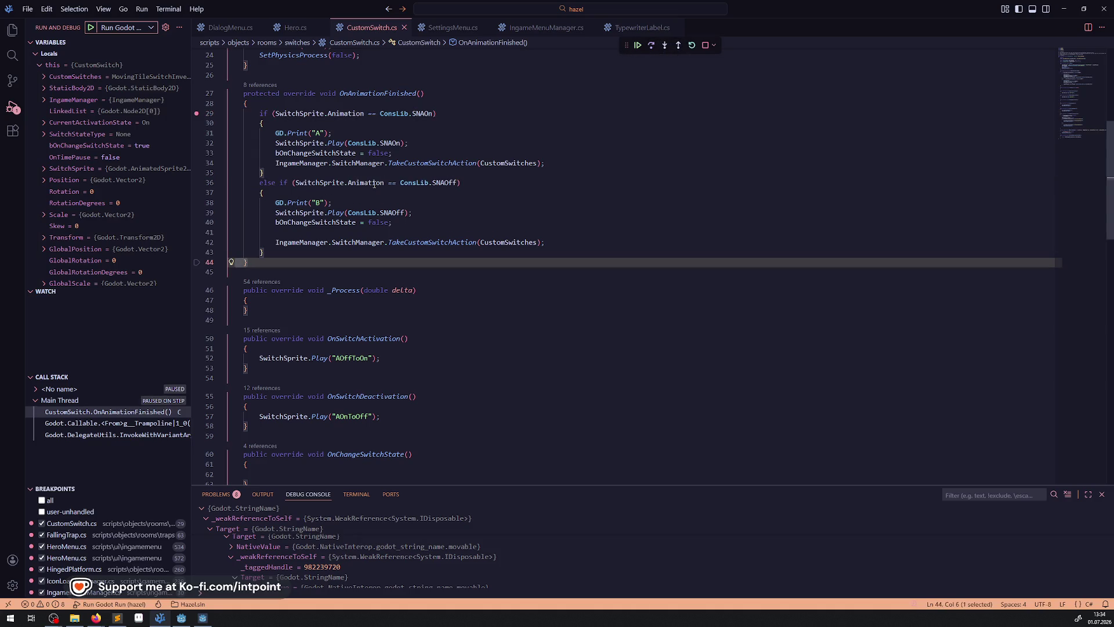
mouse_move(374, 184)
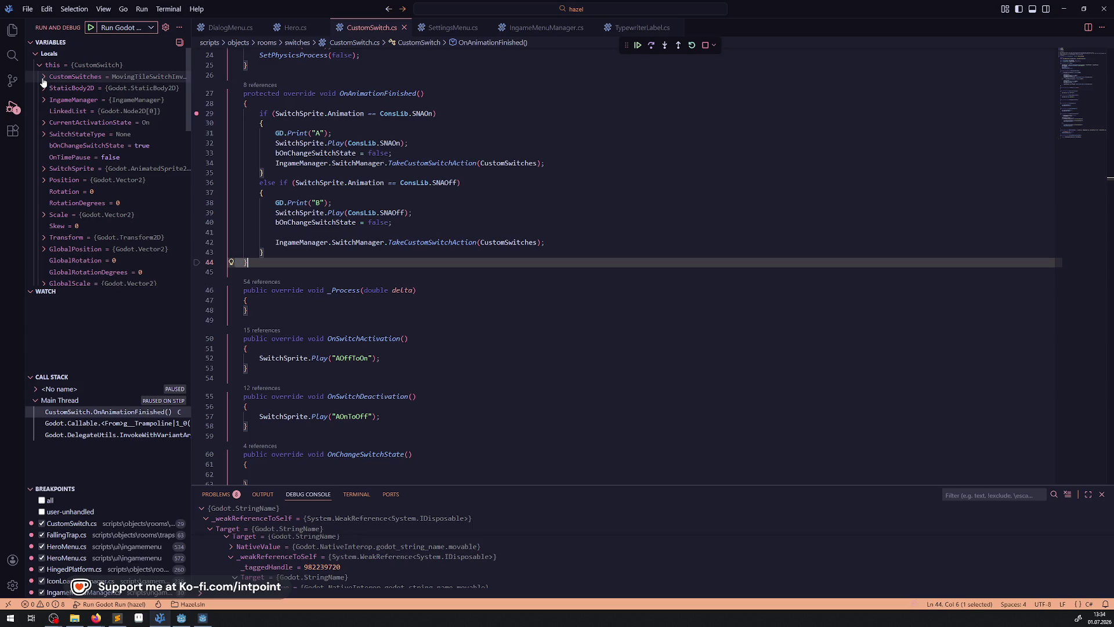
left_click(44, 169)
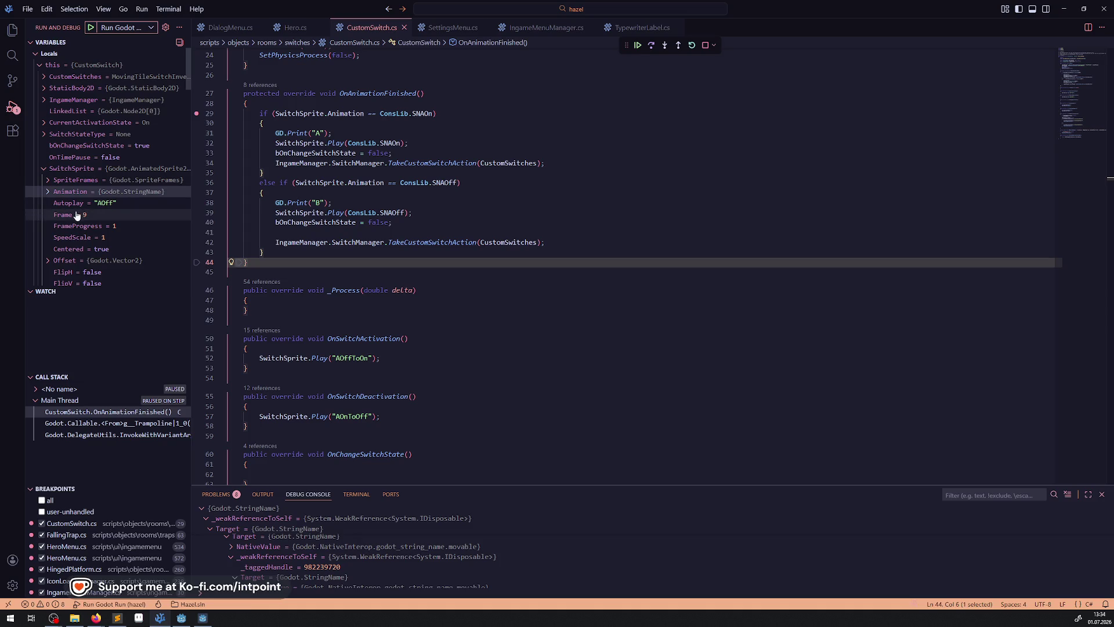
left_click(52, 181)
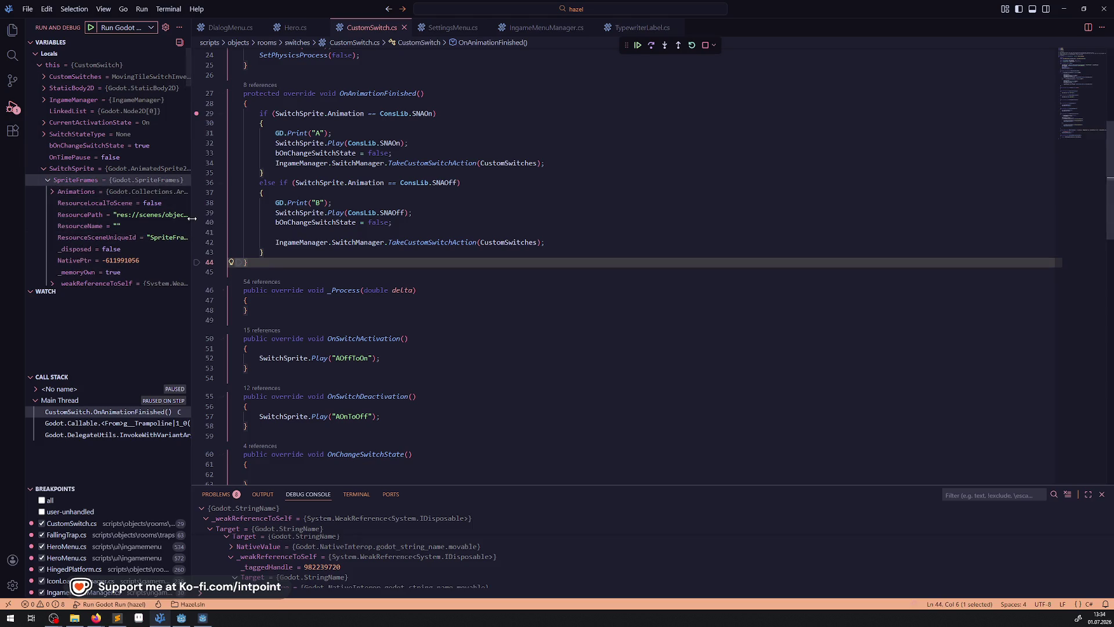
left_click_drag(192, 219, 466, 220)
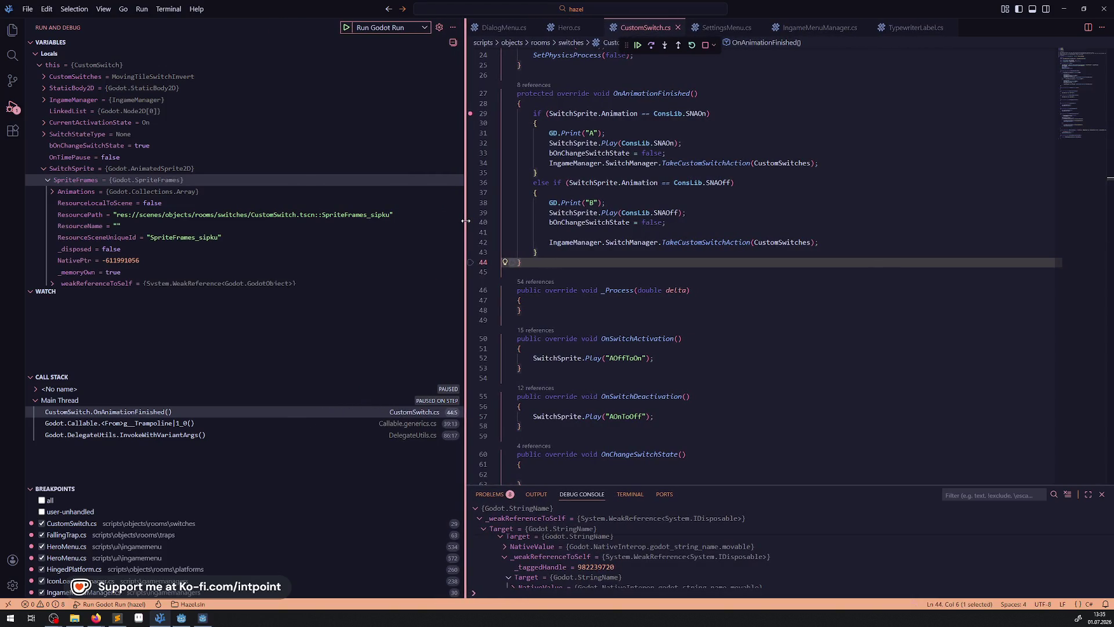
left_click_drag(466, 221, 452, 220)
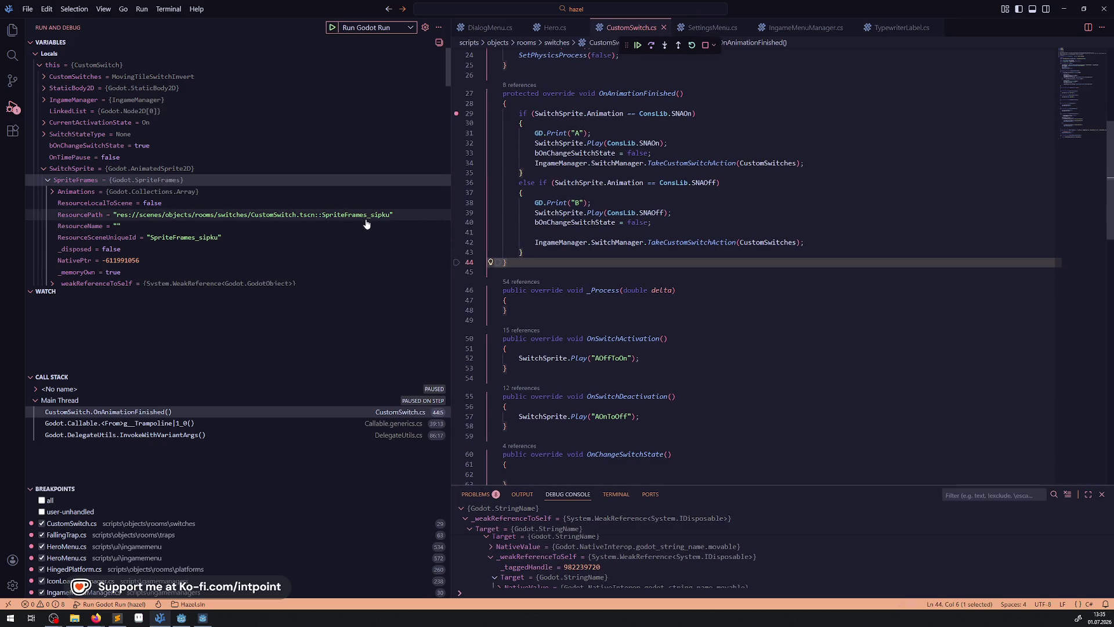
mouse_move(388, 222)
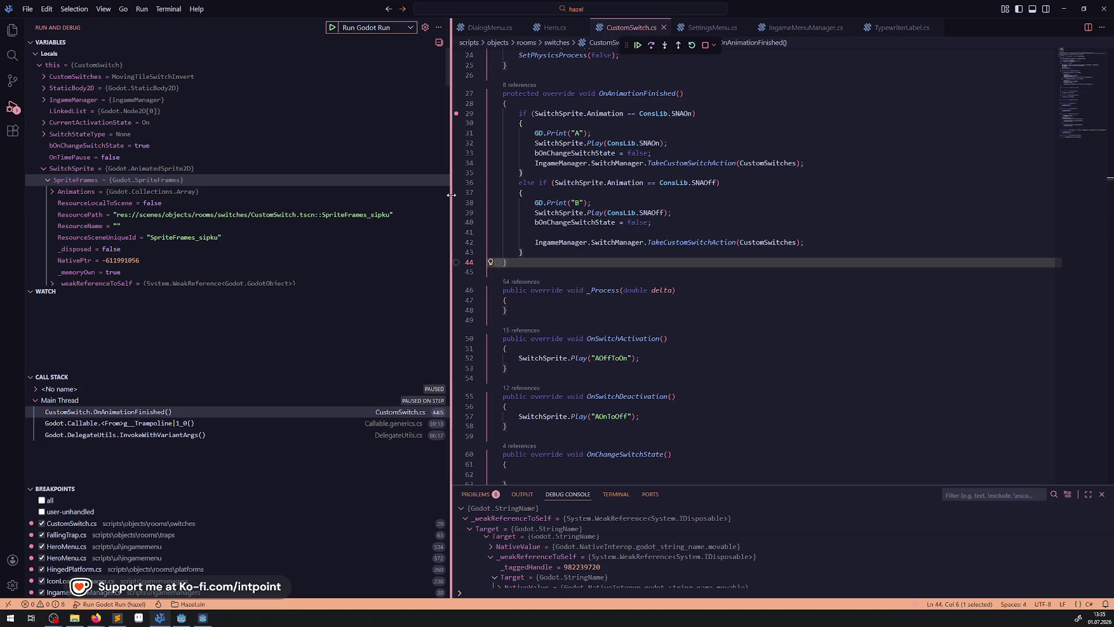
left_click_drag(451, 195, 378, 200)
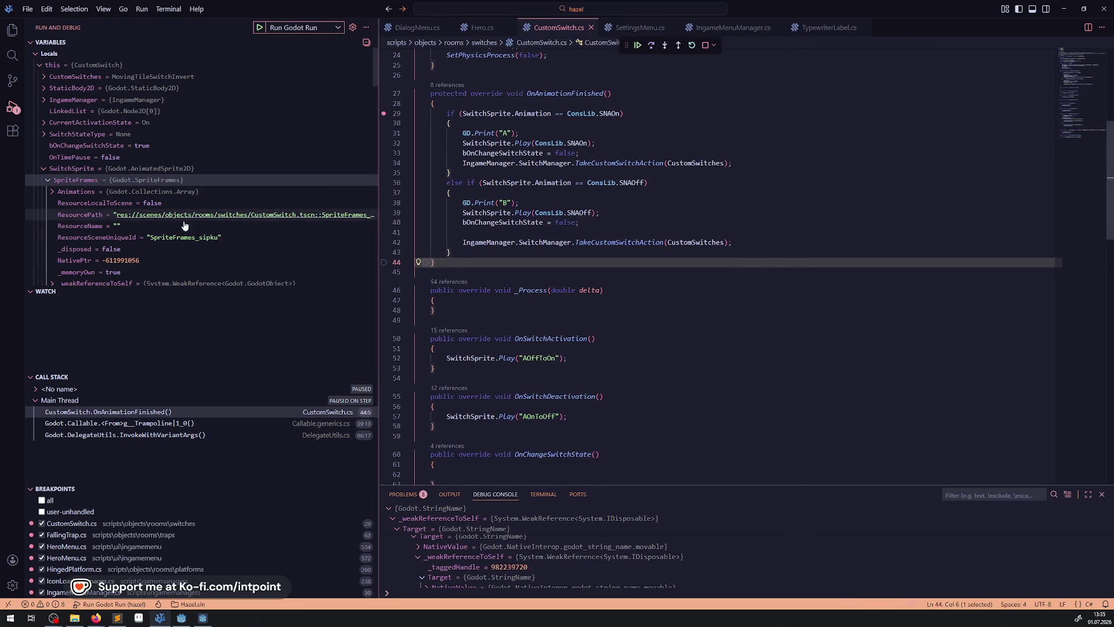
Step: Inspect the Animations collection, its Item entry and the nested exception message
left_click(52, 192)
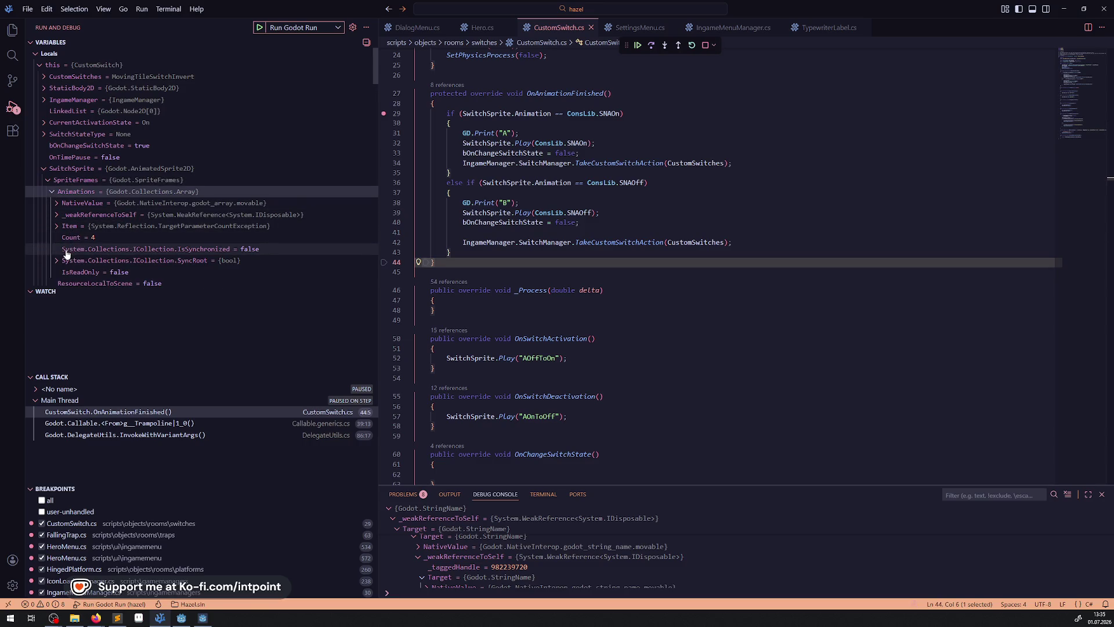
left_click(57, 202)
left_click(56, 202)
left_click(56, 226)
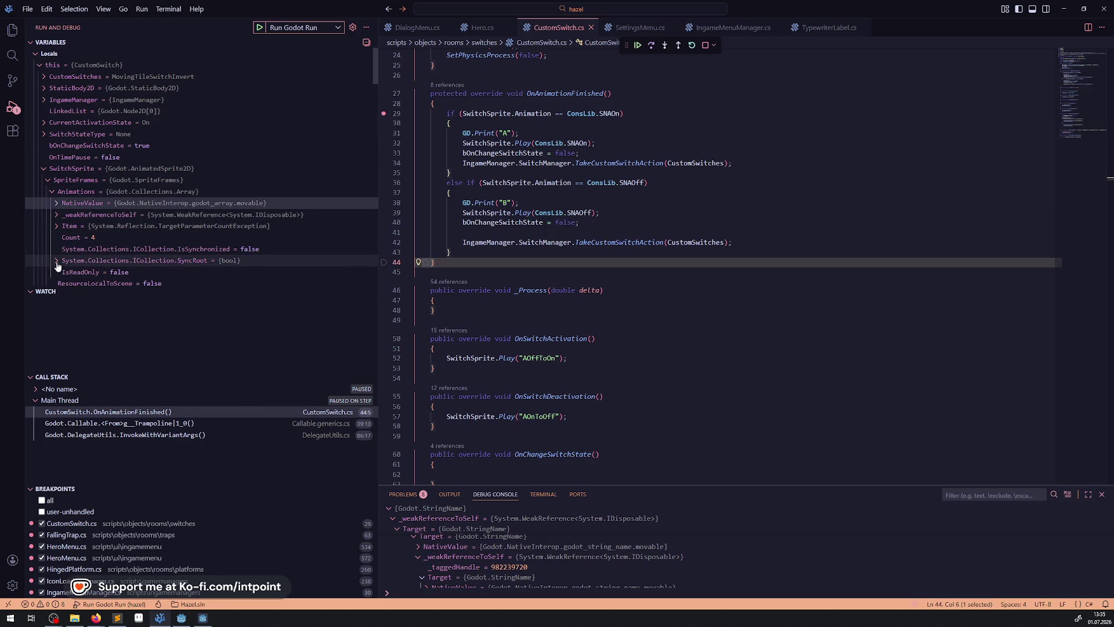
scroll(187, 227, "down", 3)
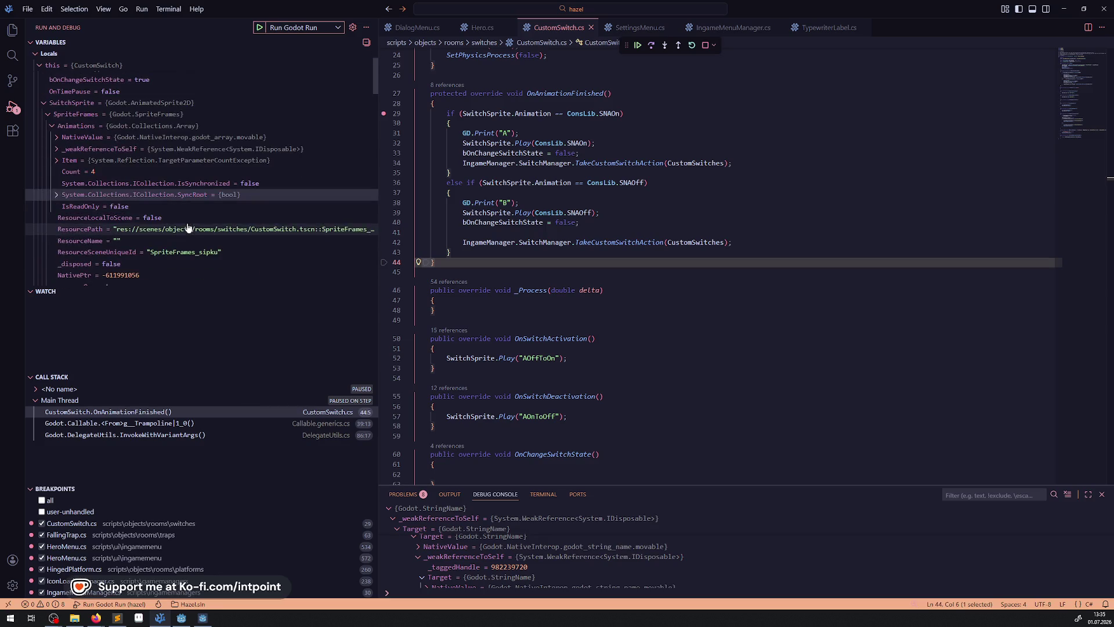
left_click(65, 227)
scroll(75, 232, "down", 4)
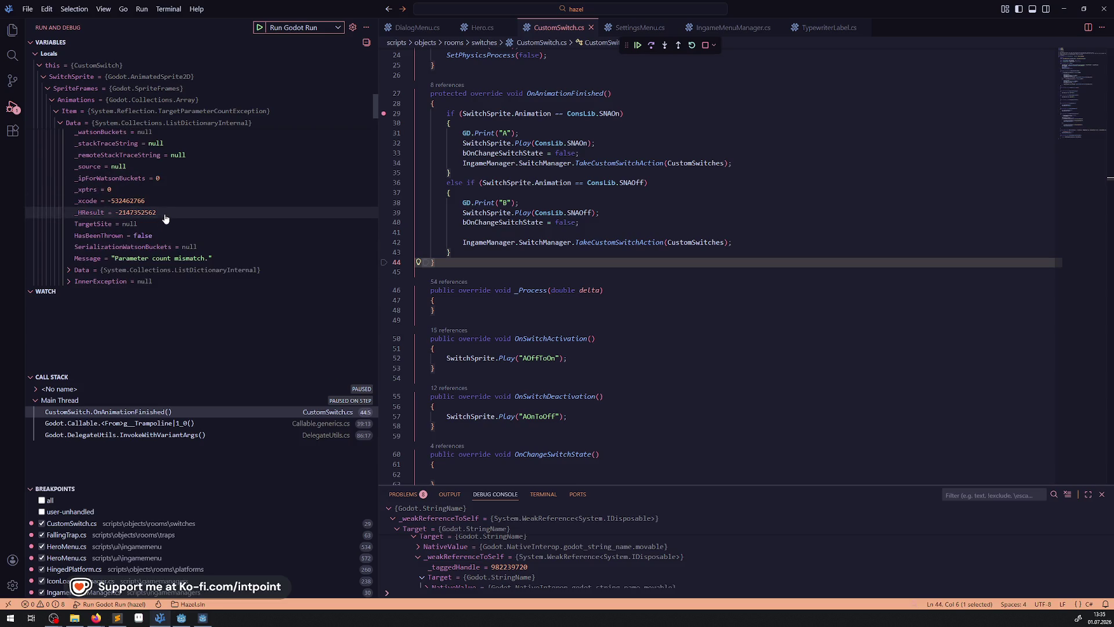
scroll(109, 222, "up", 1)
scroll(109, 223, "up", 2)
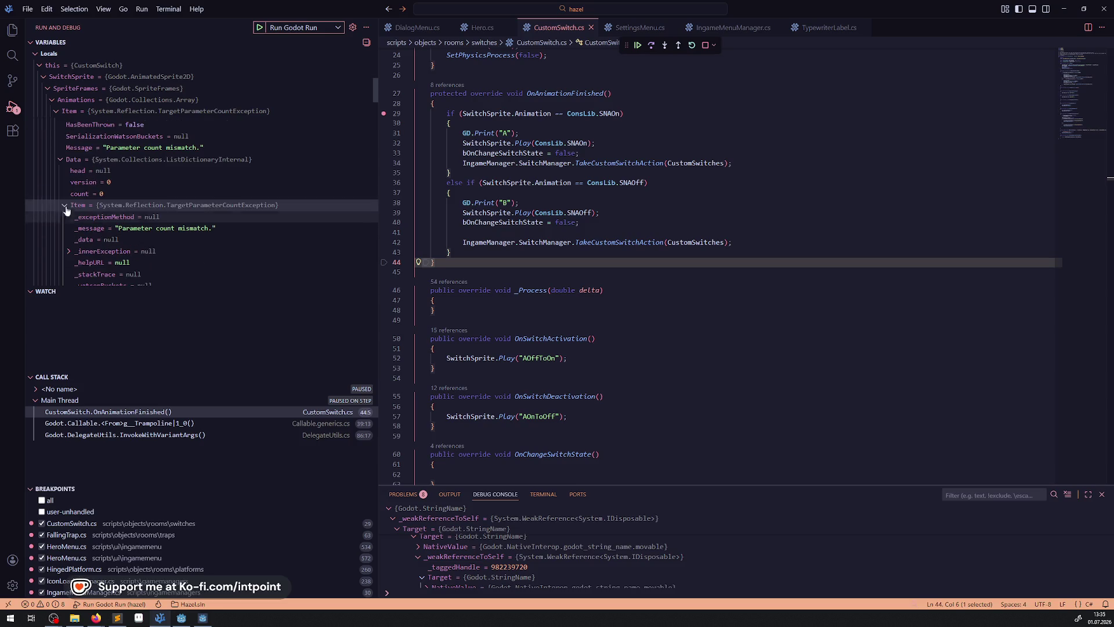
left_click(59, 160)
scroll(70, 174, "up", 2)
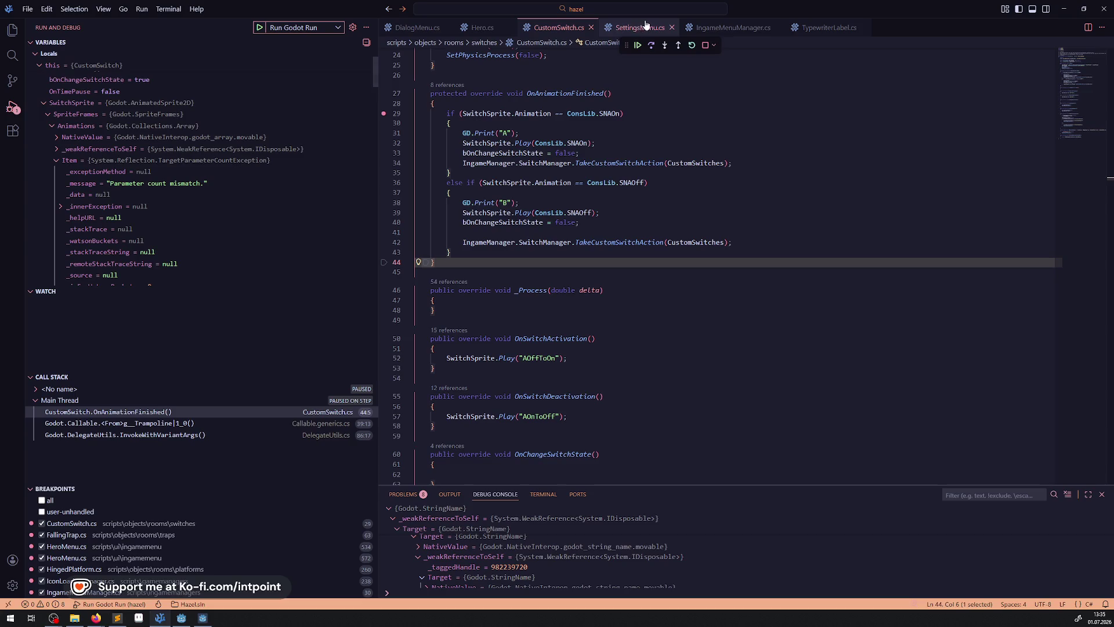
Step: Stop debugging and go to SNAOn's definition in ConstLib.cs
left_click(706, 46)
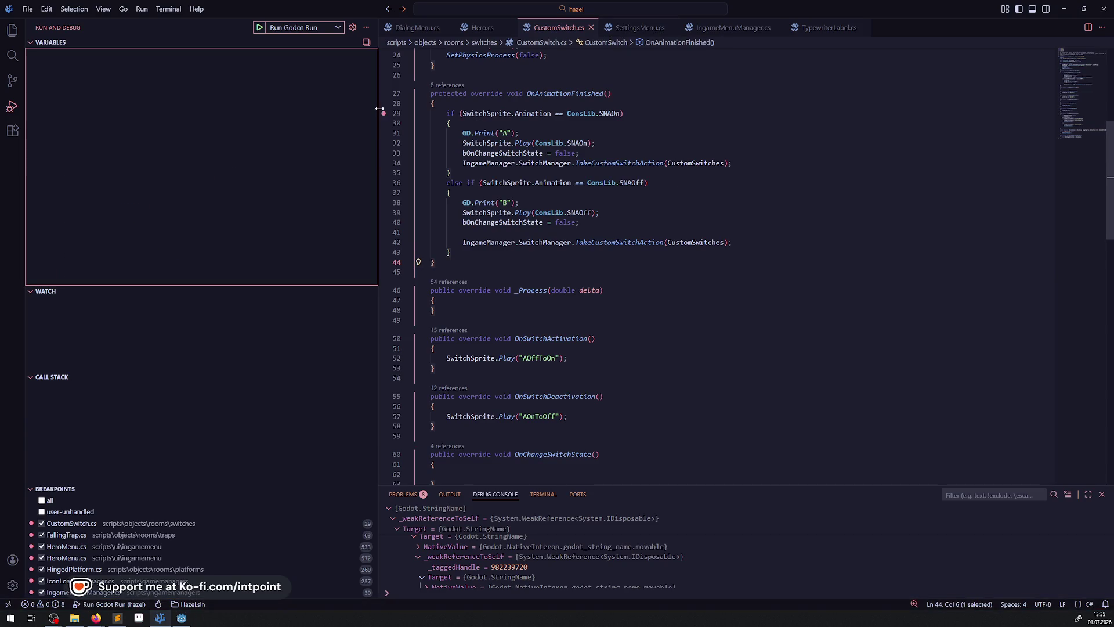
left_click_drag(380, 109, 181, 114)
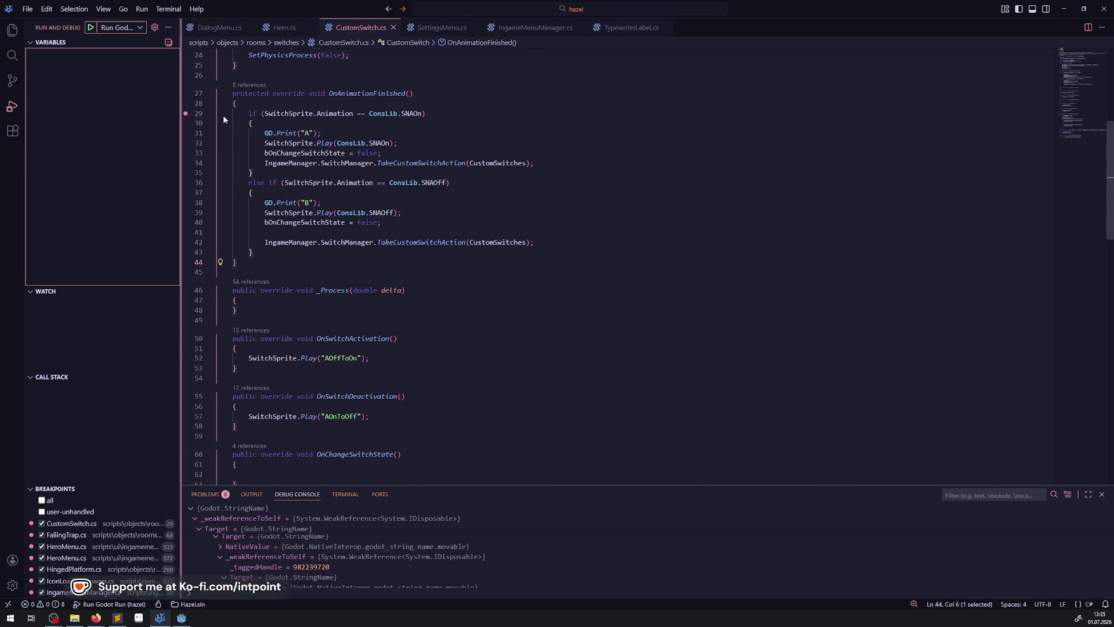
scroll(202, 115, "up", 2)
right_click(413, 180)
left_click(440, 193)
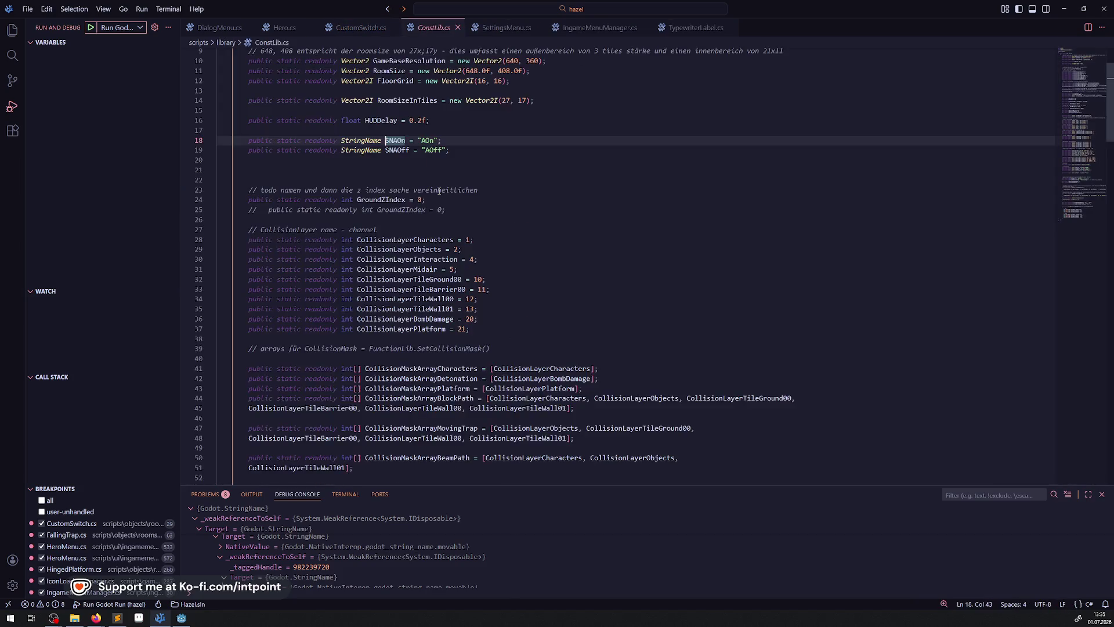
left_click(182, 618)
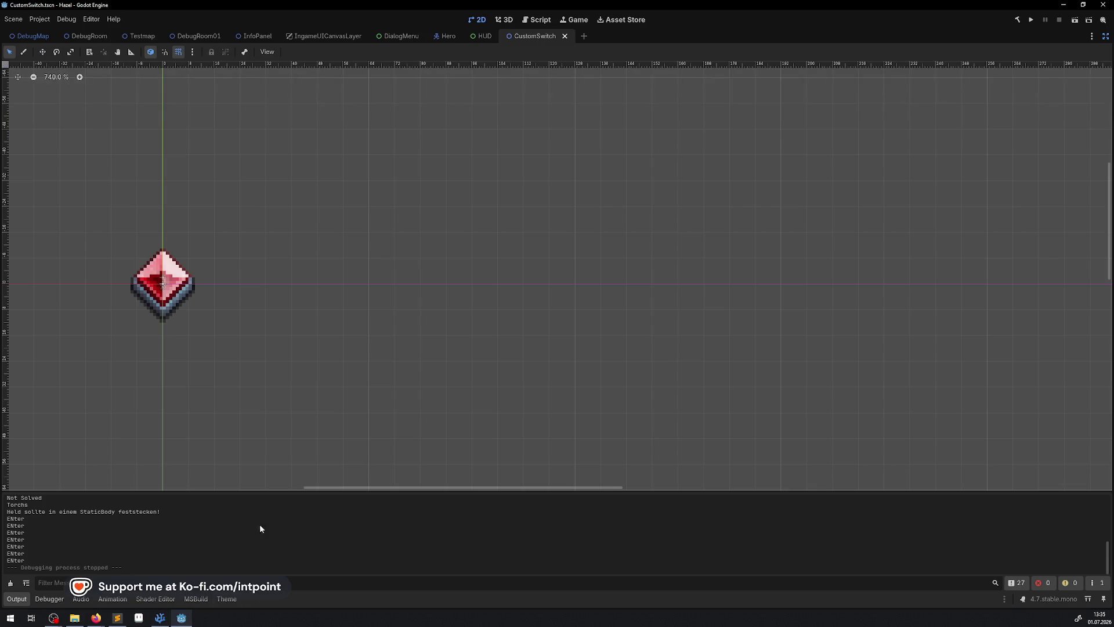
Step: Restore the editor docks, select SwitchSprite and review its AOn, AOff and AOffToOn animations
left_click(1106, 36)
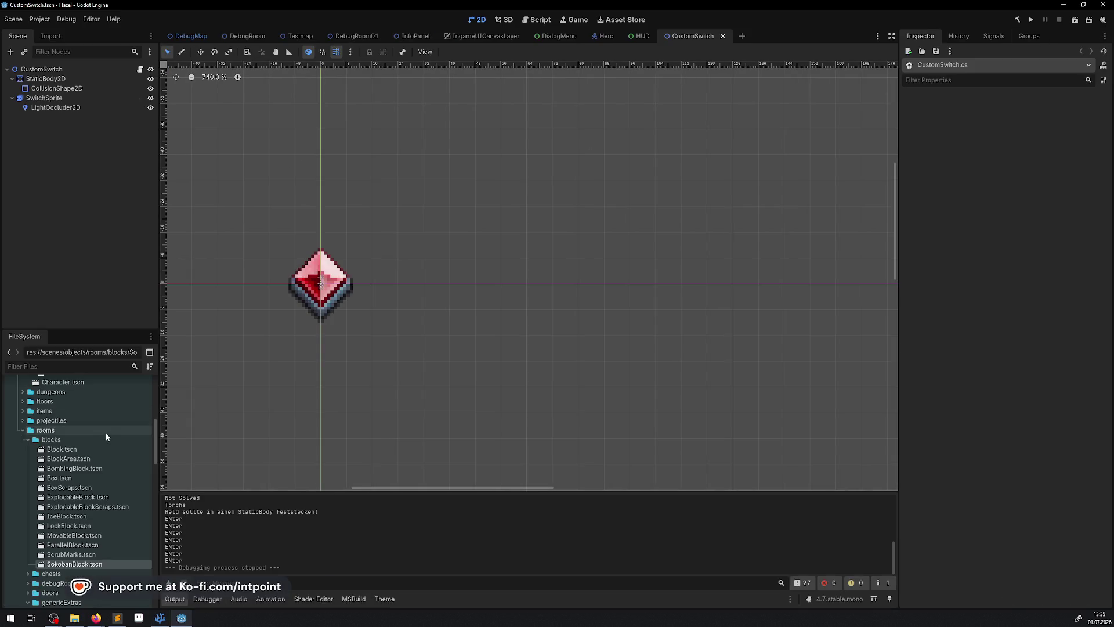
left_click(52, 98)
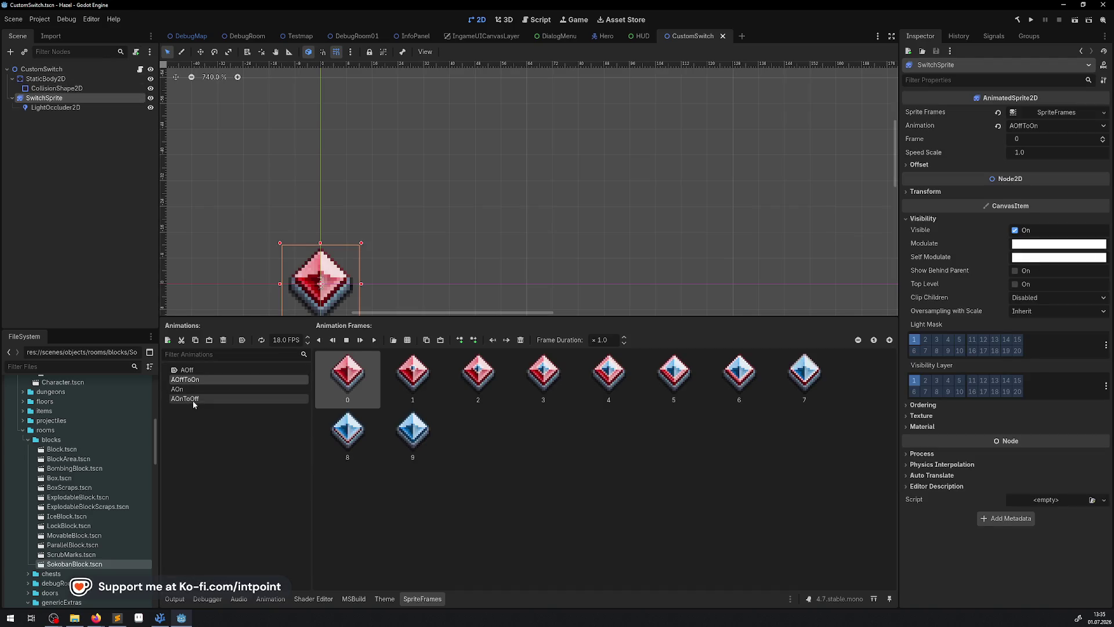
left_click(188, 390)
left_click(189, 371)
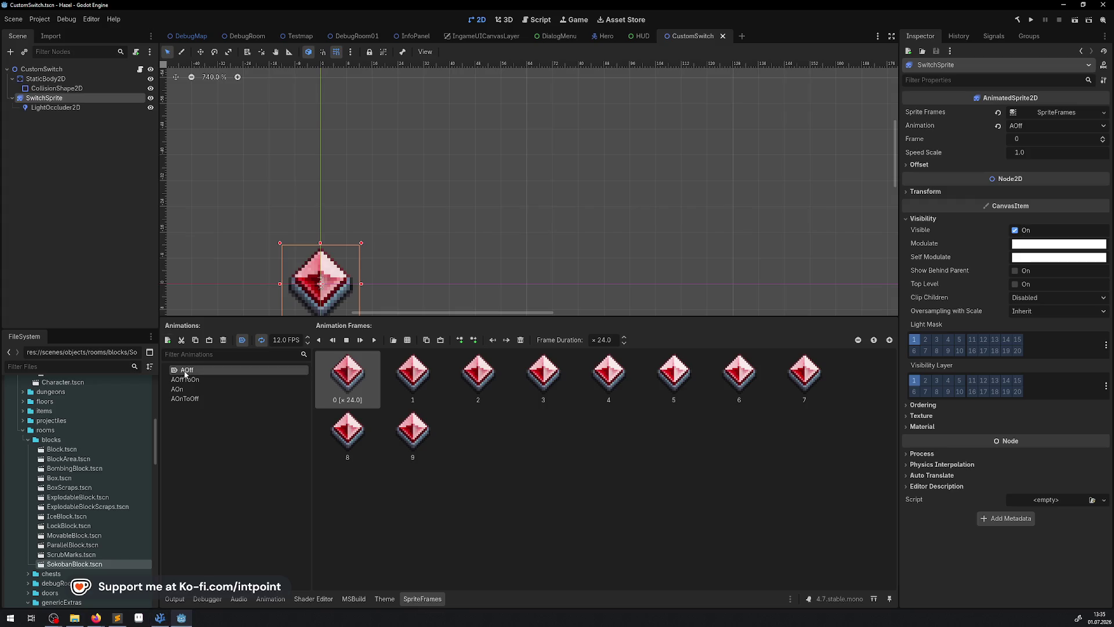
left_click(189, 380)
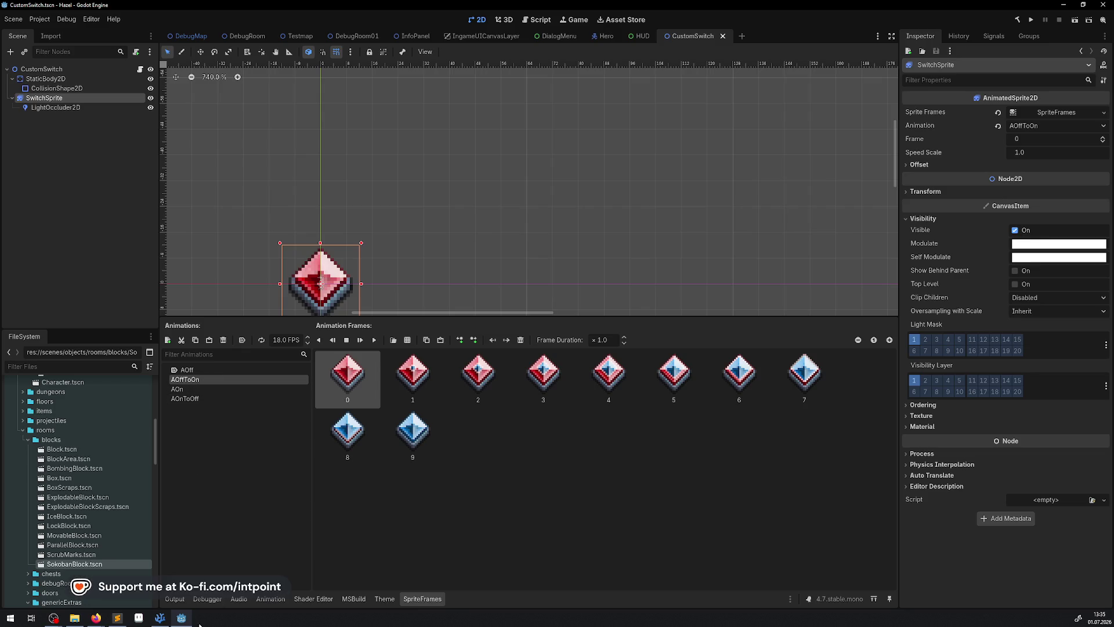
left_click(158, 618)
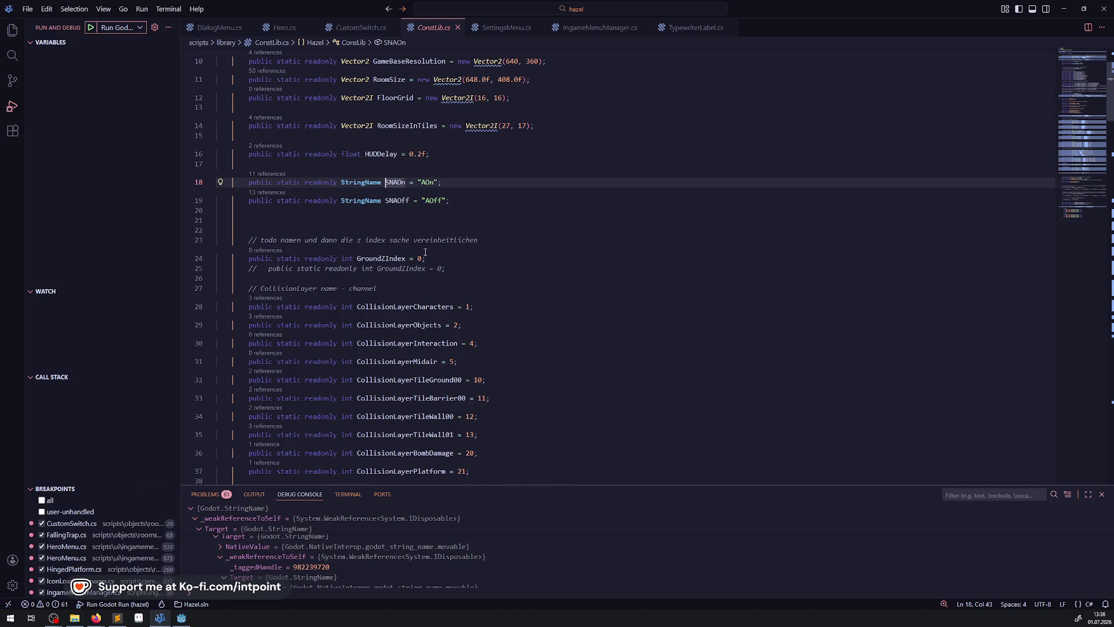
Step: Jump from SNAOn on line 32 of CustomSwitch.cs to its definition in ConstLib.cs
scroll(420, 232, "down", 10)
left_click(361, 27)
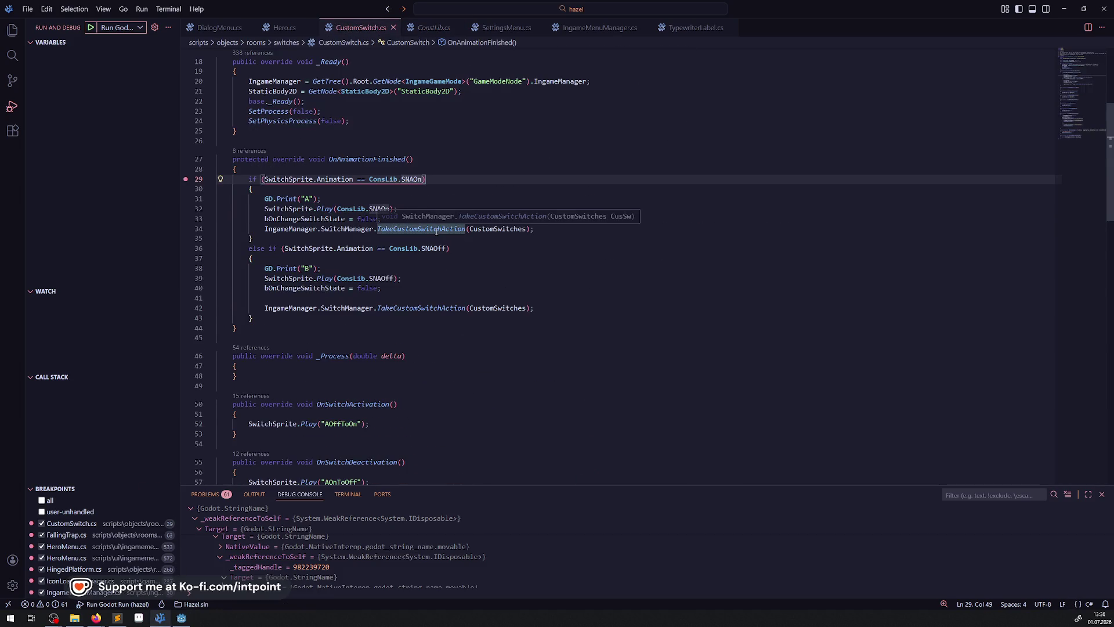
left_click(384, 209)
right_click(384, 208)
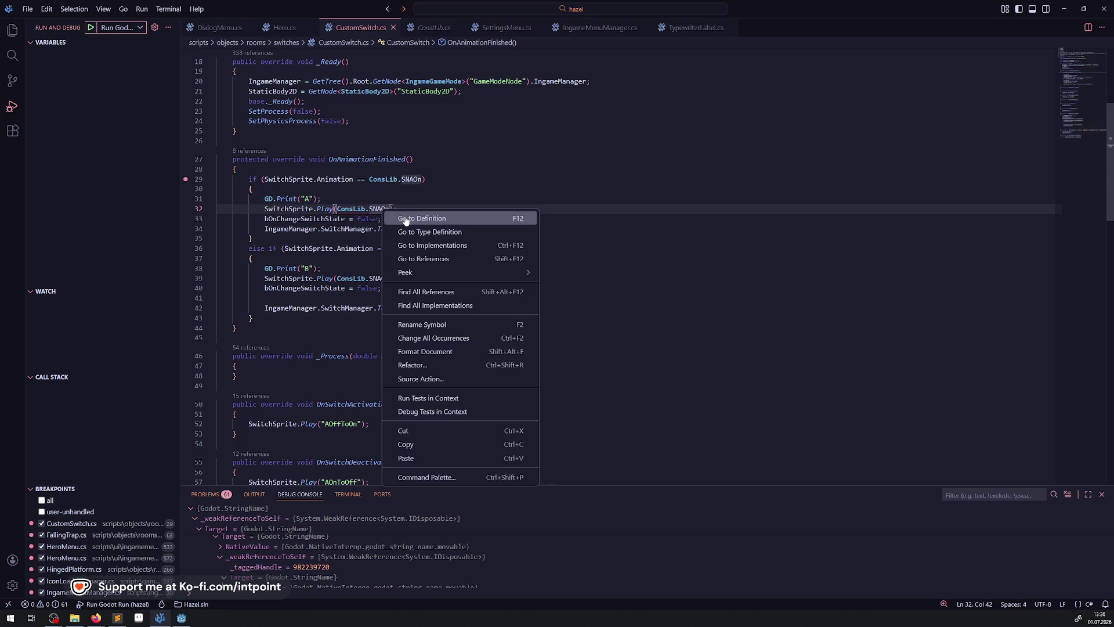
left_click(405, 217)
scroll(402, 214, "up", 1)
Step: Duplicate the SNAOn/SNAOff declarations as SNAOnToOff and SNAOffToOn and save ConstLib.cs
left_click_drag(463, 203, 241, 185)
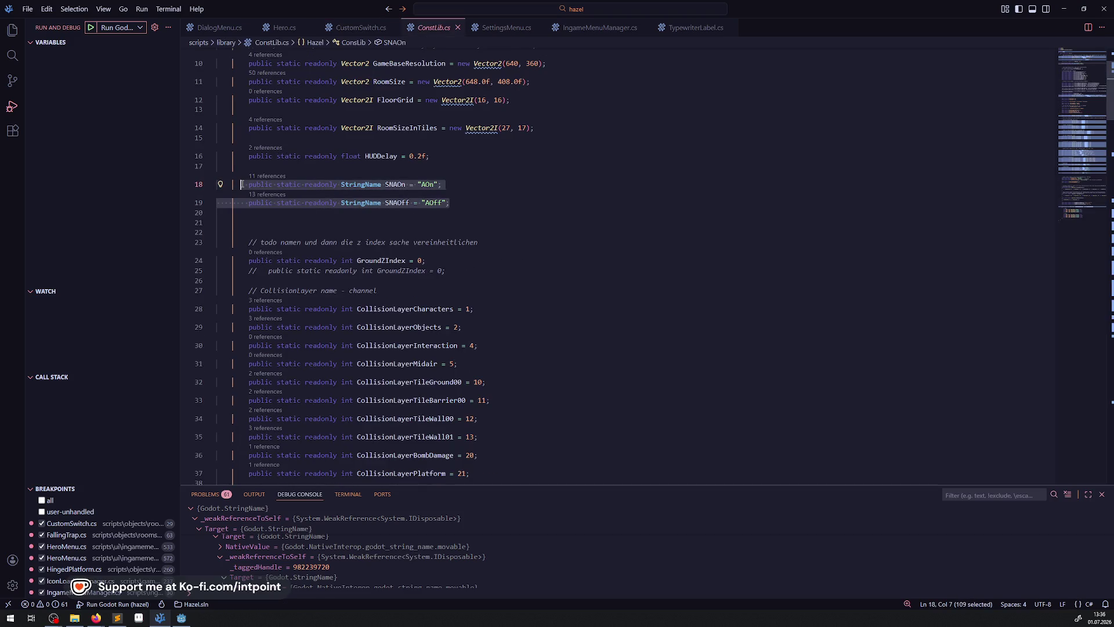
key("ctrl+c")
left_click(459, 201)
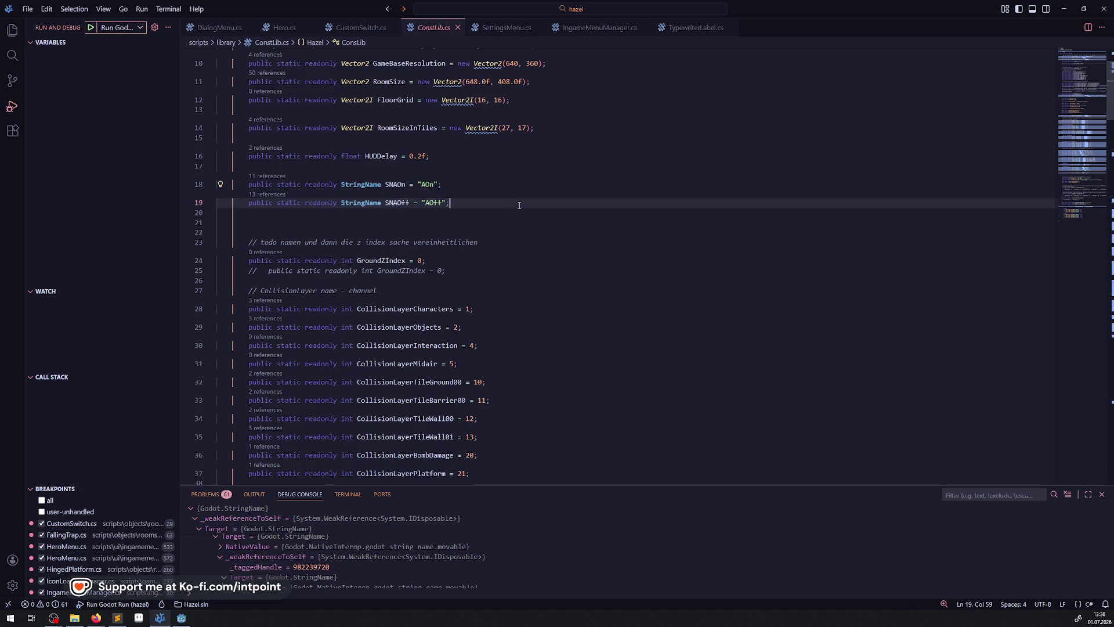
key("Return")
key("Return")
key("ctrl+v")
left_click(405, 231)
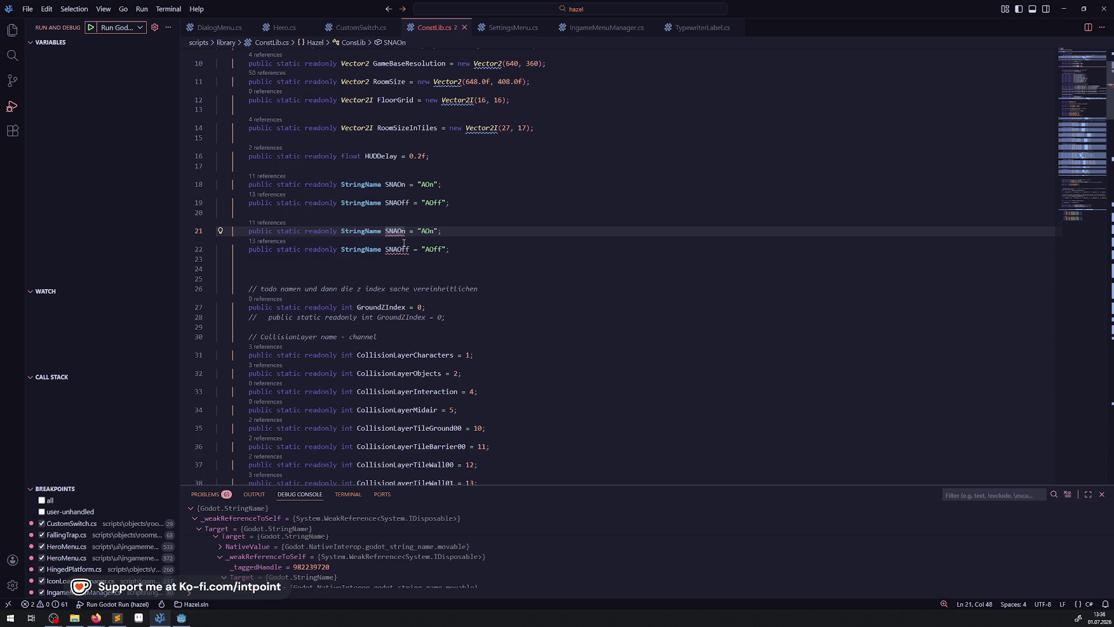
type("ToOff")
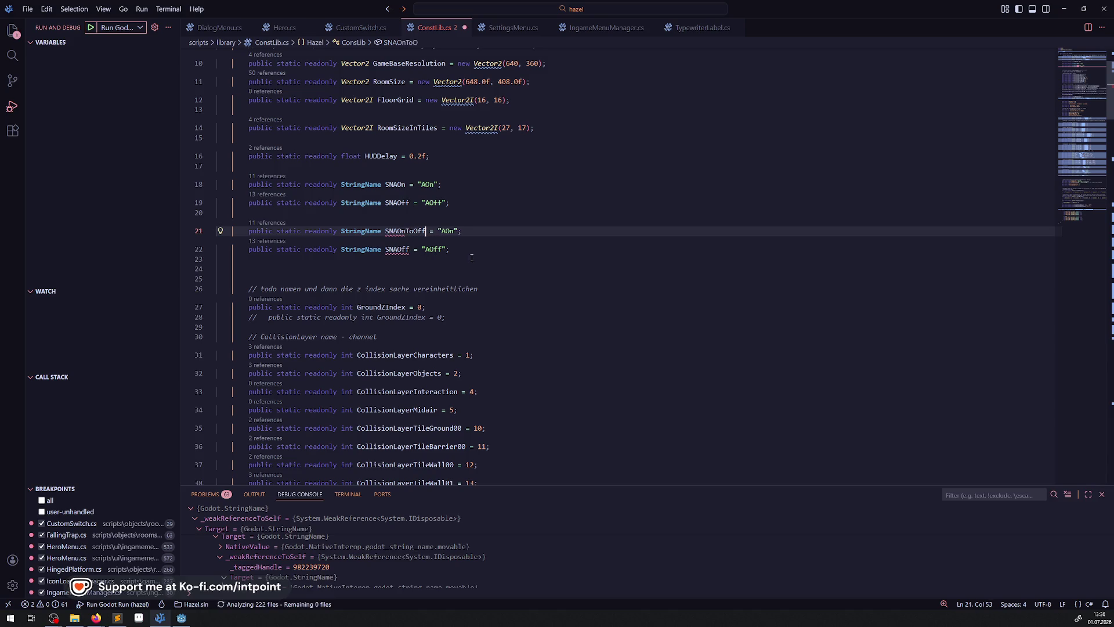
left_click(410, 249)
type("ToON")
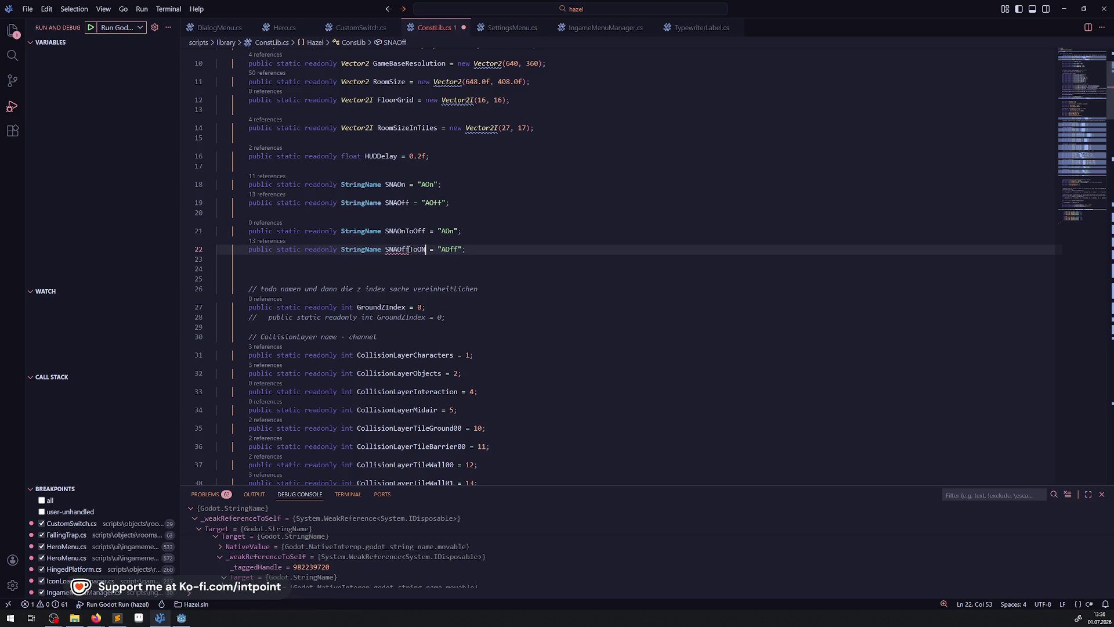
key("BackSpace")
type("n")
key("ctrl+s")
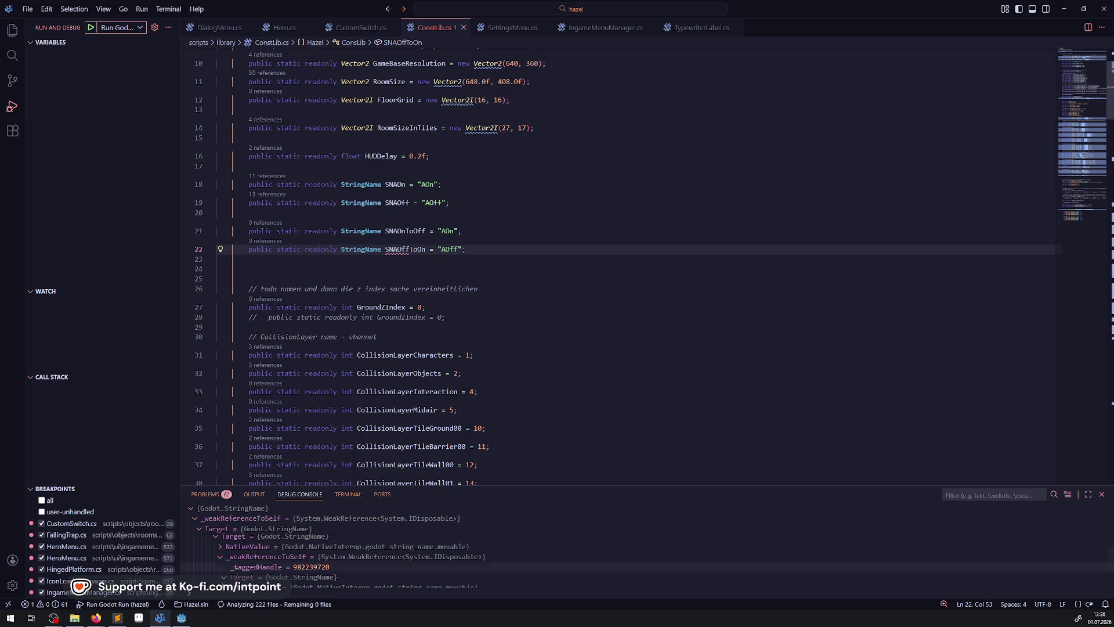
Step: Set the new constants' values to "AOffToOn" and "AOnToOff", copied from Godot, and save
left_click(181, 617)
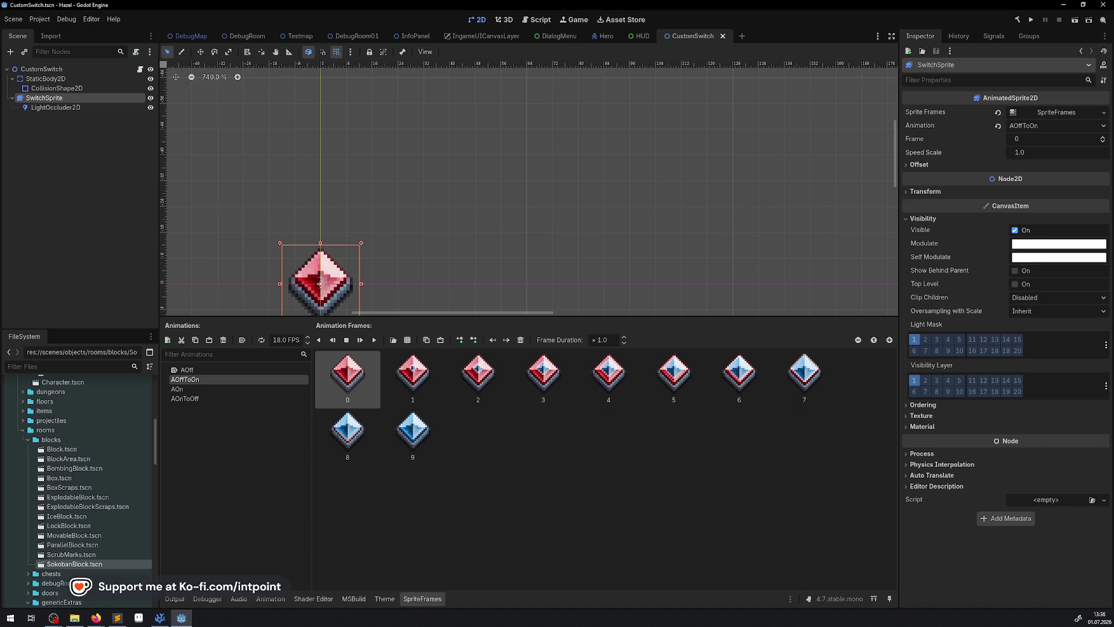
double_click(188, 380)
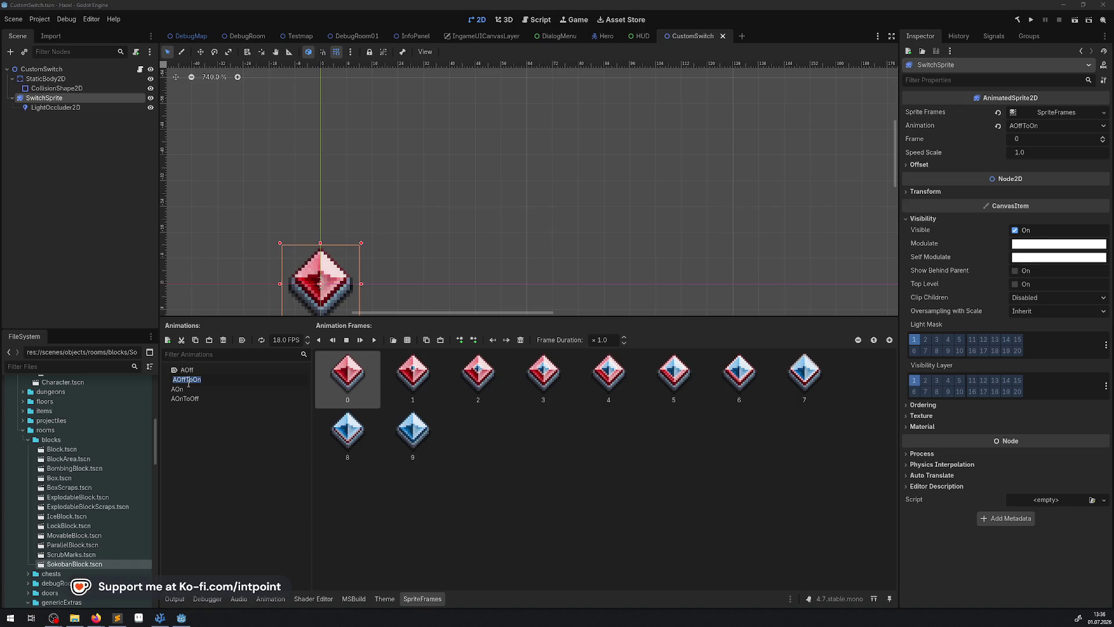
left_click(159, 617)
double_click(450, 231)
key("ctrl+v")
double_click(450, 249)
key("ctrl+v")
key("BackSpace")
type("ff")
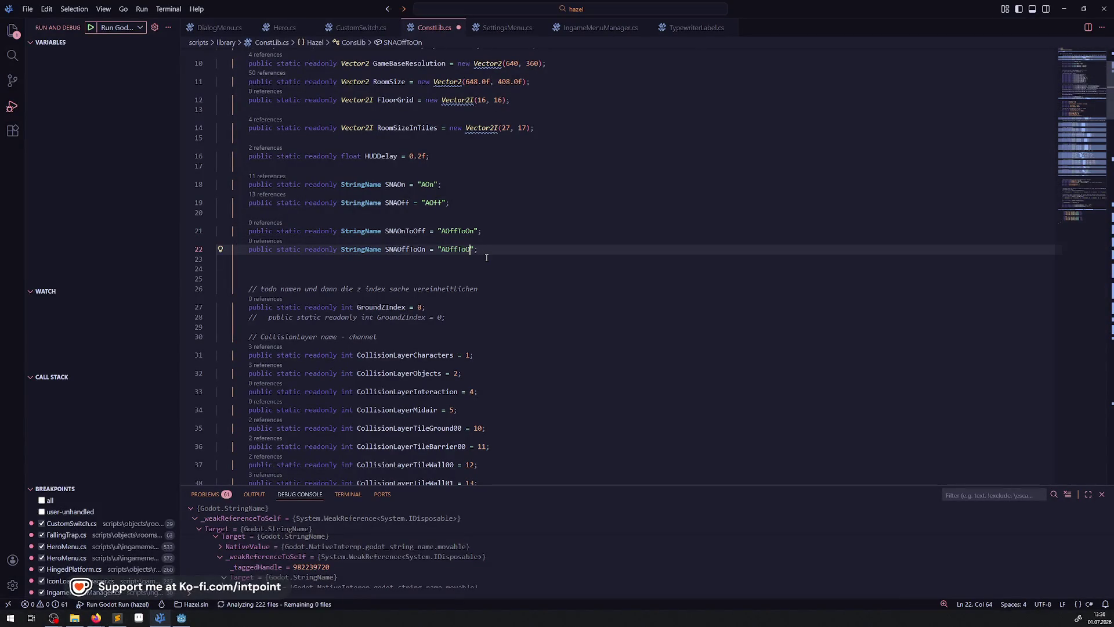
key("ctrl+s")
double_click(405, 232)
left_click(388, 9)
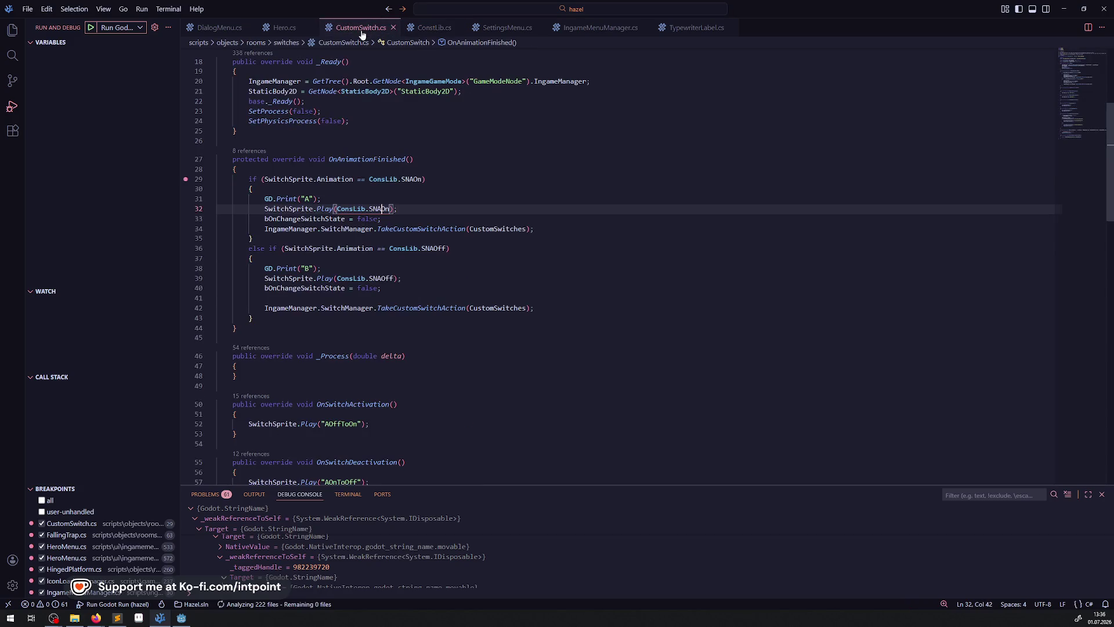
Step: Look up the TakeCustomSwitchAction definition and navigate back to the call
double_click(413, 179)
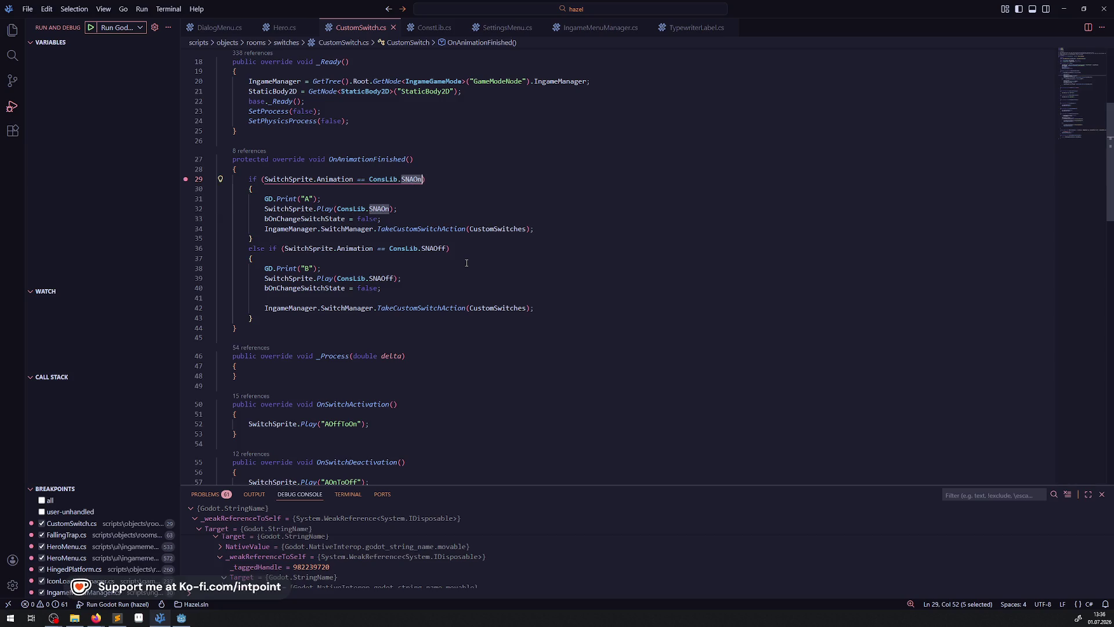
left_click(416, 228)
right_click(378, 228)
left_click(442, 254)
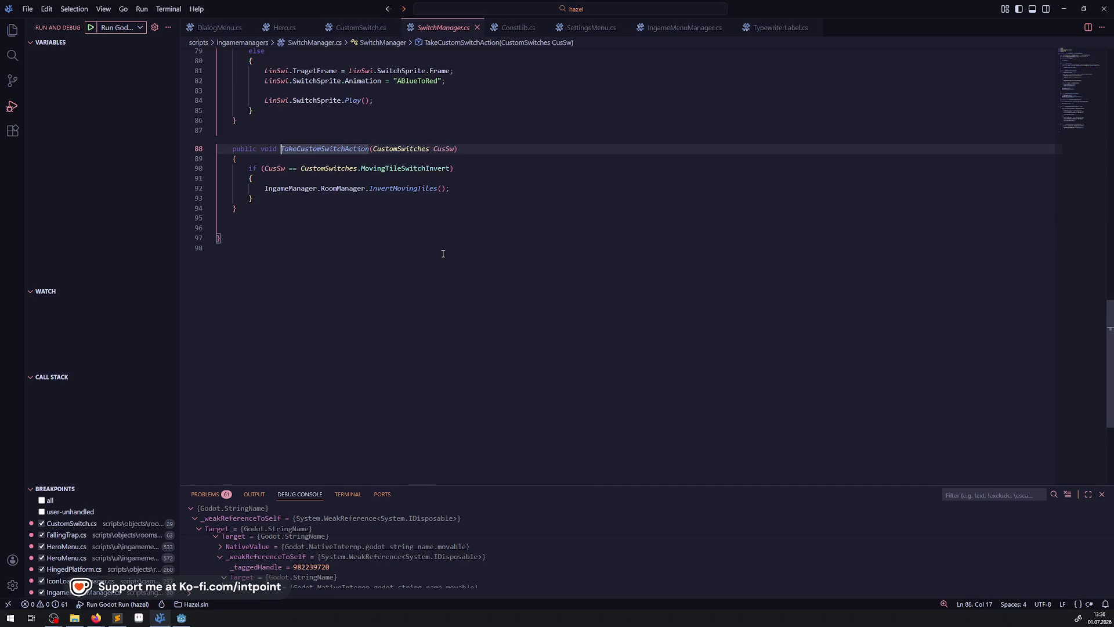
key("alt+Left")
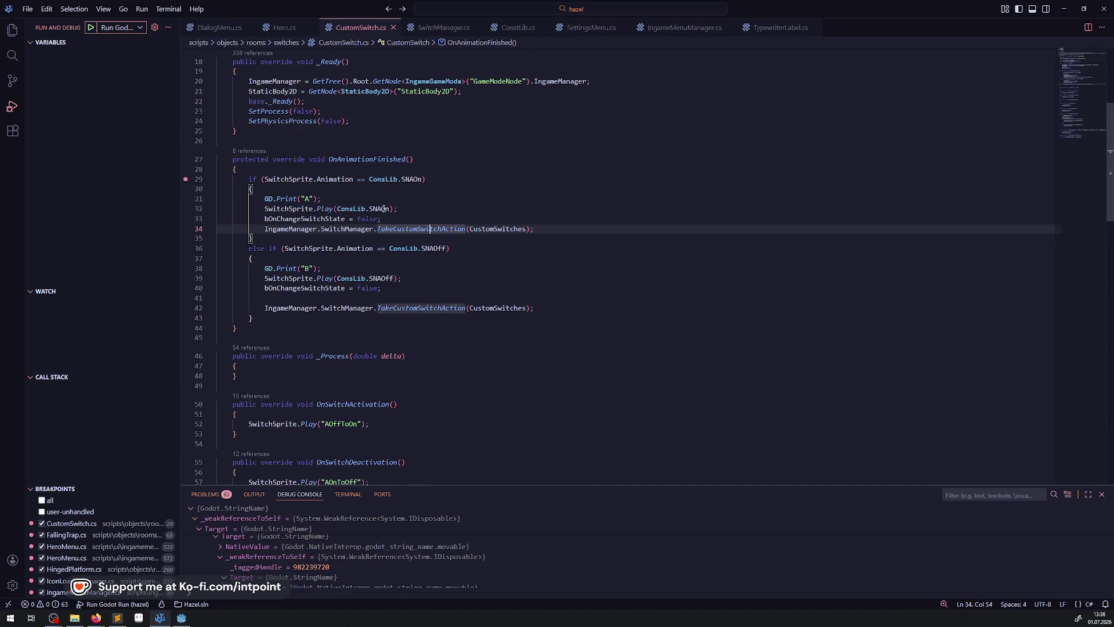
Step: Change line 29's check to SNAOffToOn and line 36's to SNAOnToOff, then rebuild and run in Godot
left_click(422, 179)
type("ToOff")
mouse_move(449, 226)
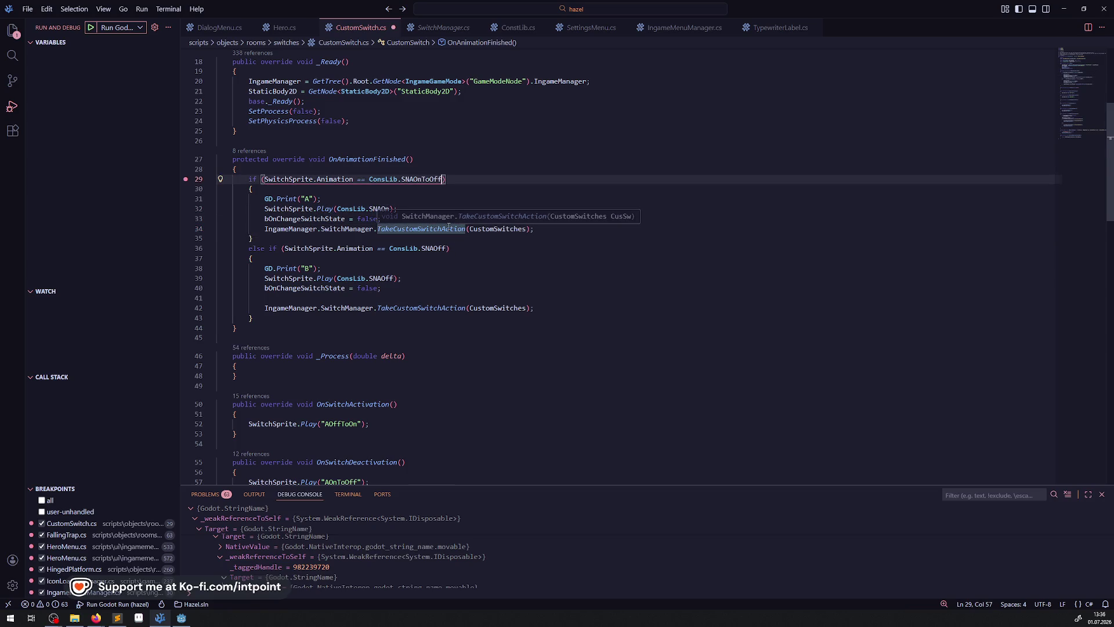
key("BackSpace")
key("BackSpace")
key("BackSpace")
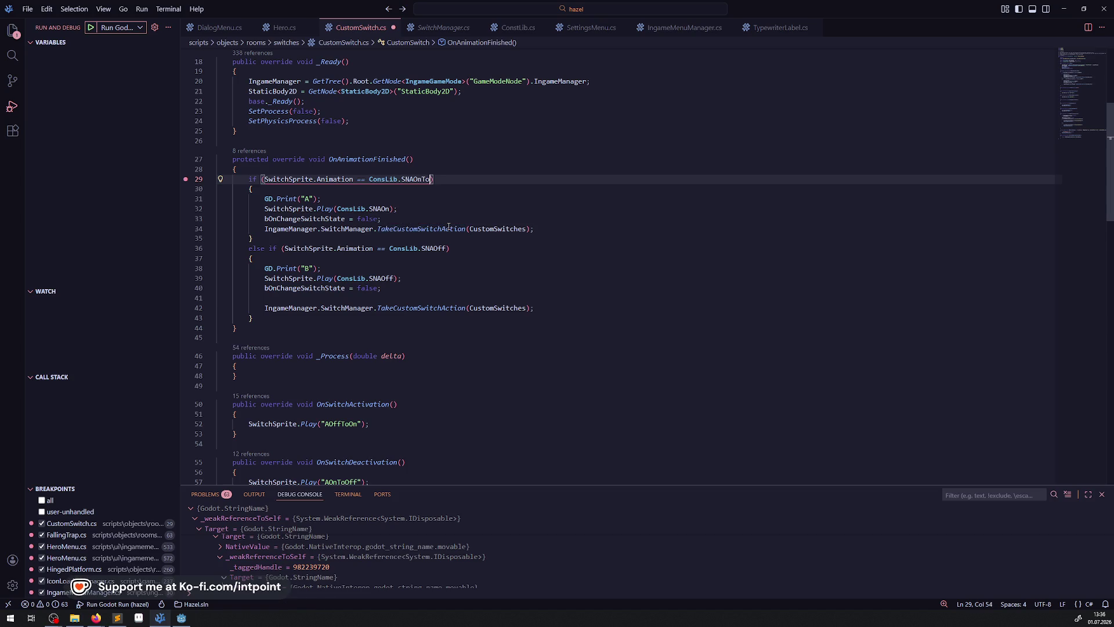
type("OffToOn")
double_click(429, 251)
type("SNAOnToOff")
left_click(496, 279)
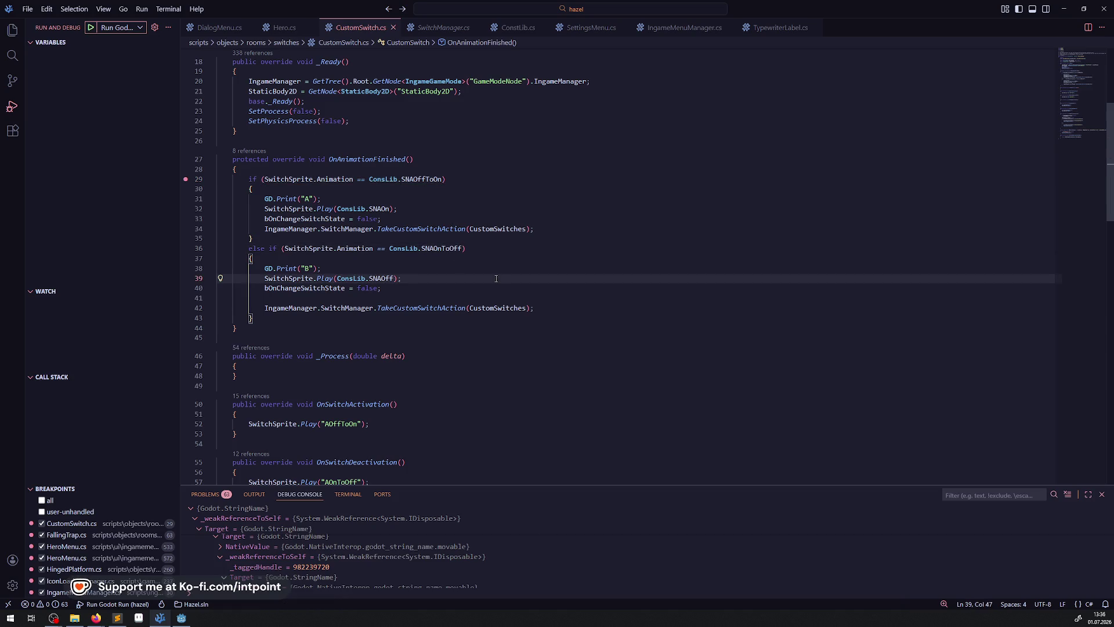
left_click(181, 618)
left_click(1019, 20)
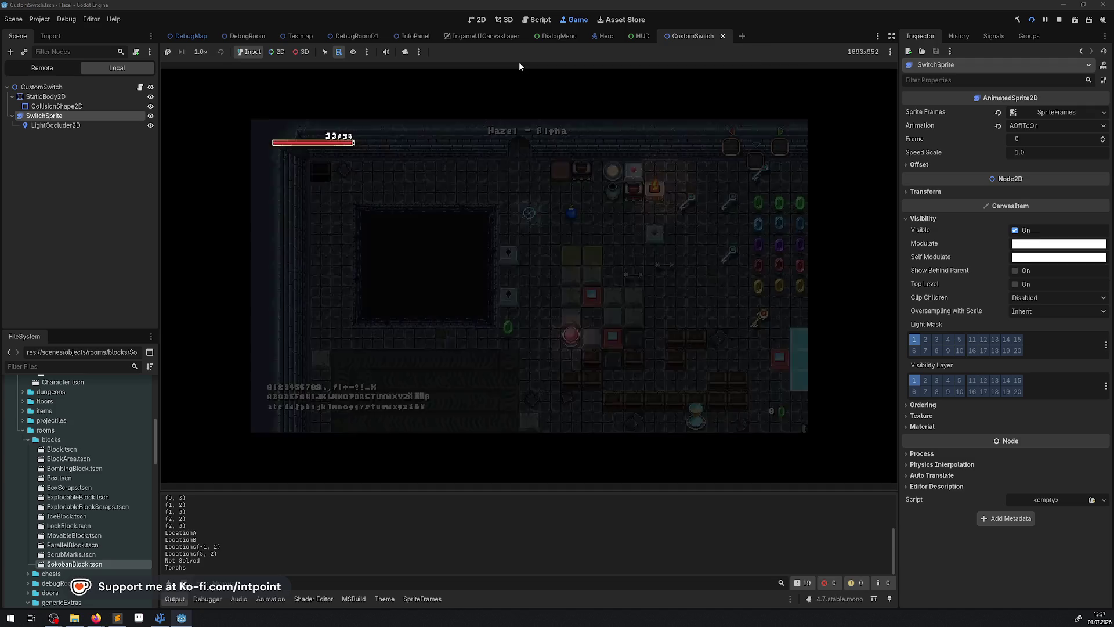
Step: Walk the hero down, strike the crystal switch, and move beside the diamond before returning to the code
key("Down")
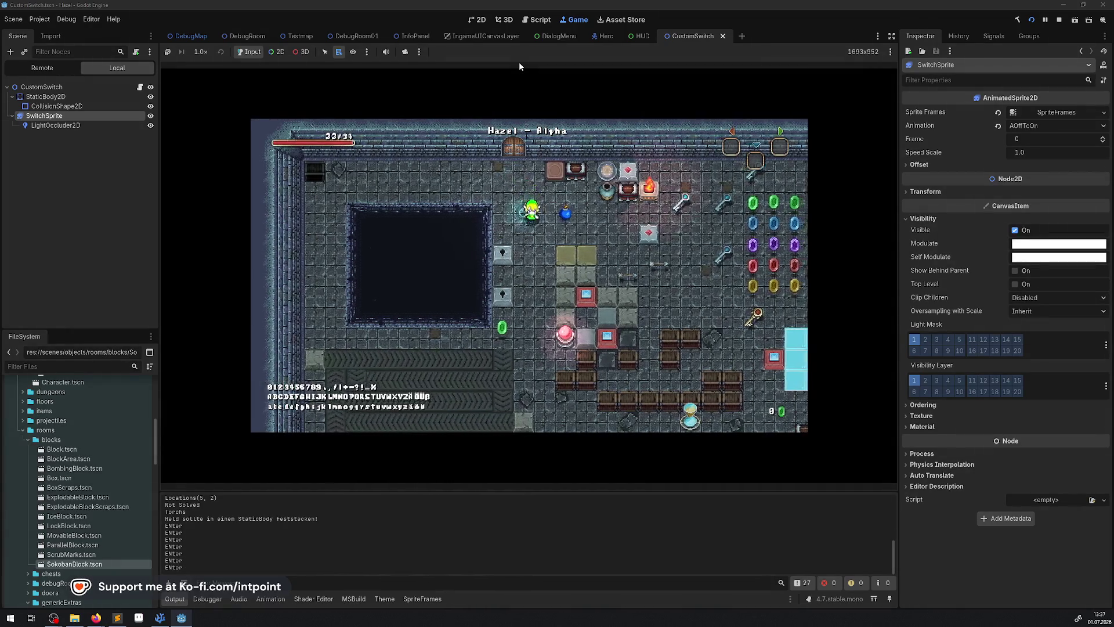
key("Down")
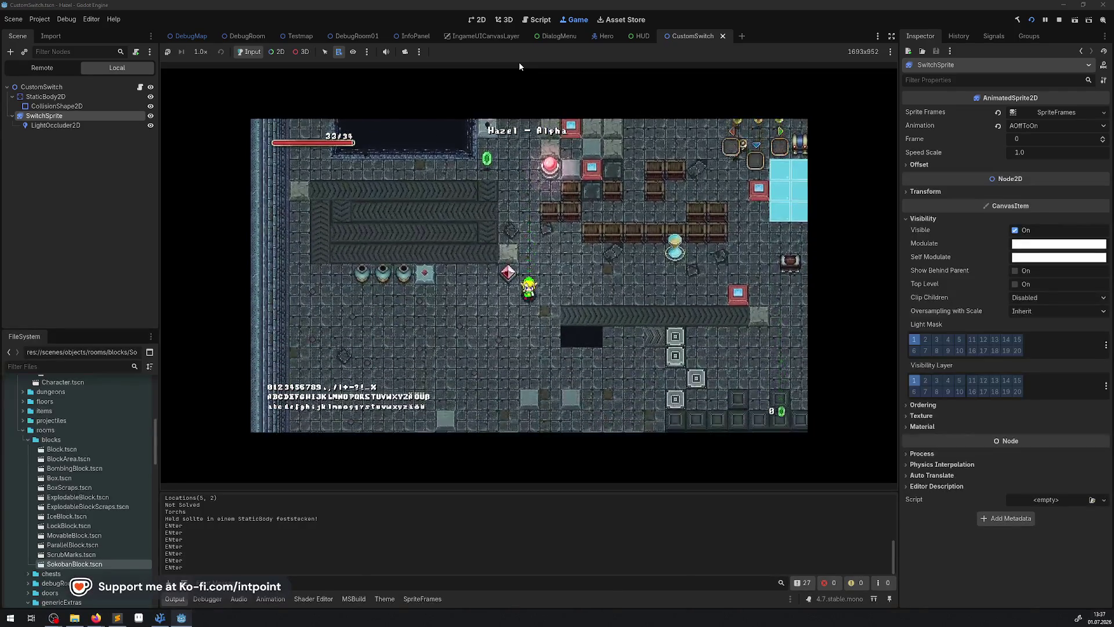
key("space")
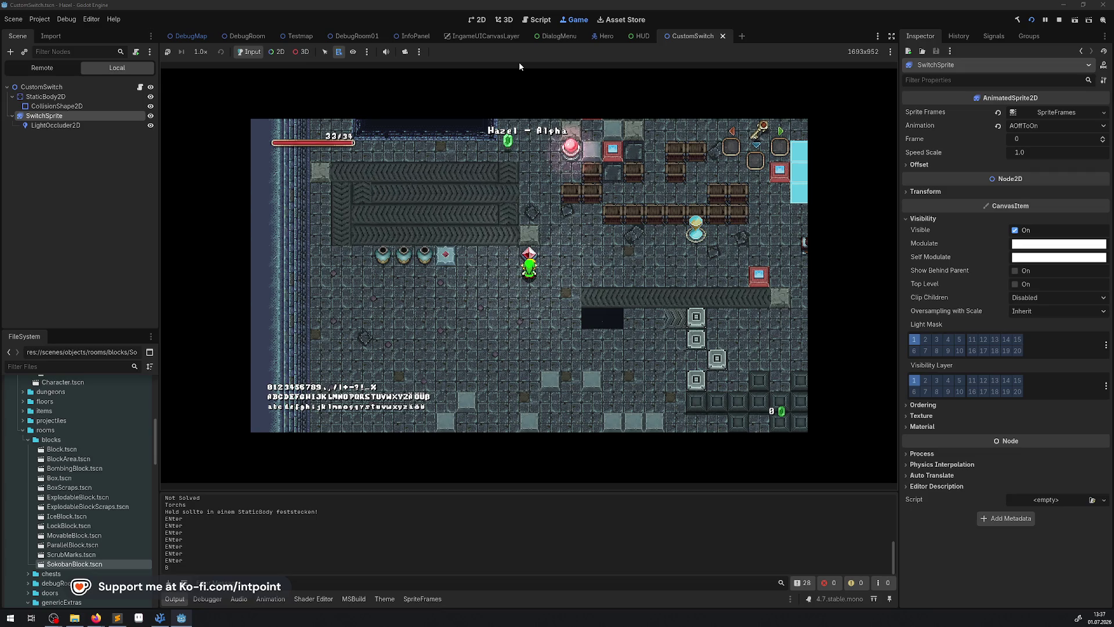
key("Down")
key("Up")
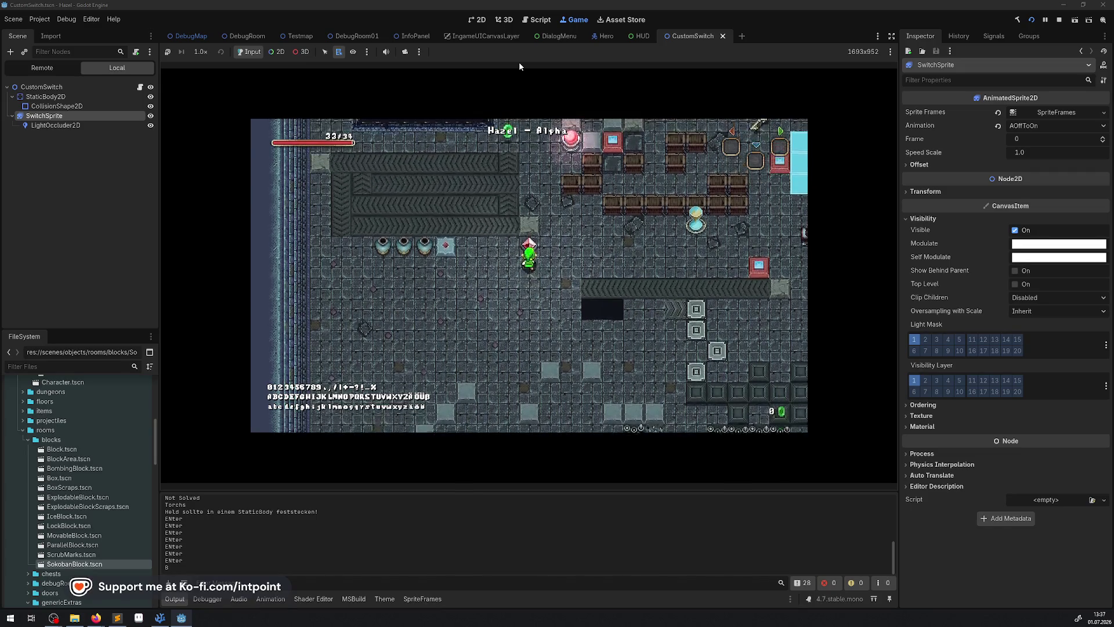
key("Left")
key("Down")
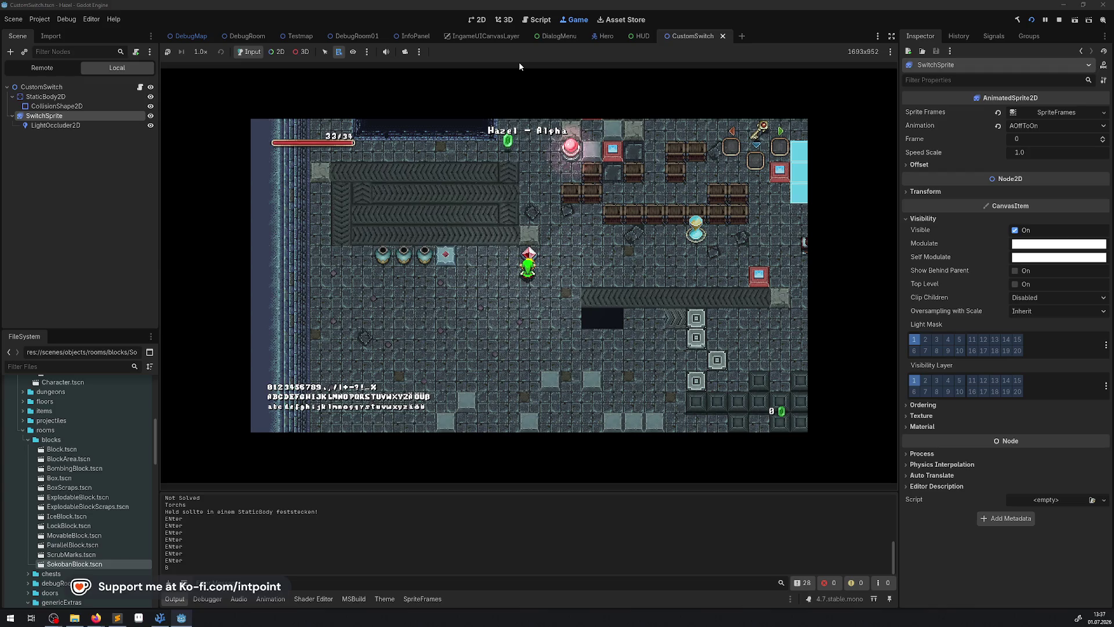
left_click(167, 620)
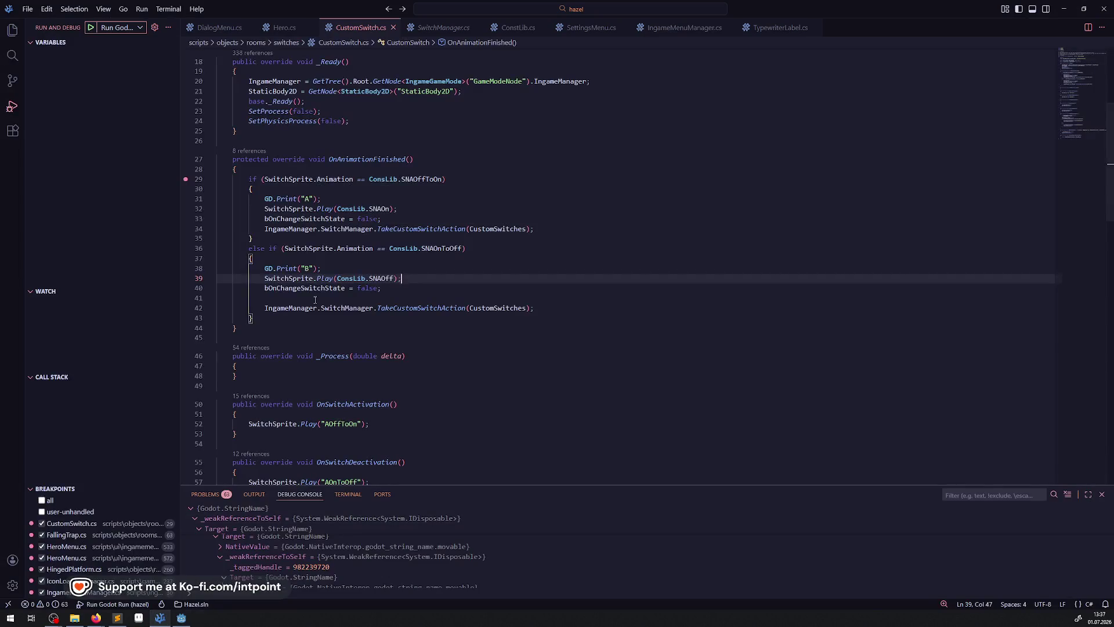
Step: Replace the "AOffToOn" literal on line 52 with ConsLib.SNAOffToOn
double_click(380, 279)
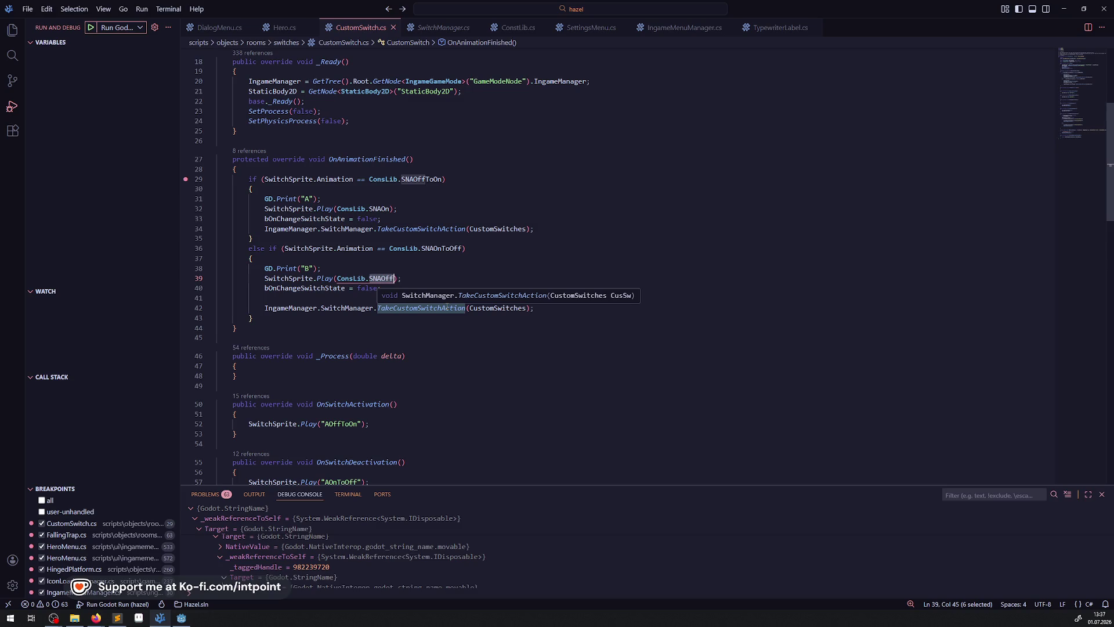
left_click(485, 266)
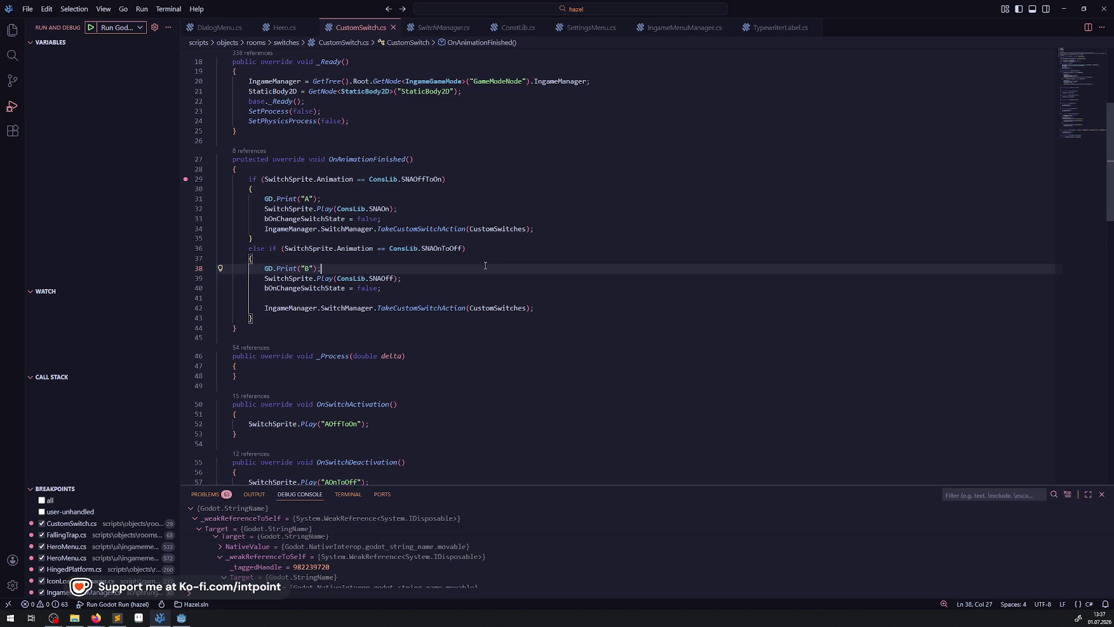
scroll(485, 266, "down", 3)
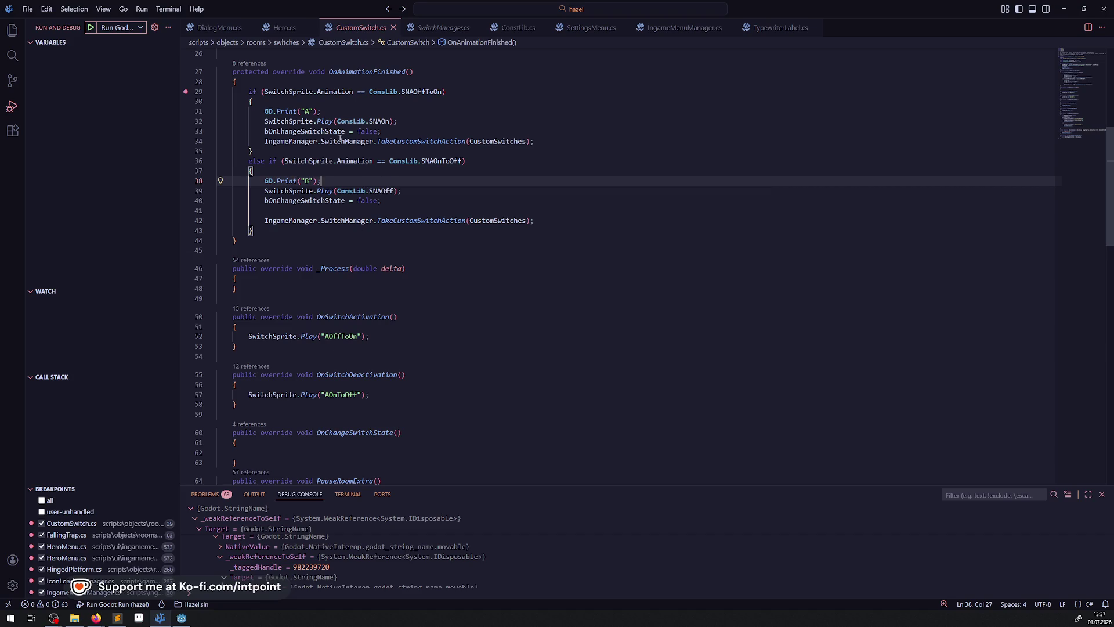
left_click_drag(370, 92, 442, 92)
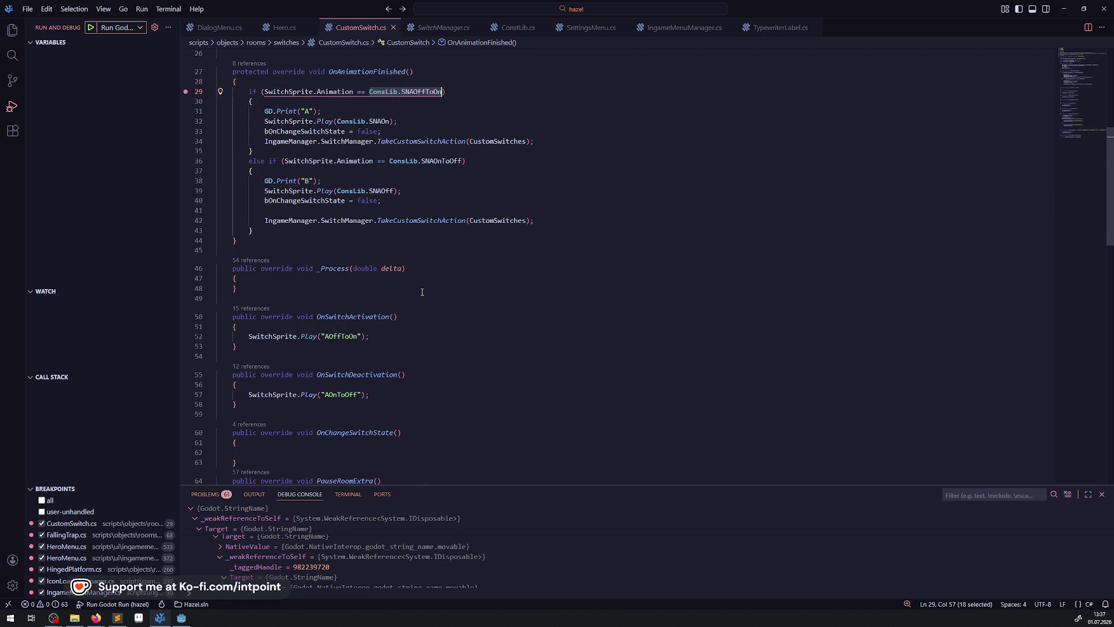
left_click_drag(320, 337, 366, 337)
key("ctrl+v")
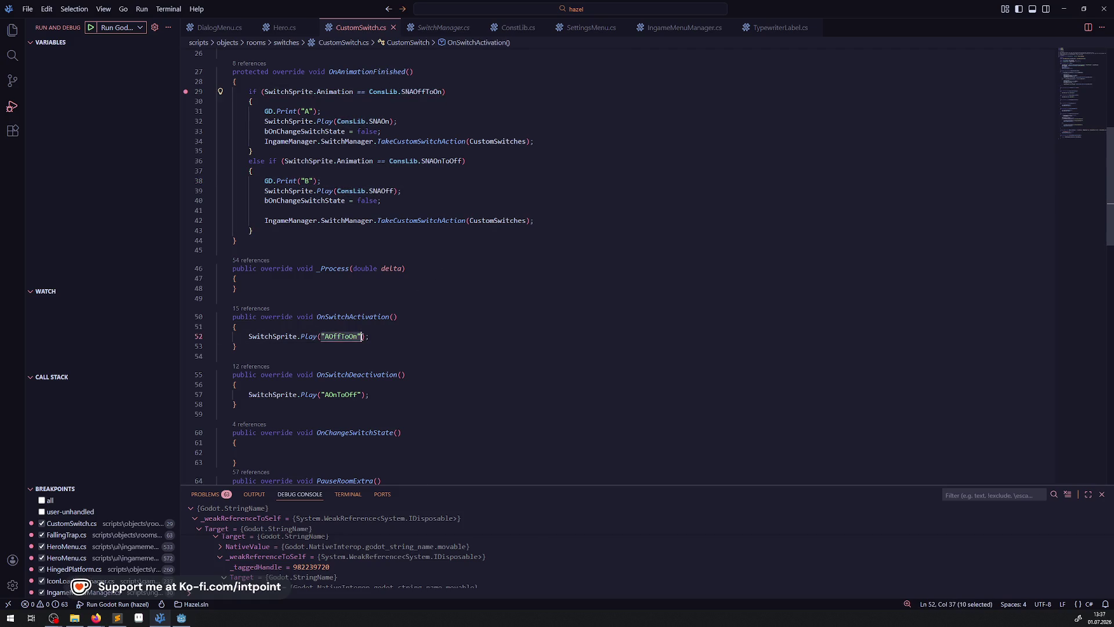
Step: Replace the "AOnToOff" literal on line 57 with ConsLib.SNAOnToOff
left_click(421, 92)
left_click(390, 161)
left_click_drag(390, 160, 463, 161)
key("ctrl+c")
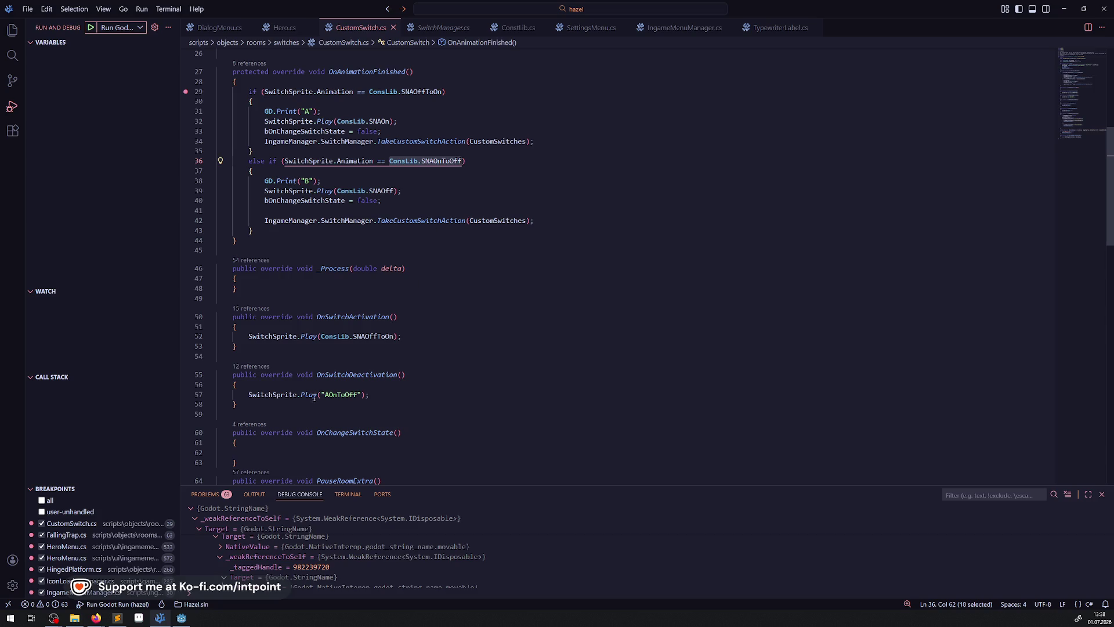
left_click_drag(322, 395, 363, 395)
key("ctrl+v")
left_click(477, 347)
scroll(473, 345, "down", 2)
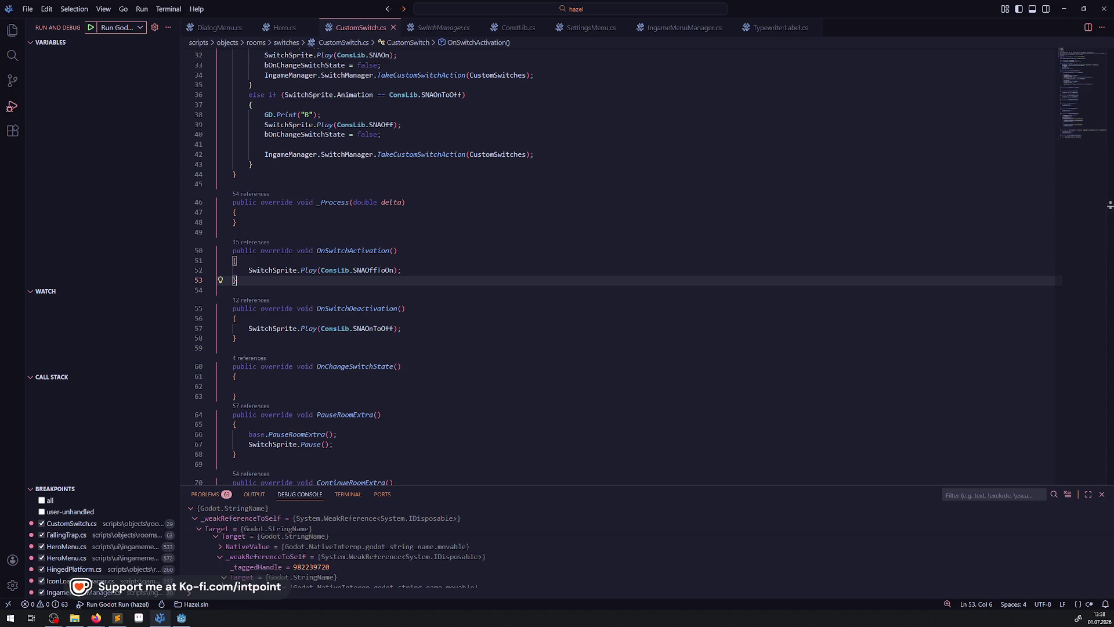
Step: Scroll through the rest of CustomSwitch.cs to review the code
scroll(432, 347, "down", 4)
scroll(432, 347, "down", 5)
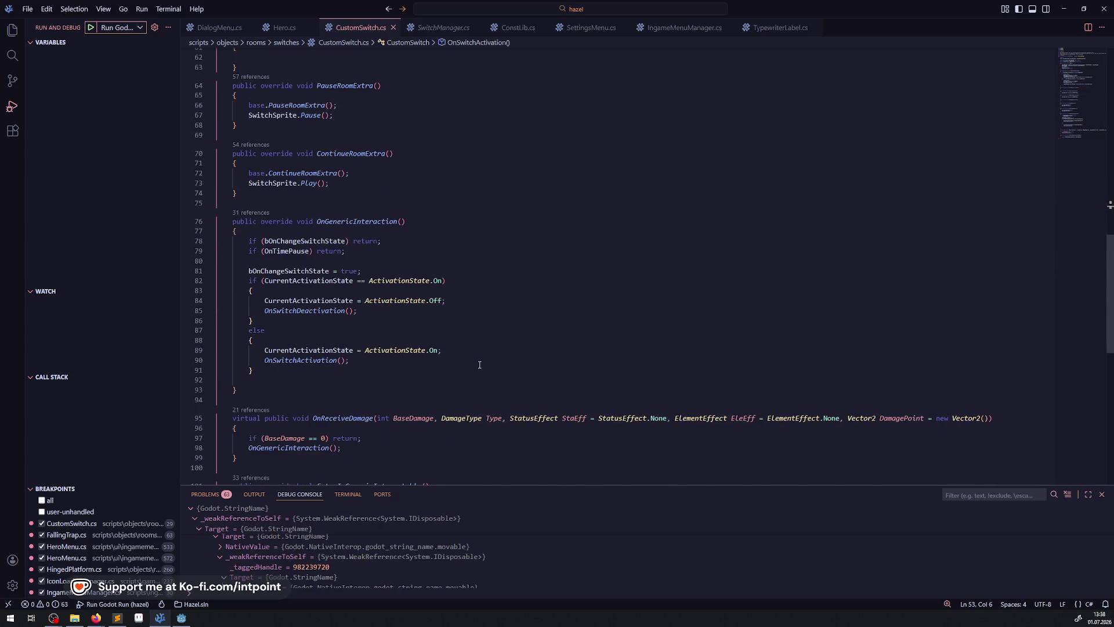
scroll(490, 353, "down", 2)
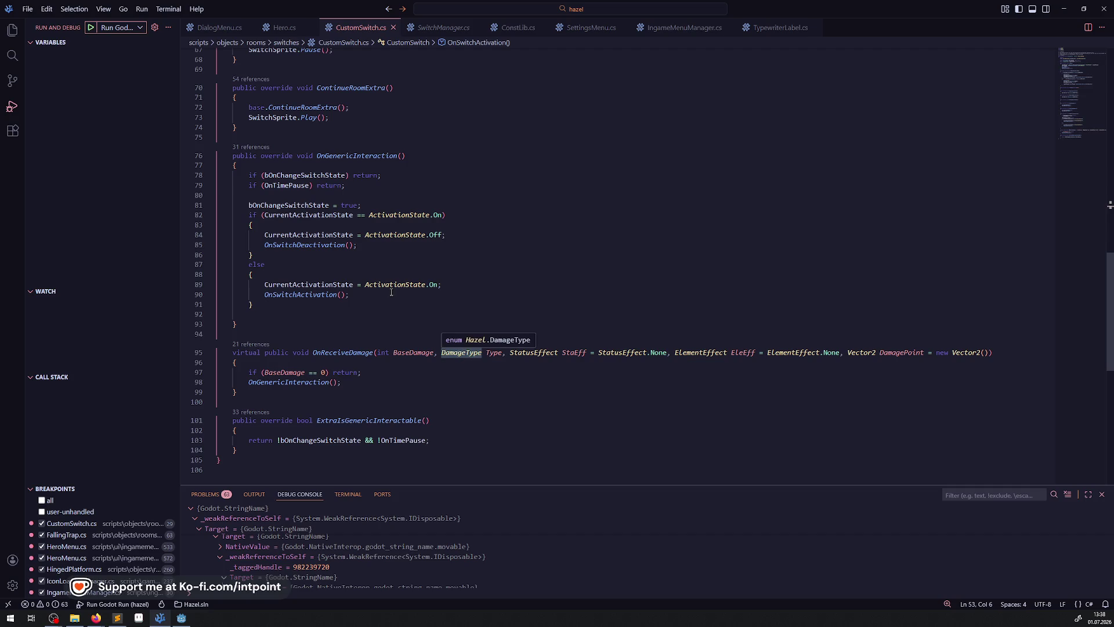
scroll(419, 355, "down", 1)
scroll(418, 355, "up", 7)
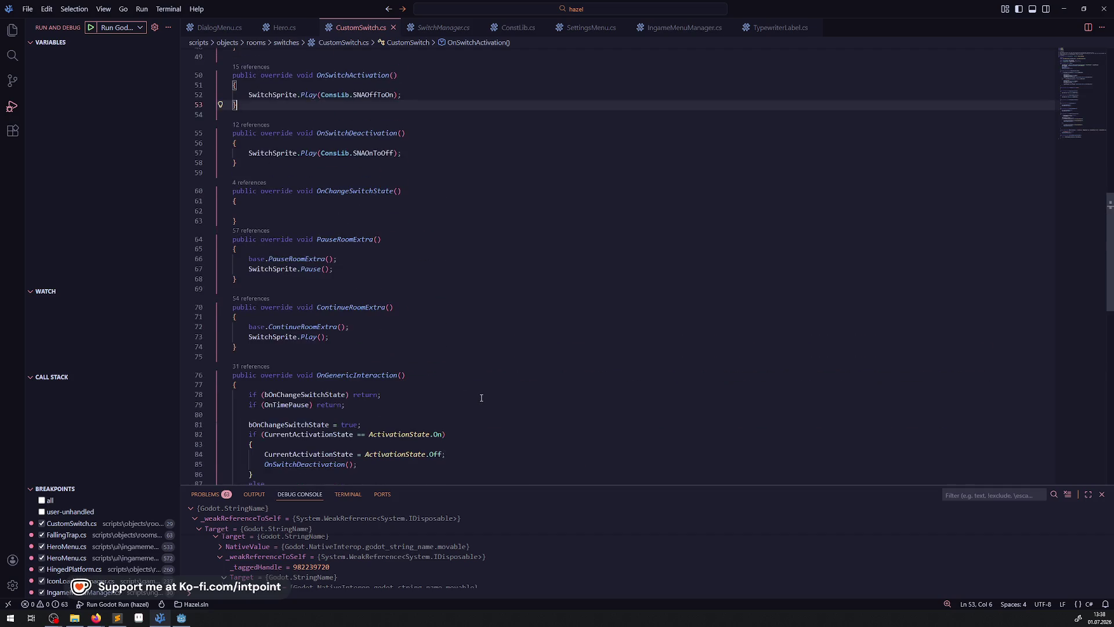
scroll(482, 397, "down", 6)
scroll(481, 395, "down", 2)
scroll(483, 394, "up", 20)
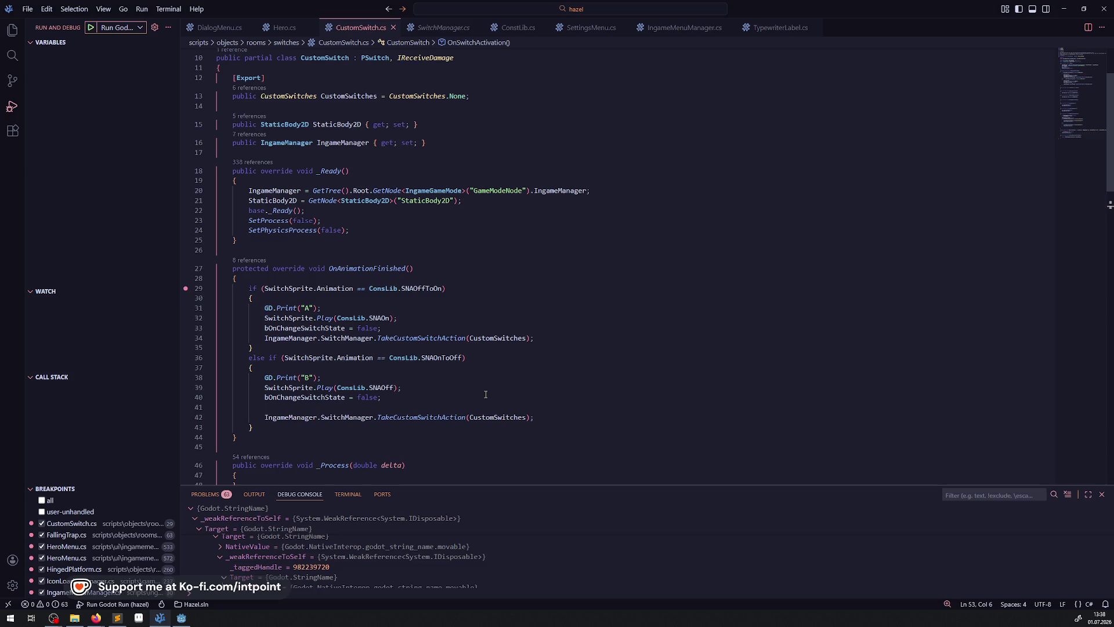
Step: Put the caret at the end of line 40, then return to Godot and restart the game
left_click(486, 395)
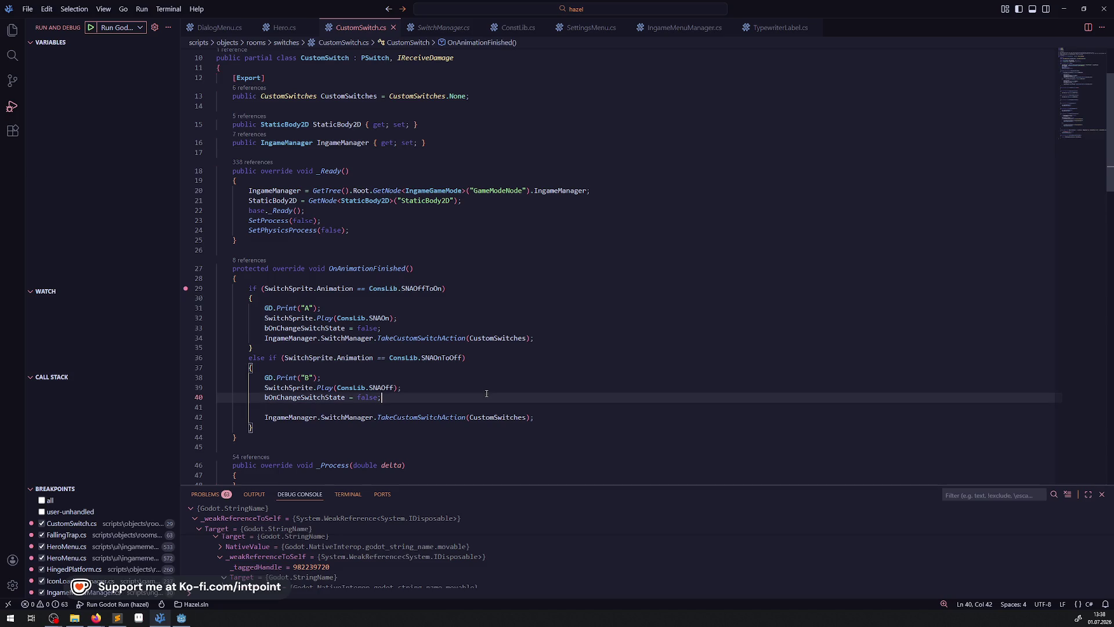
left_click(181, 617)
left_click(1031, 20)
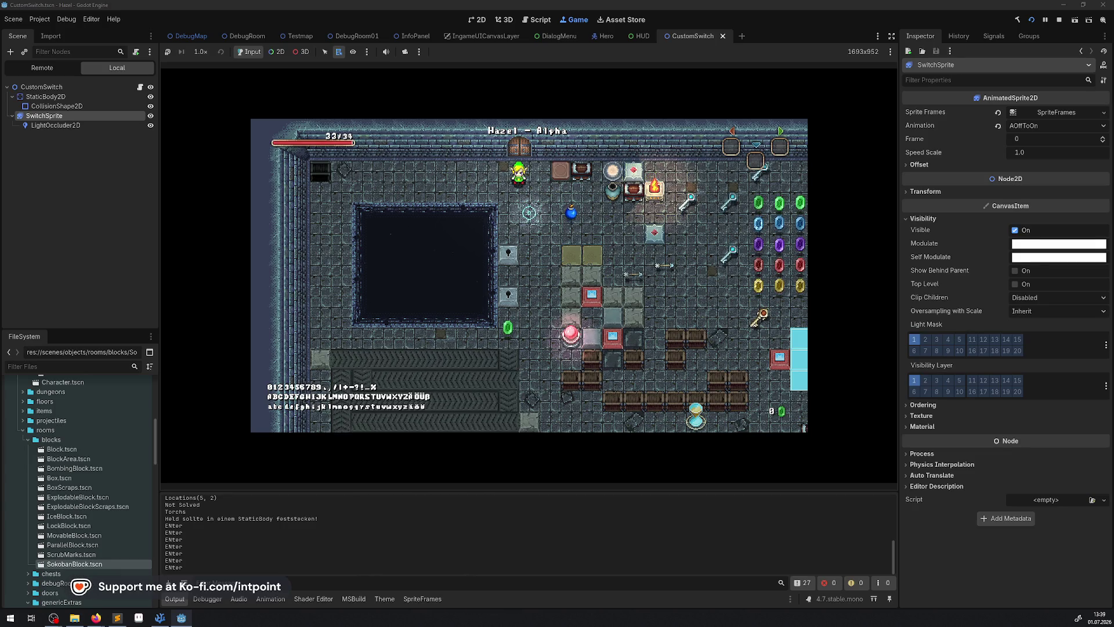
Step: Walk the hero around the room to the crystal switch and show the debugger's 'AOffToOff' error
key("Left")
key("Down")
key("Down")
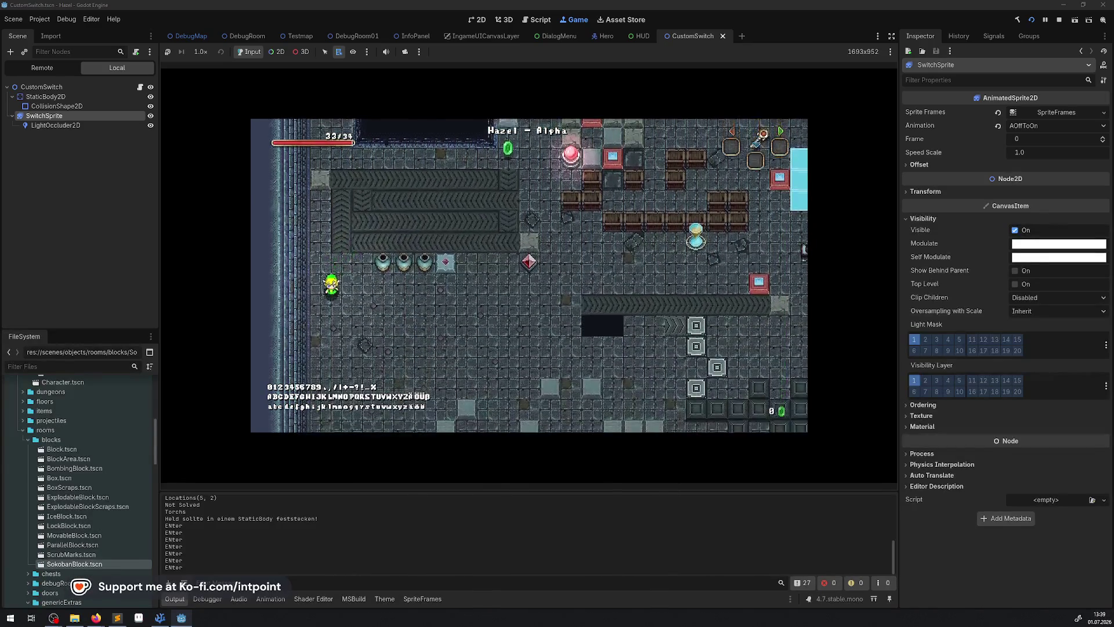
key("Right")
key("Right")
key("Up")
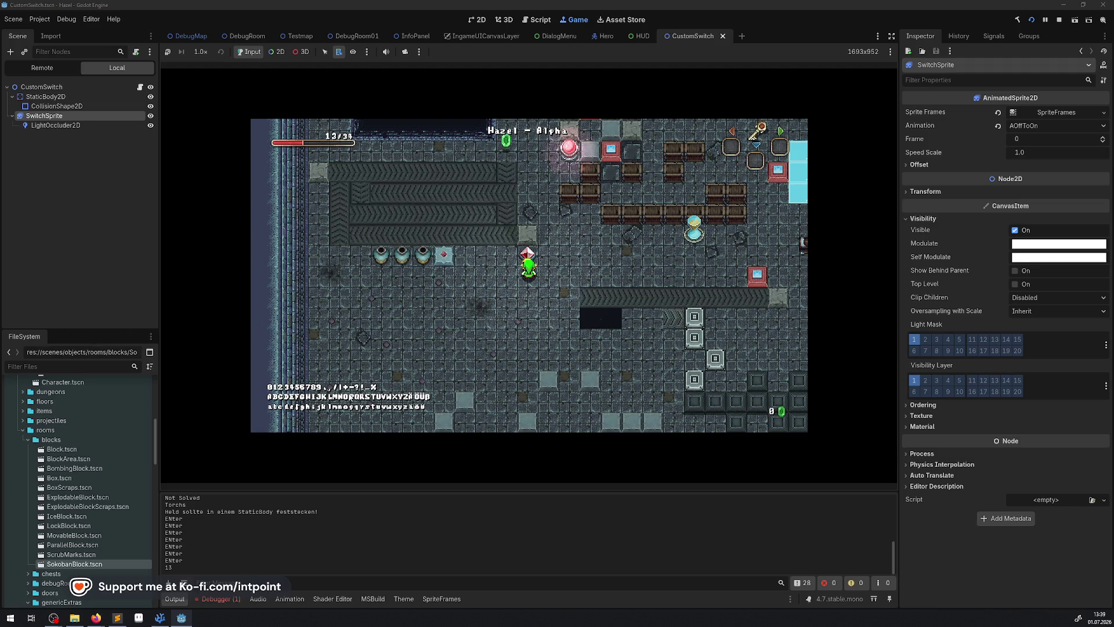
left_click(221, 598)
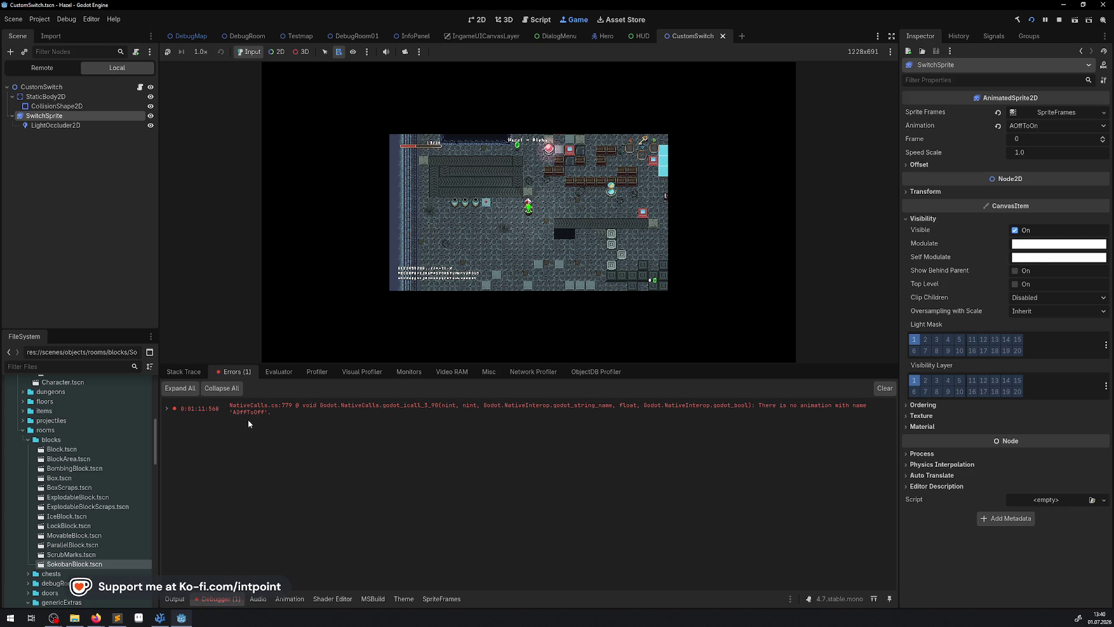
Step: Stop the game and correct the wrong 'AOffToOff' animation name on line 22 of ConstLib.cs
left_click(1059, 19)
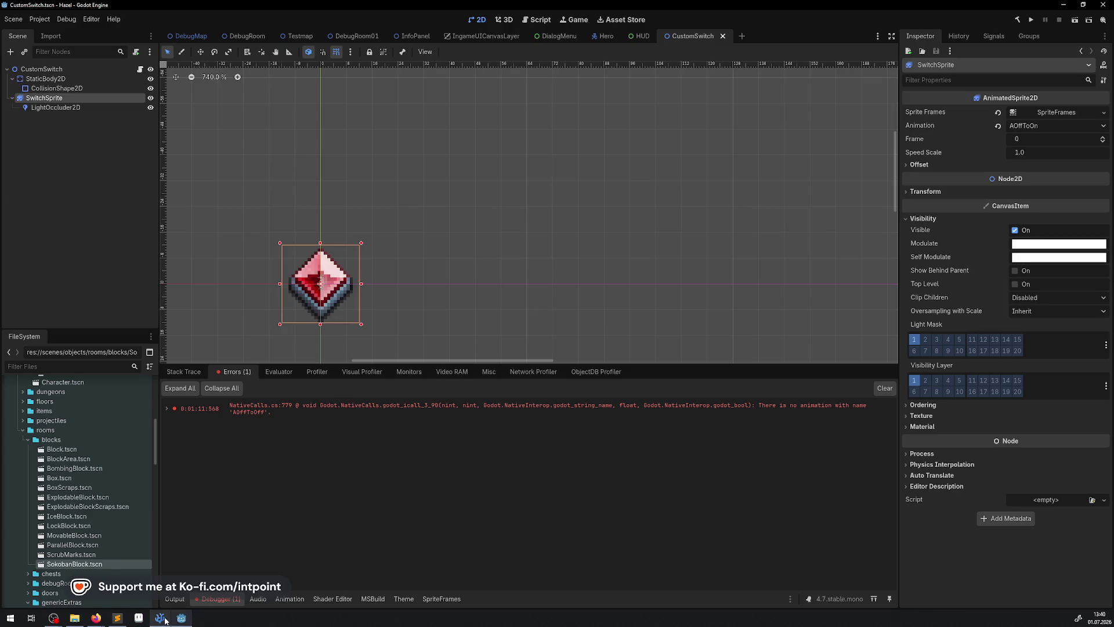
key("alt+Tab")
left_click(529, 27)
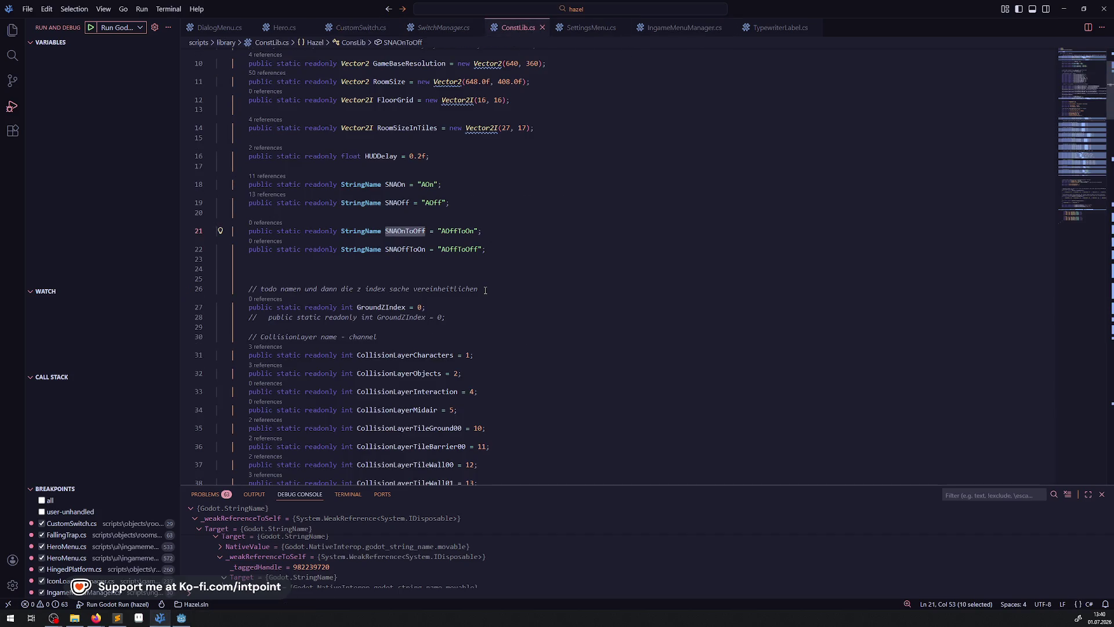
left_click(460, 250)
key("BackSpace")
key("BackSpace")
type("n")
left_click(550, 213)
Step: Save ConstLib.cs and rebuild the .NET project in Godot
key("ctrl+s")
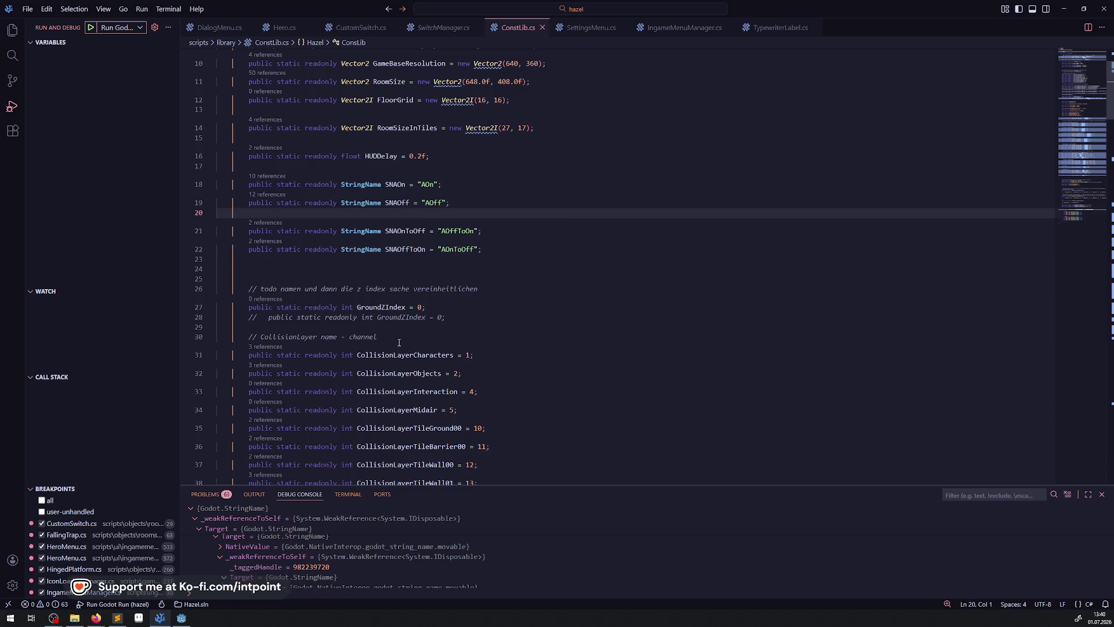
left_click(181, 617)
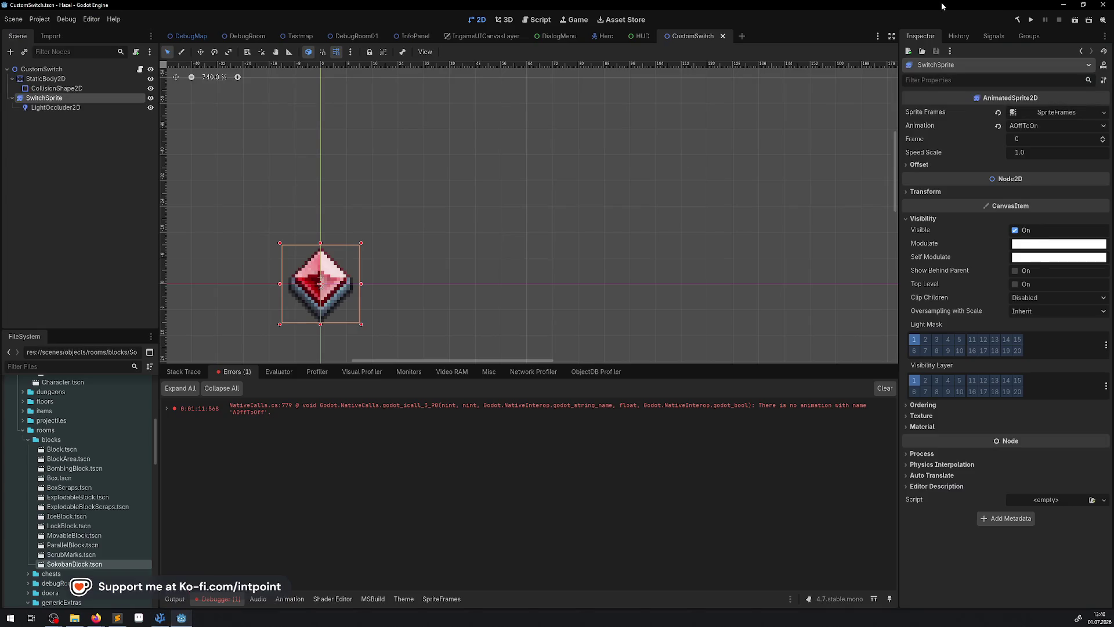
left_click(1017, 20)
Step: Run the game and walk the hero past the pit to face the diamond switch
left_click(1031, 21)
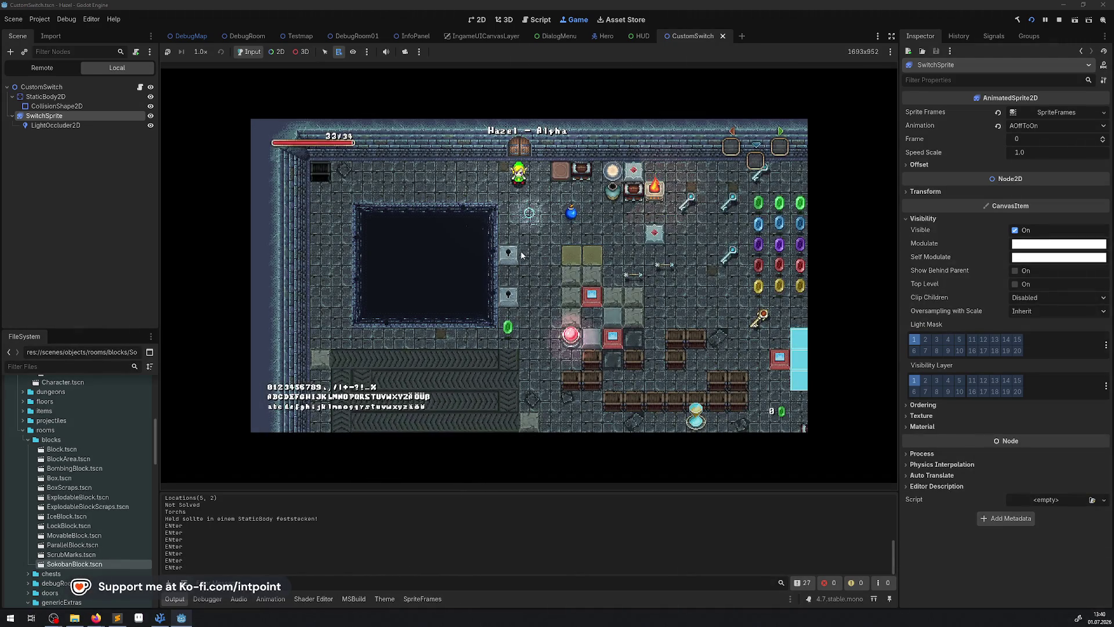
key("Left")
key("Left")
key("Down")
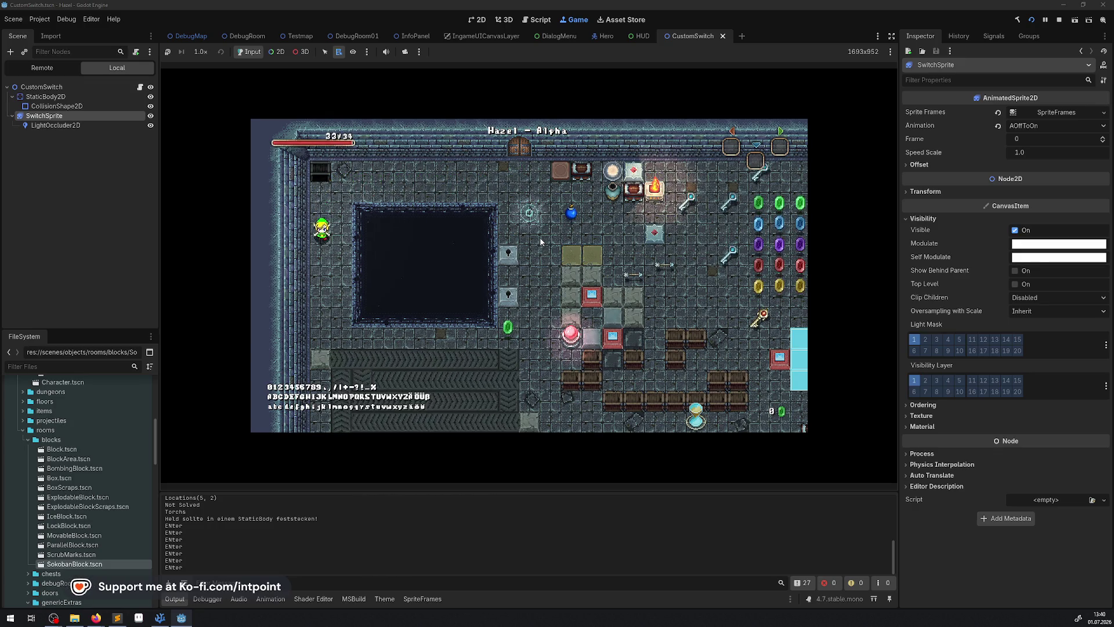
key("Down")
key("Right")
key("Right")
key("Down")
key("Up")
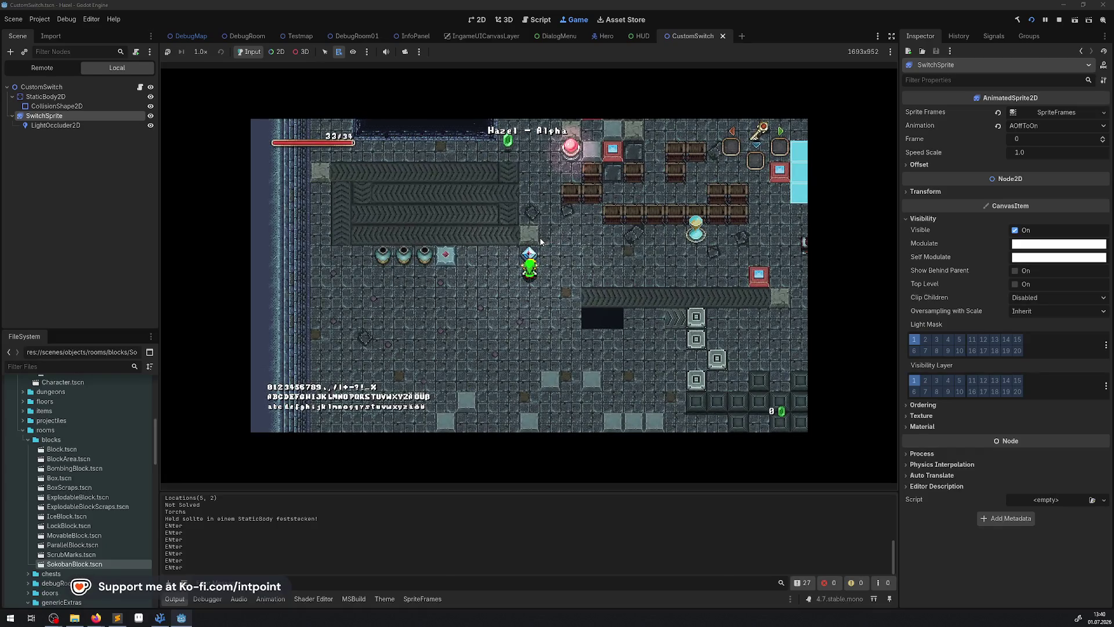
Step: Strike the diamond switch to turn it red and then back to blue
key("space")
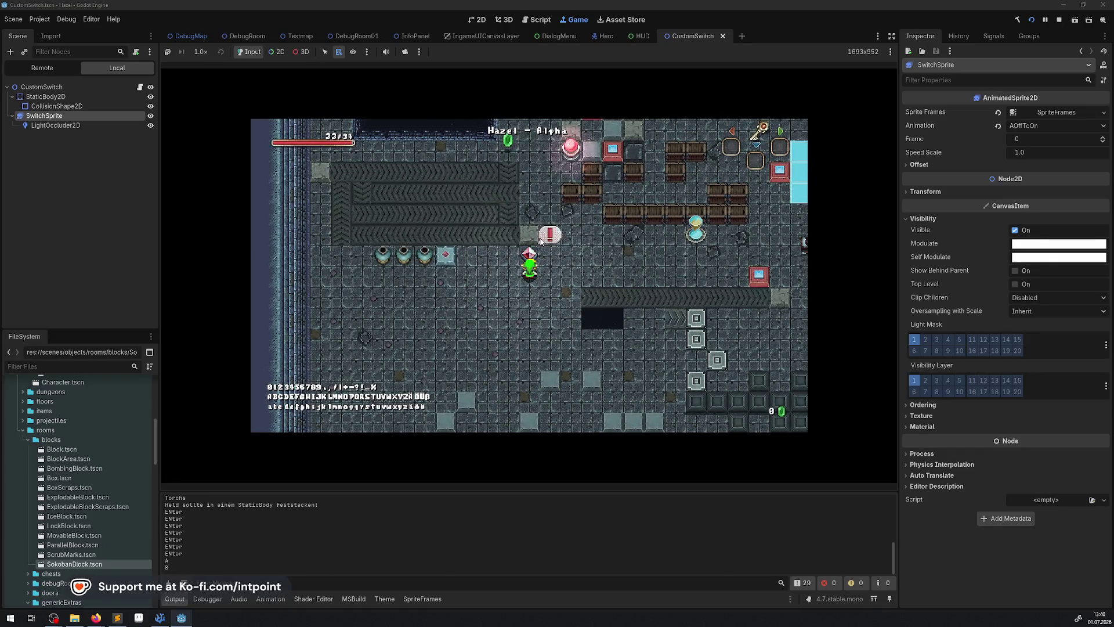
key("space")
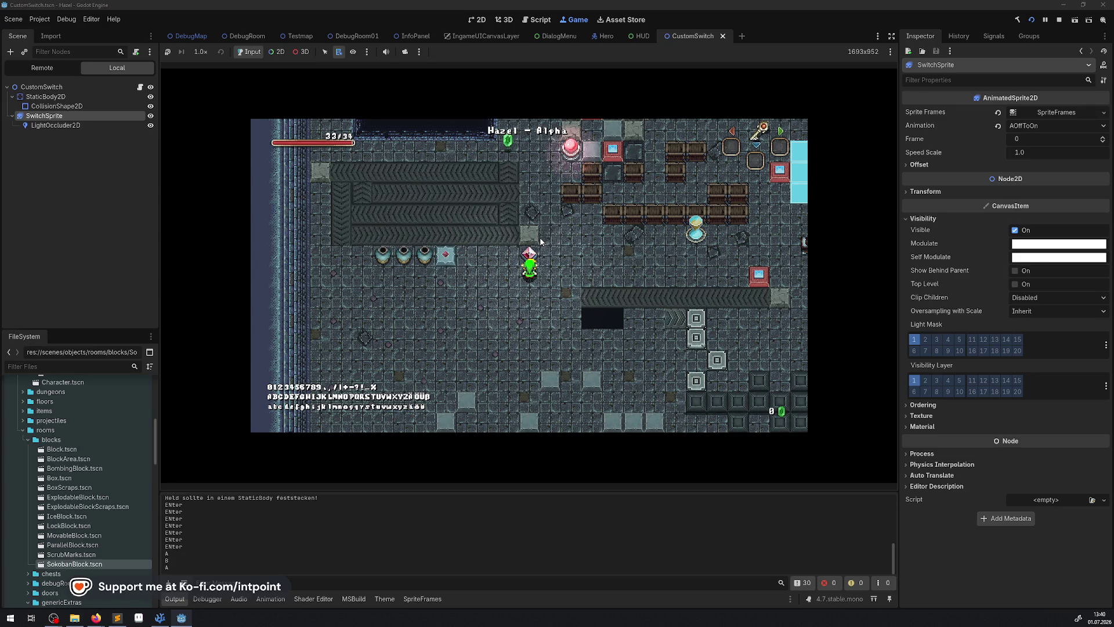
key("space")
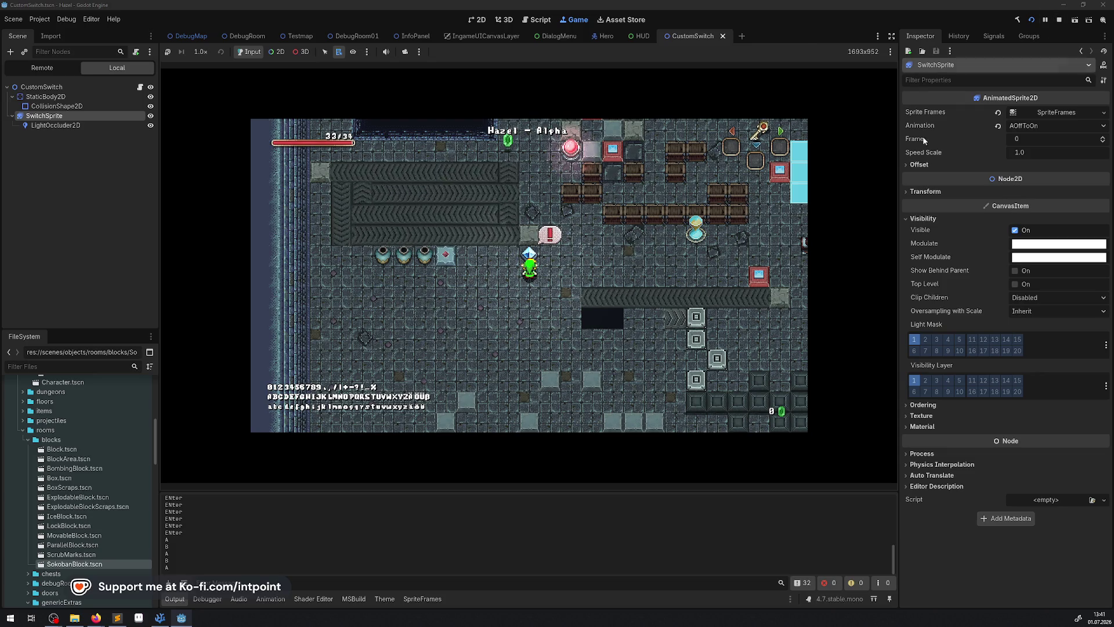
left_click(160, 618)
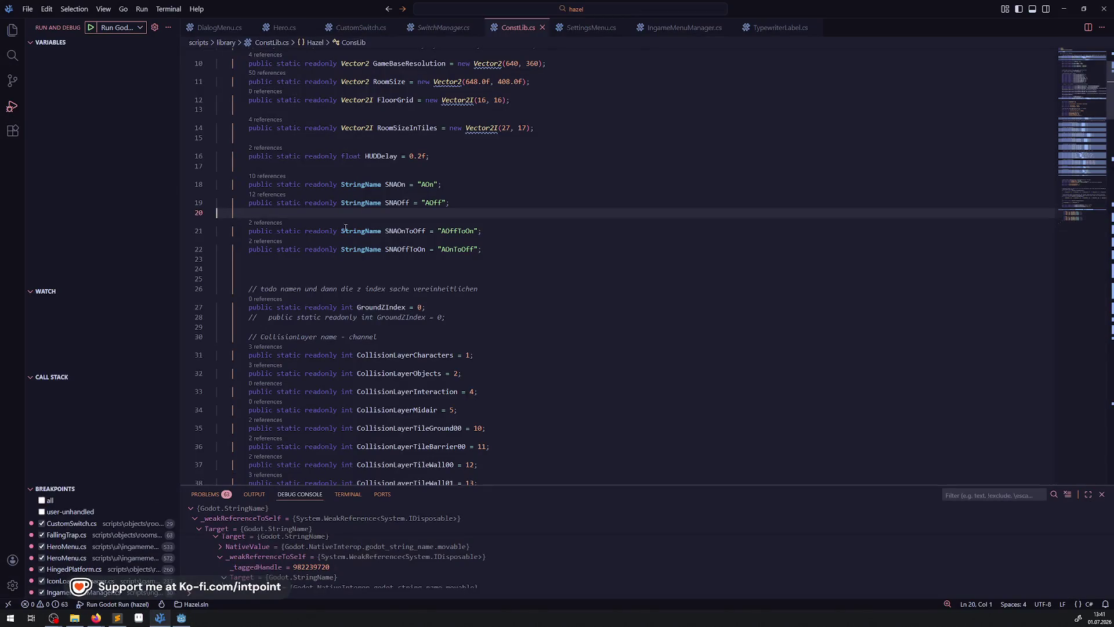
Step: Delete the GD.Print("B") and GD.Print("A") lines from OnAnimationFinished in CustomSwitch.cs and save
left_click(440, 29)
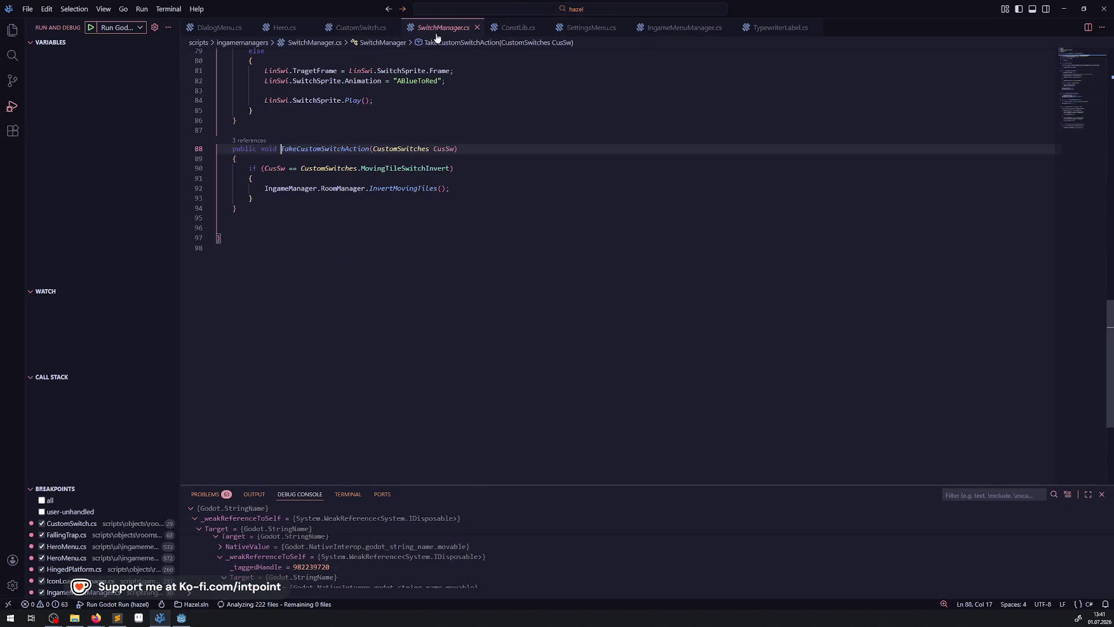
left_click(368, 28)
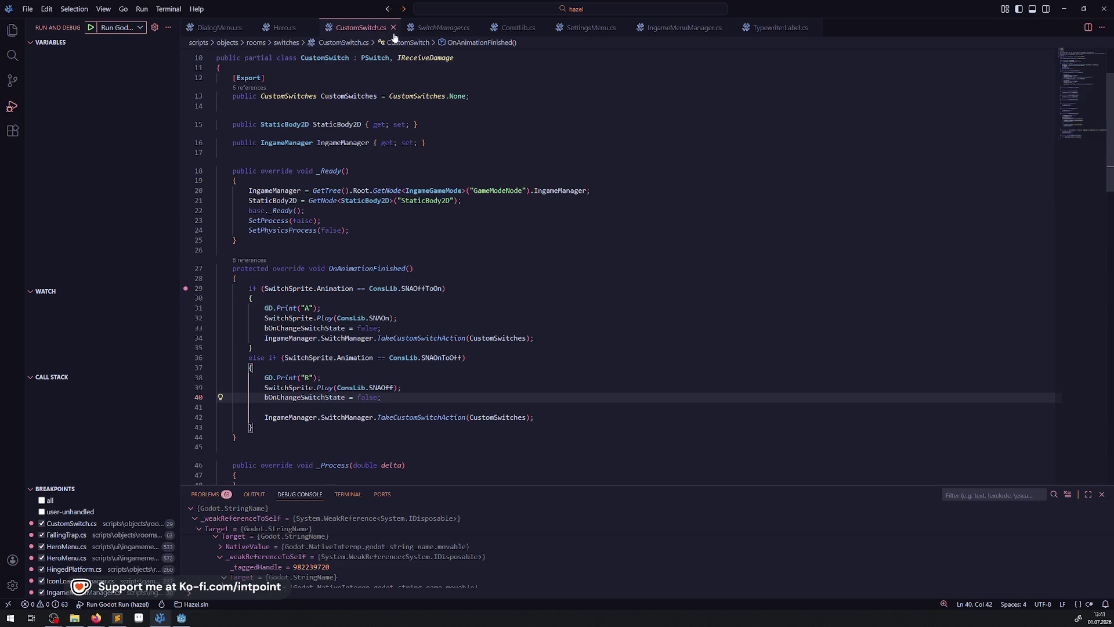
left_click_drag(327, 378, 216, 378)
key("BackSpace")
key("BackSpace")
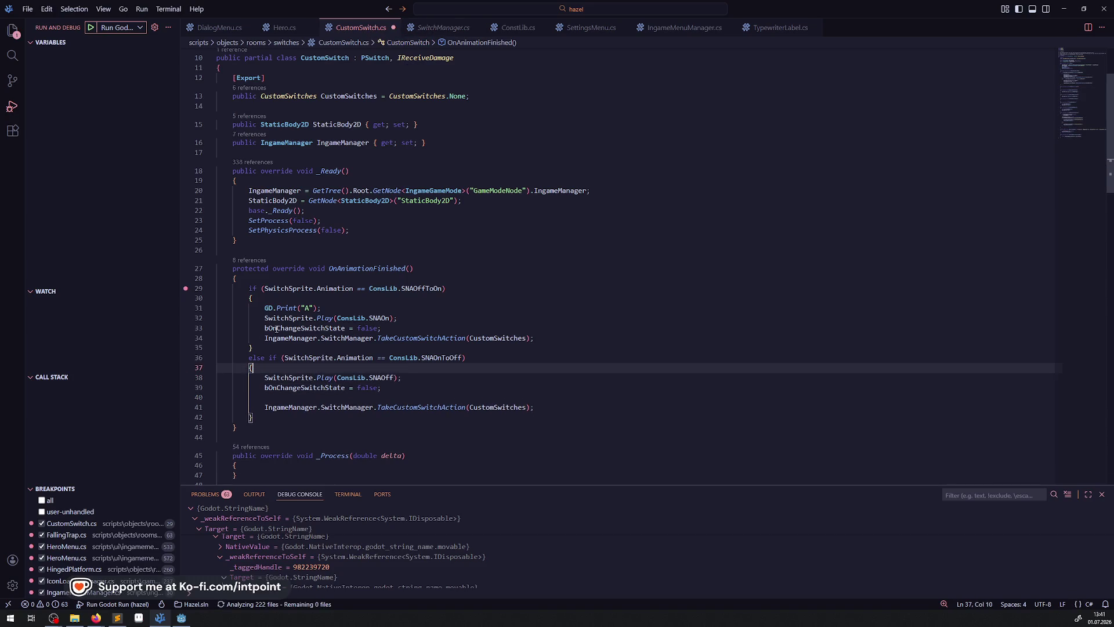
left_click_drag(320, 308, 212, 307)
key("BackSpace")
key("BackSpace")
left_click(542, 278)
key("ctrl+s")
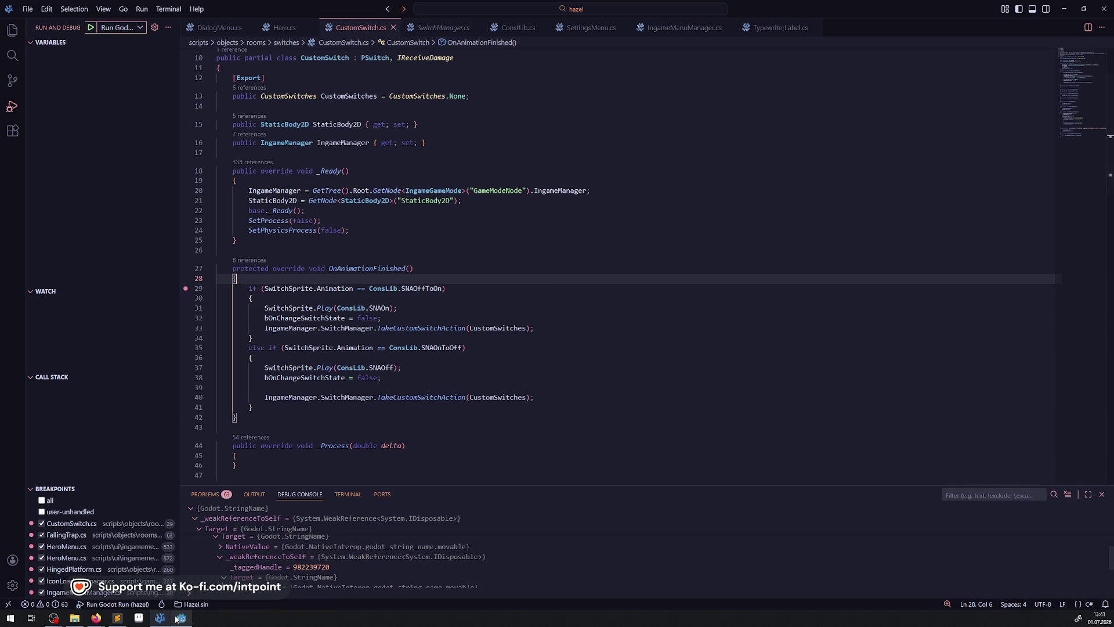
key("alt+Tab")
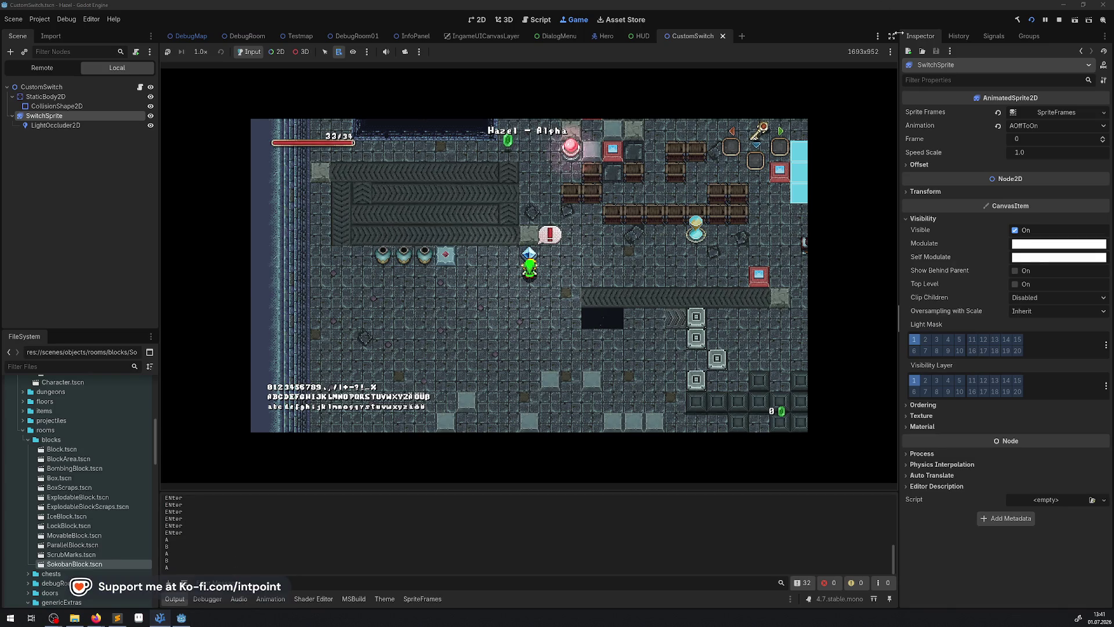
Step: Enter distraction-free mode, collapse the bottom panel, and position the hero below the crystal switch
key("ctrl+shift+F11")
key("ctrl+j")
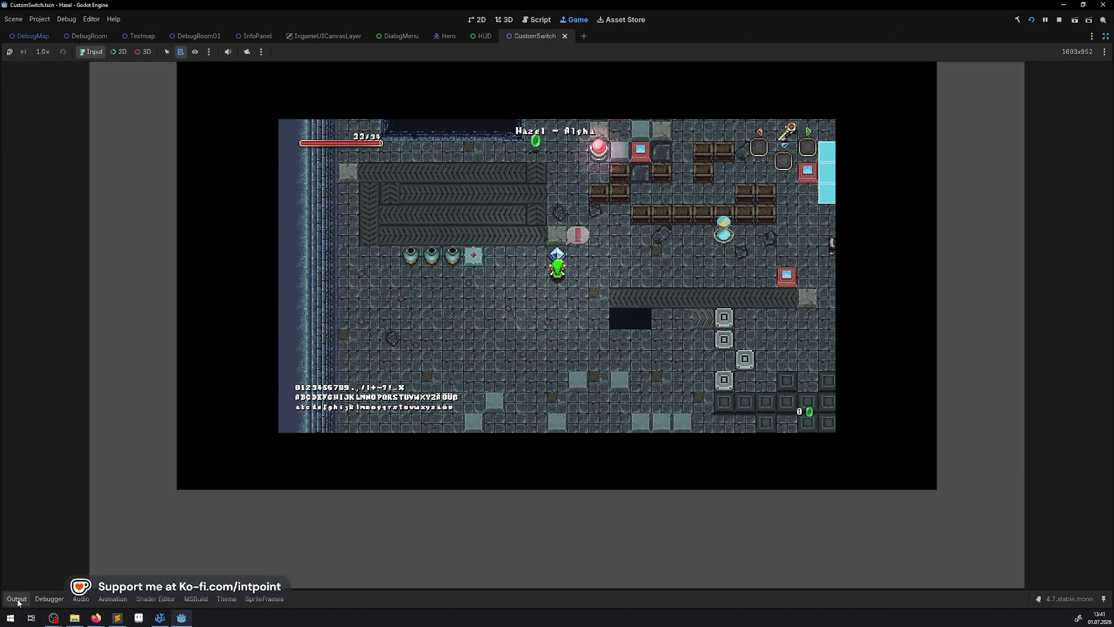
key("Left")
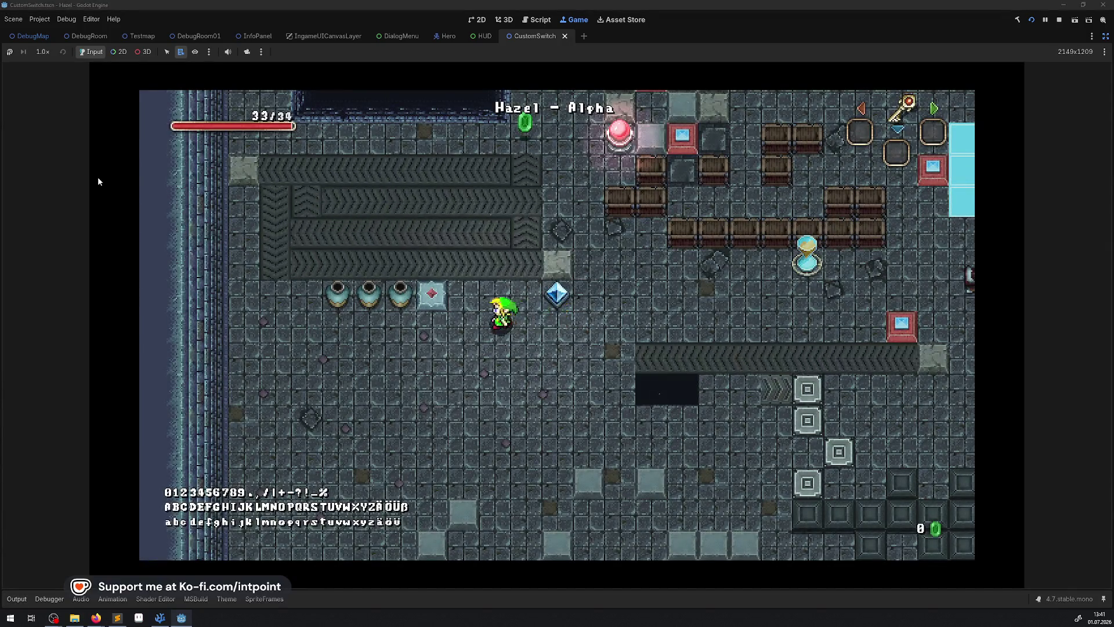
key("Right")
key("Right")
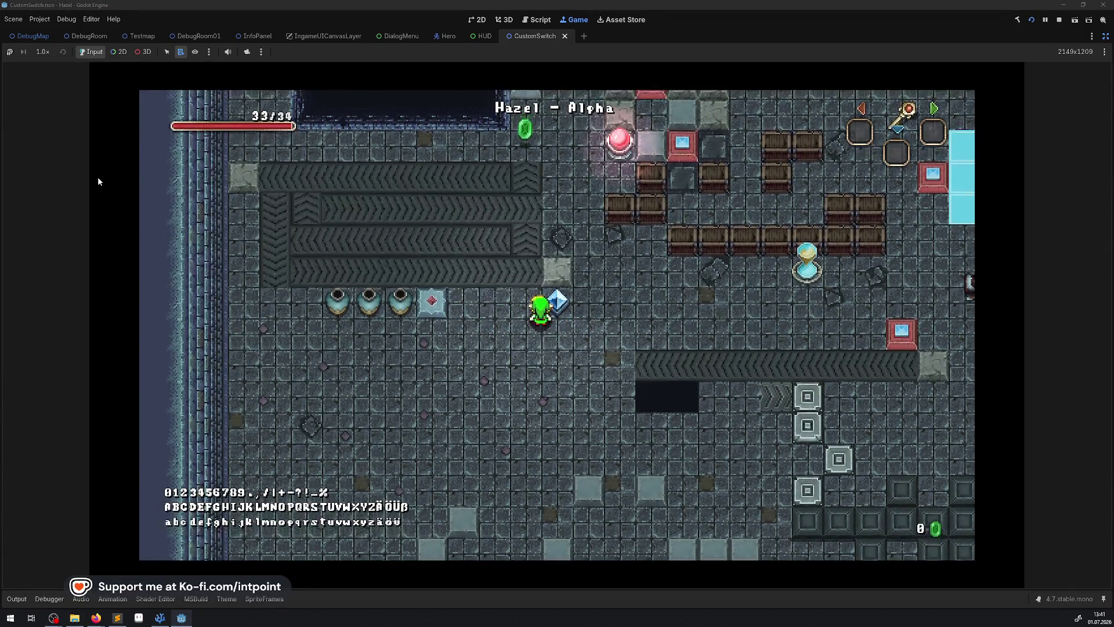
key("Up")
Step: Strike the crystal switch red, break a pot, then strike the switch back to blue
key("space")
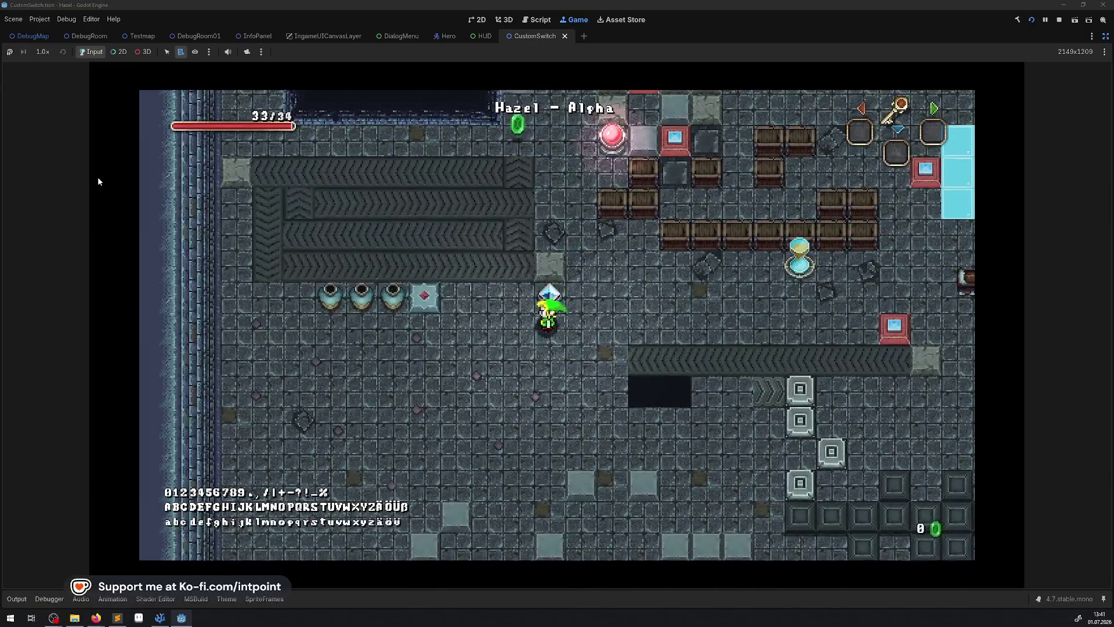
key("Left")
key("space")
key("Right")
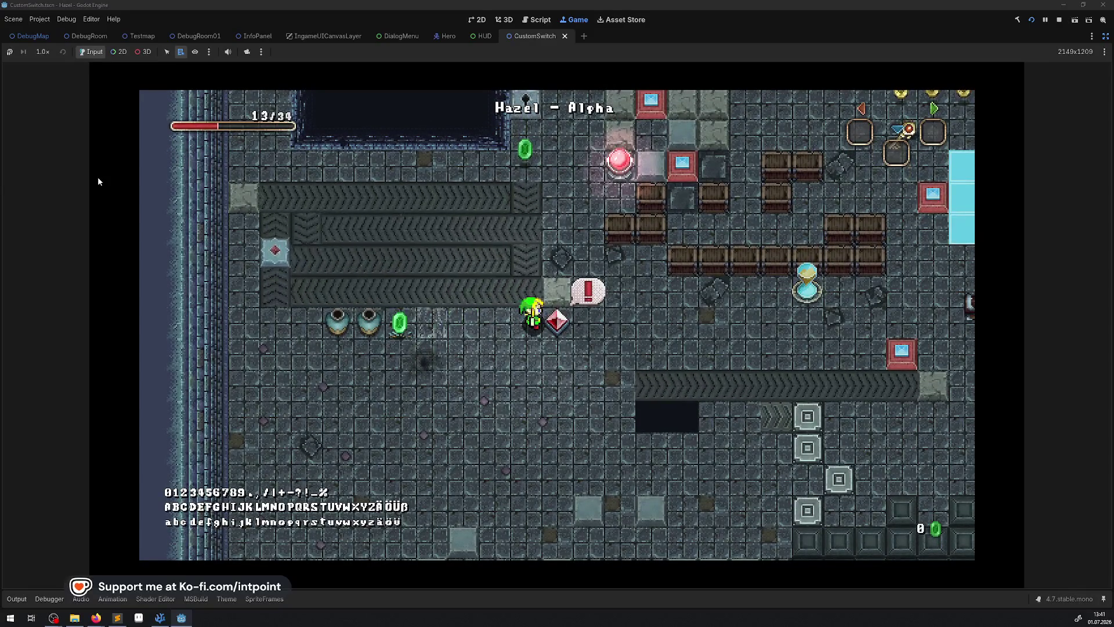
key("space")
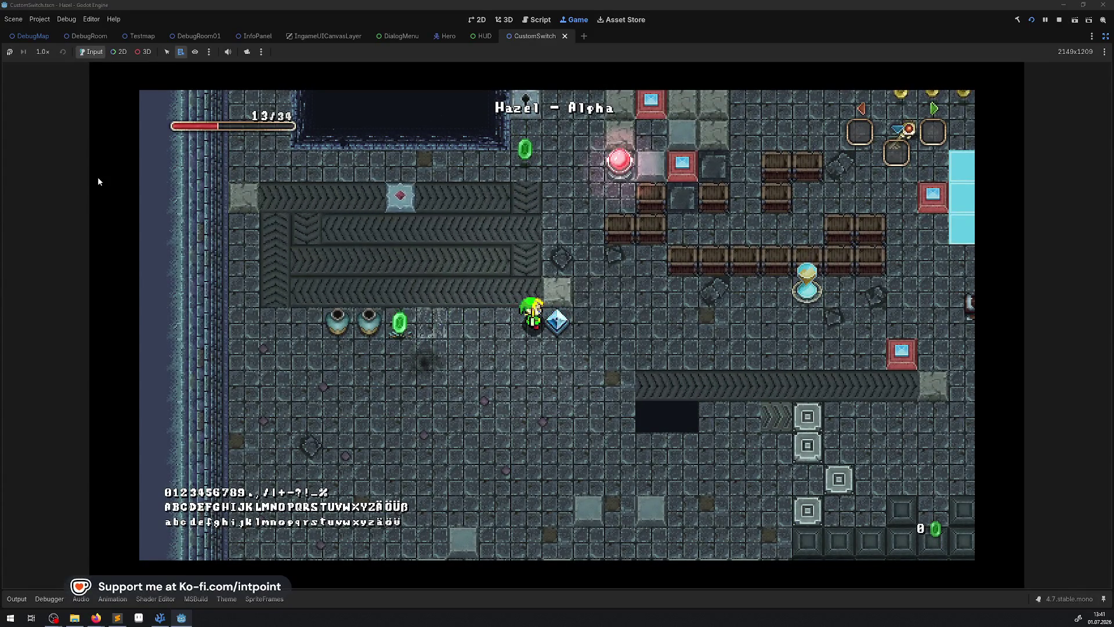
key("Up")
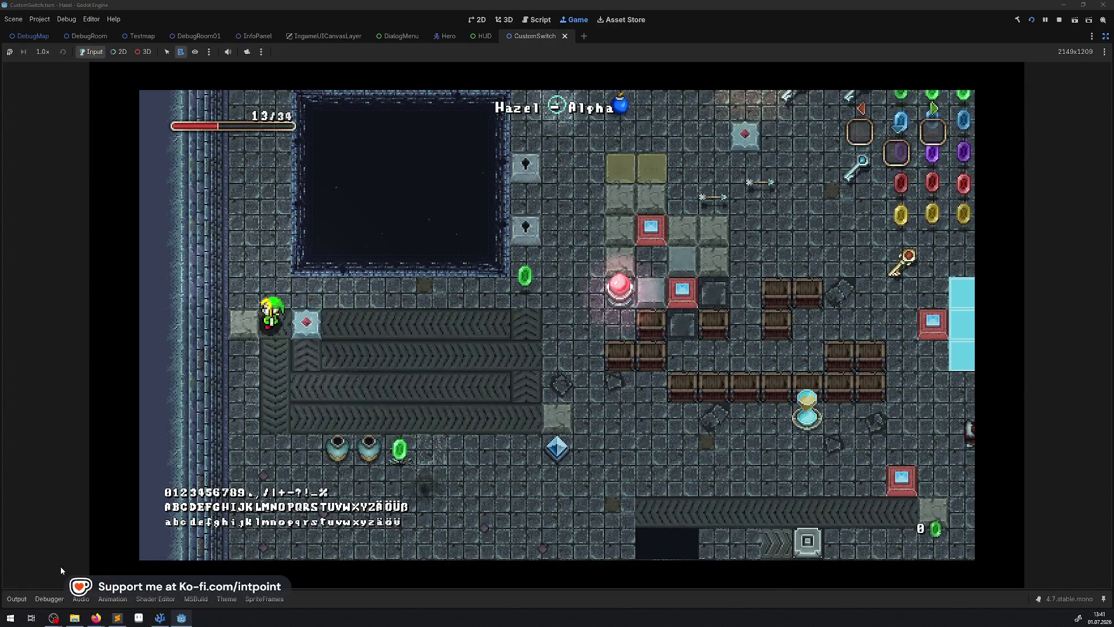
left_click(16, 598)
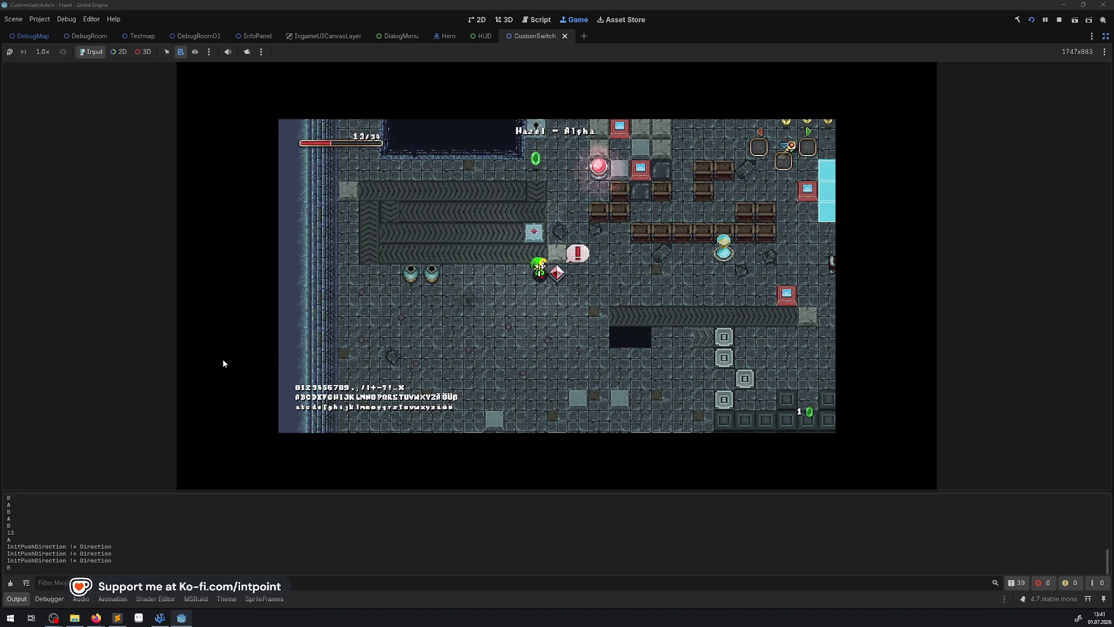
Step: Walk the hero up past the switch and push the diamond block on the conveyor
key("Up")
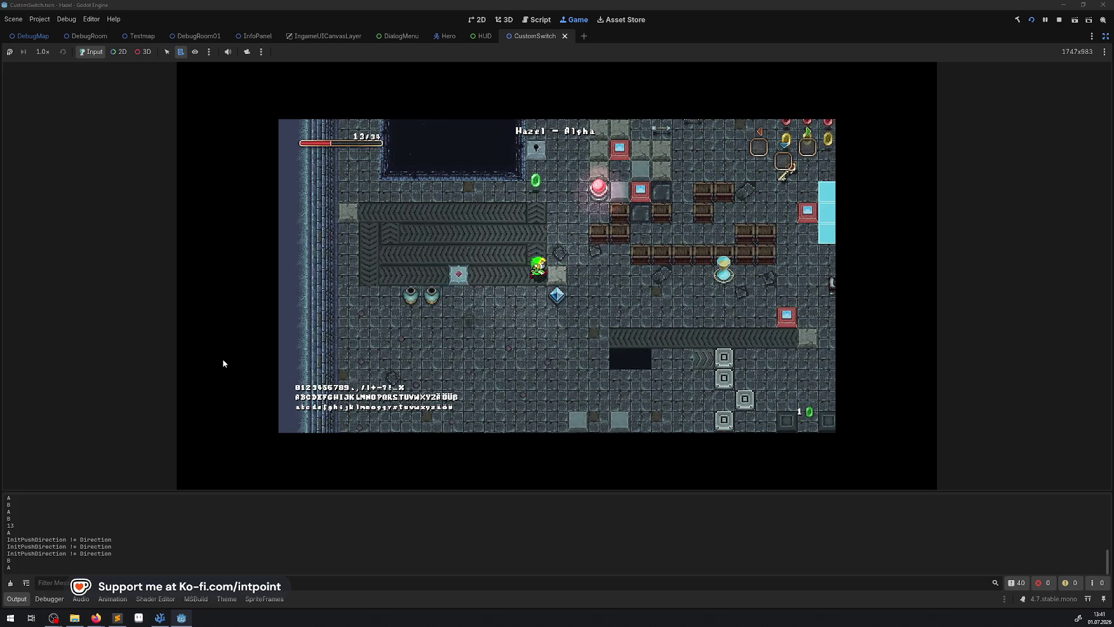
key("Left")
key("Right")
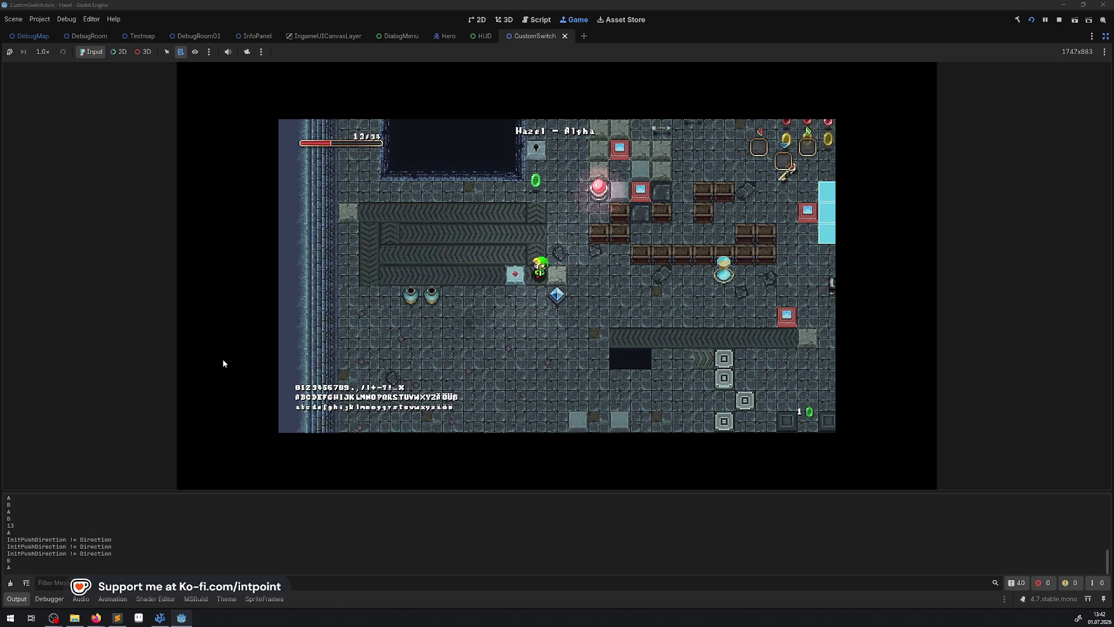
key("Down")
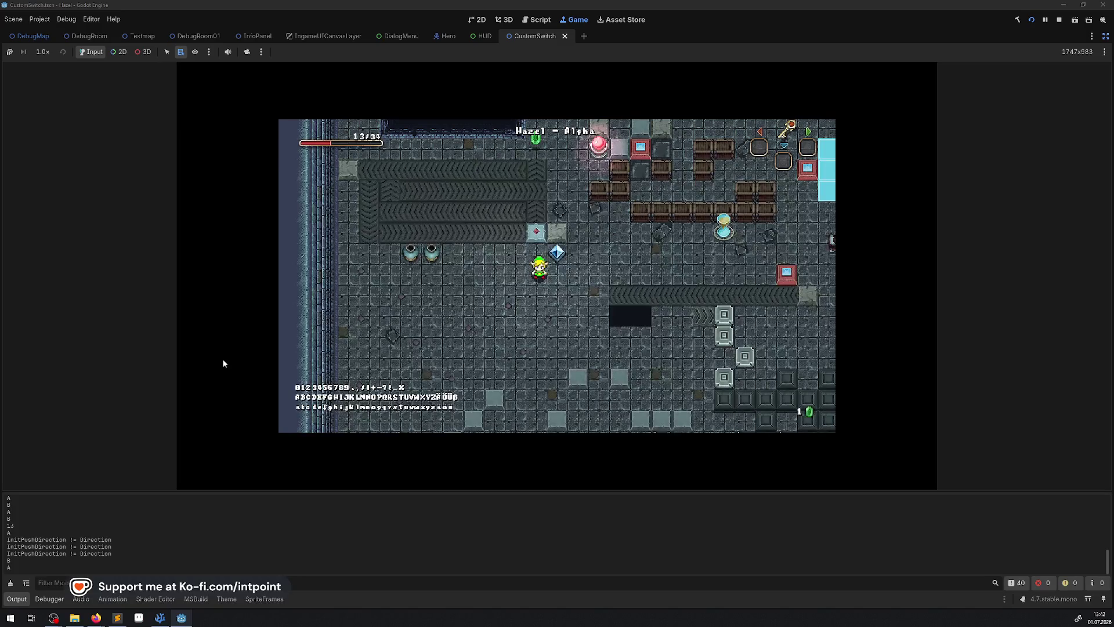
Step: Walk the hero right and down through the bottom exit, then stop the game
key("Right")
key("Down")
key("Right")
key("Down")
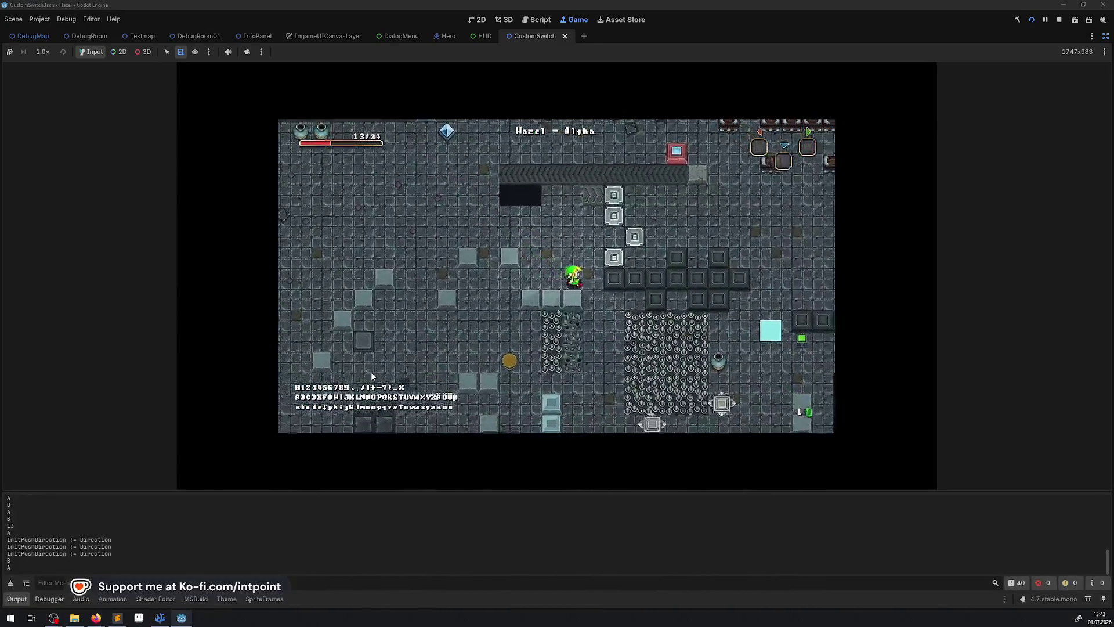
key("Right")
key("Down")
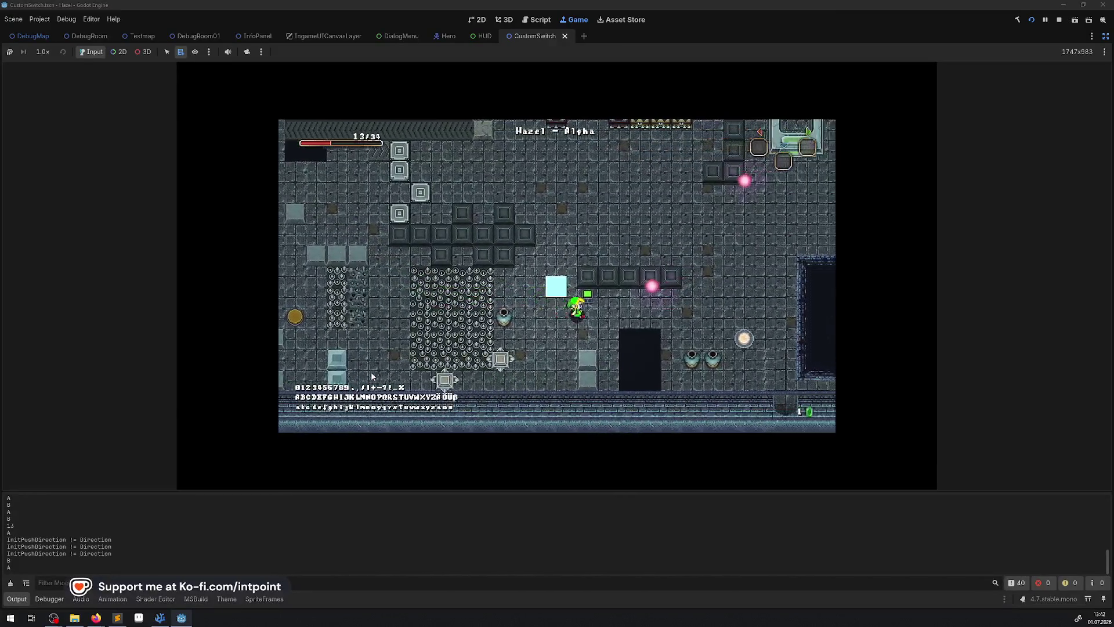
key("Down")
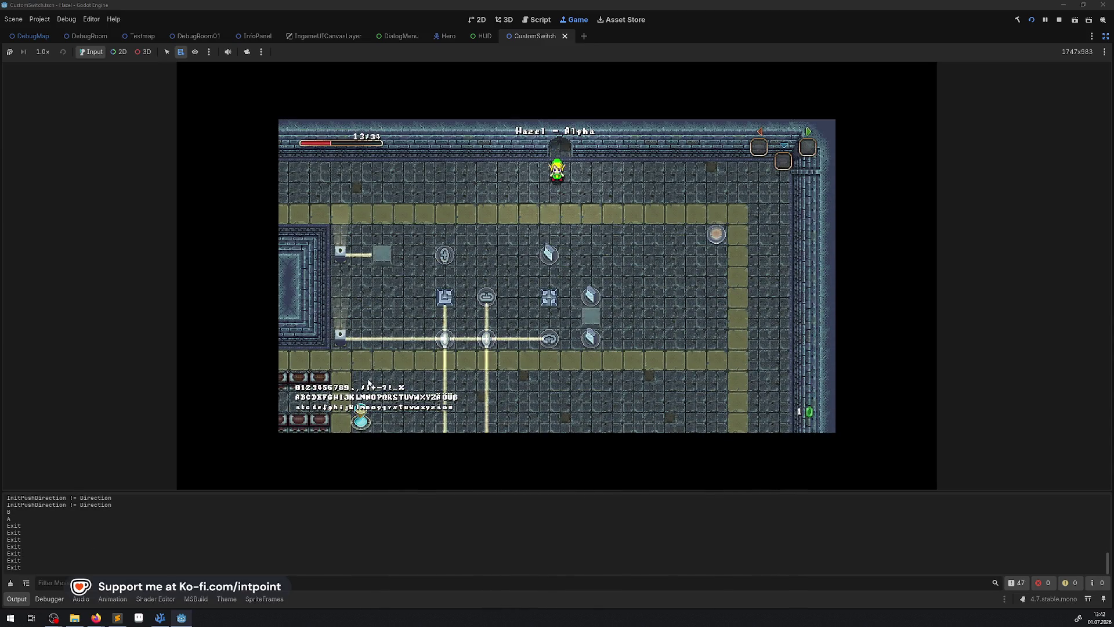
scroll(190, 557, "up", 3)
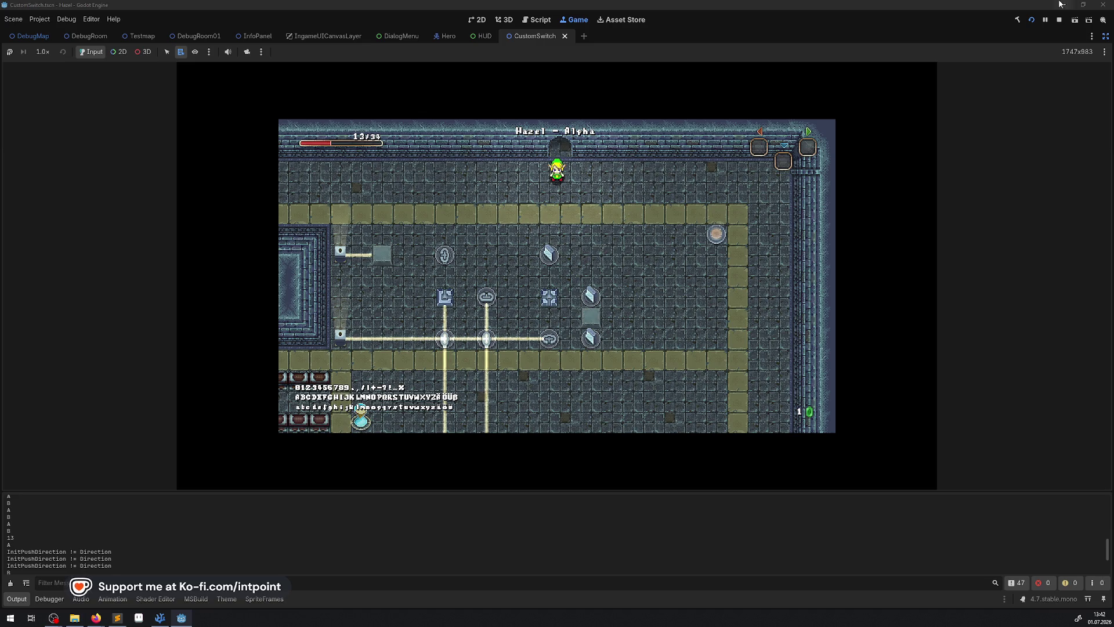
left_click(1059, 20)
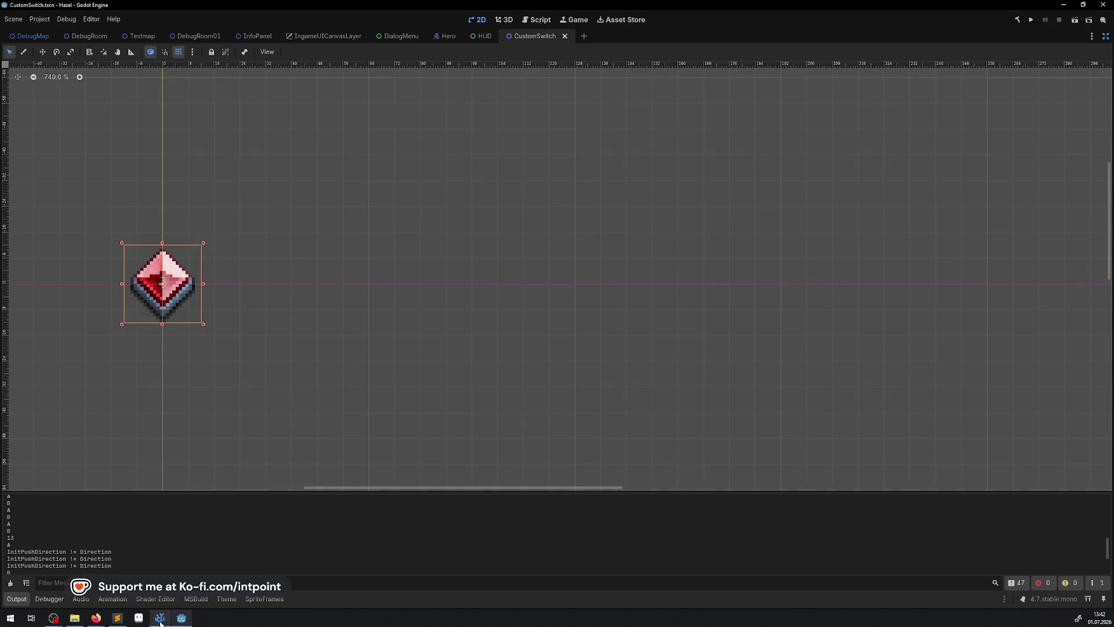
Step: Open the DebugRoom01 scene in the 2D editor
left_click(116, 618)
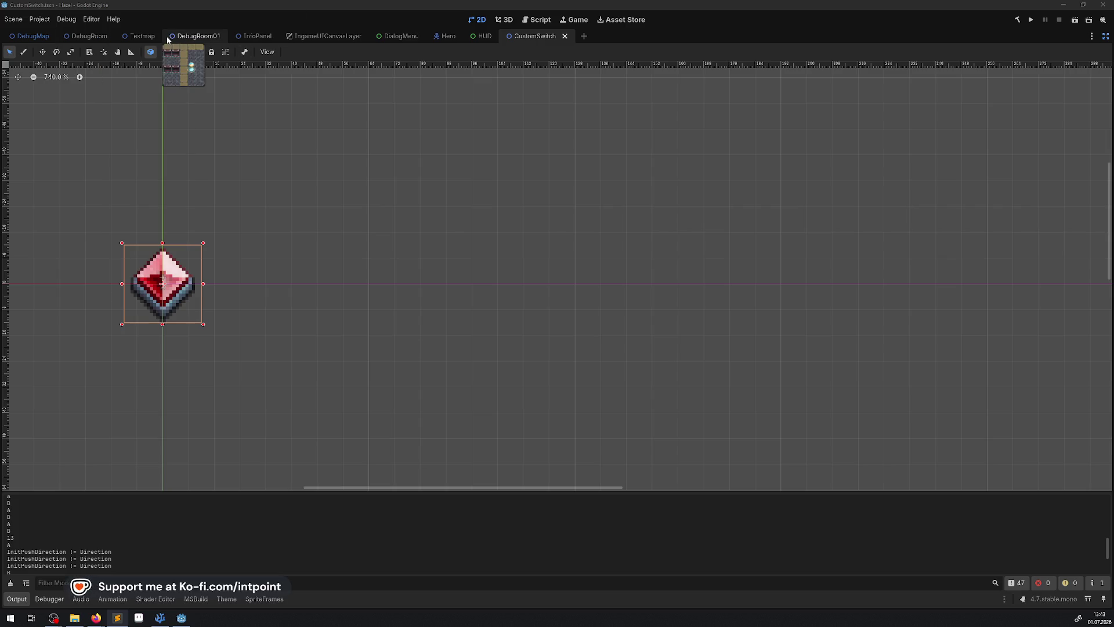
left_click(200, 39)
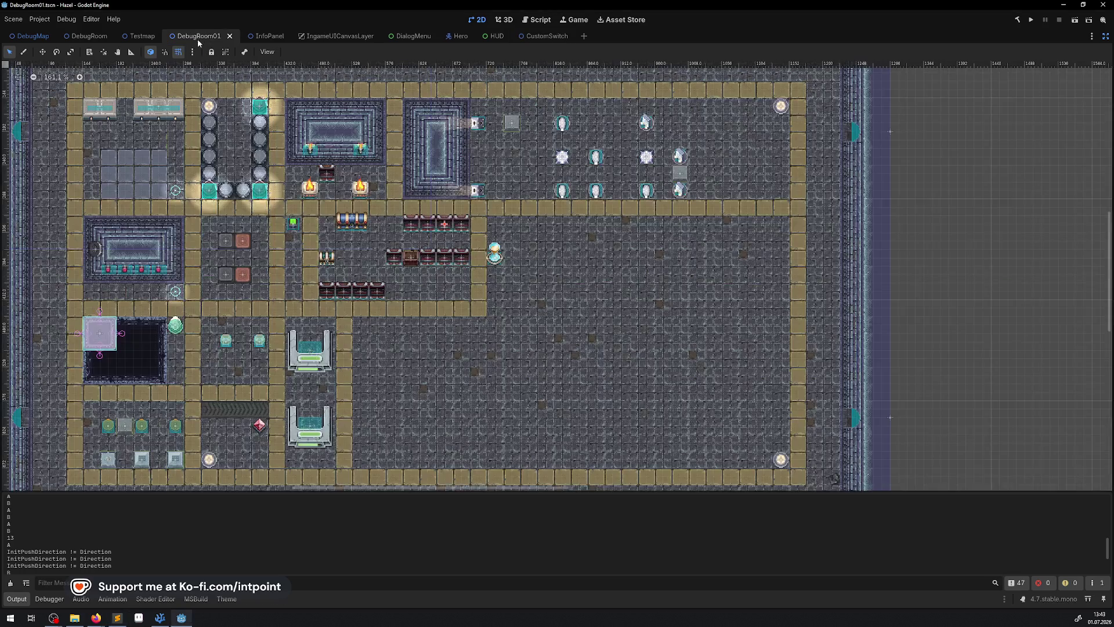
Step: Restore the side panels and build and run the project
left_click(1106, 36)
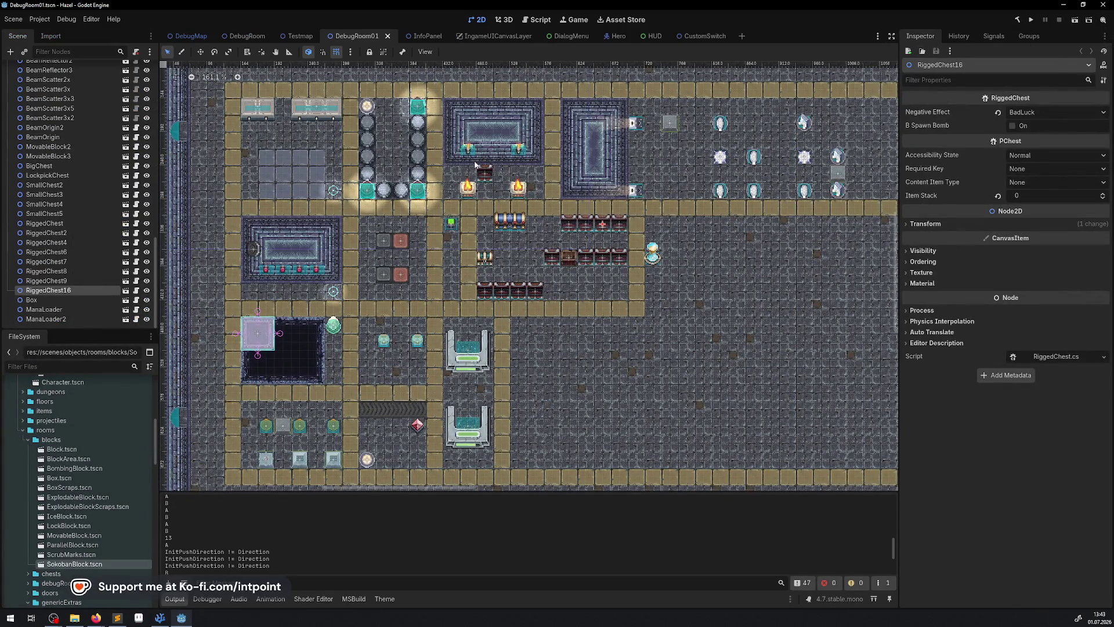
left_click(1033, 21)
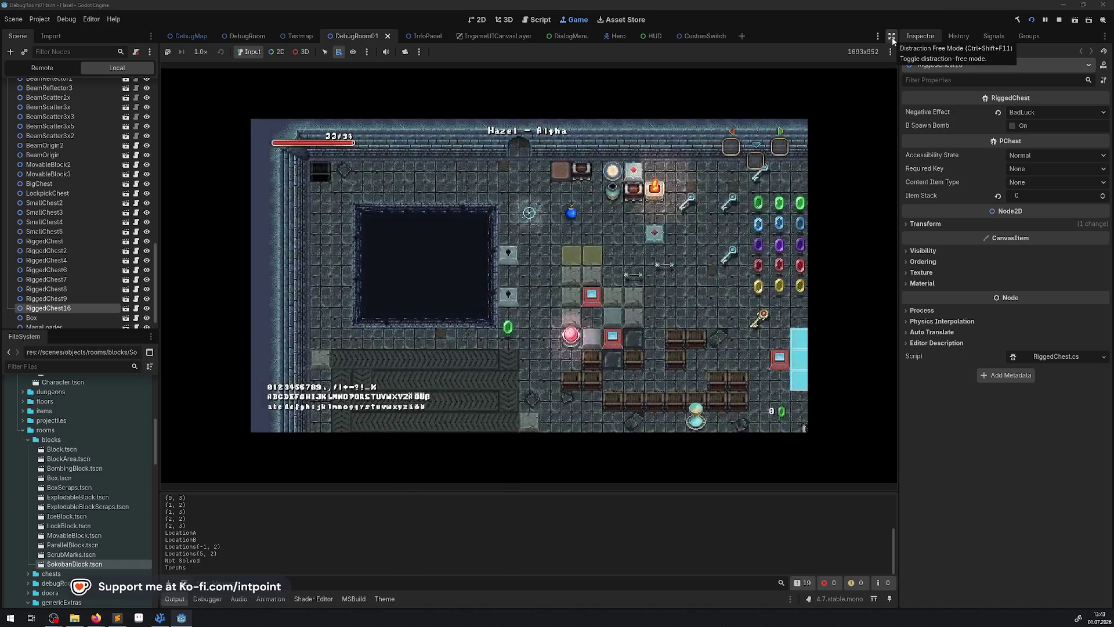
Step: Hide the side panels and walk the hero through the room, smashing a pot
left_click(892, 37)
key("Down")
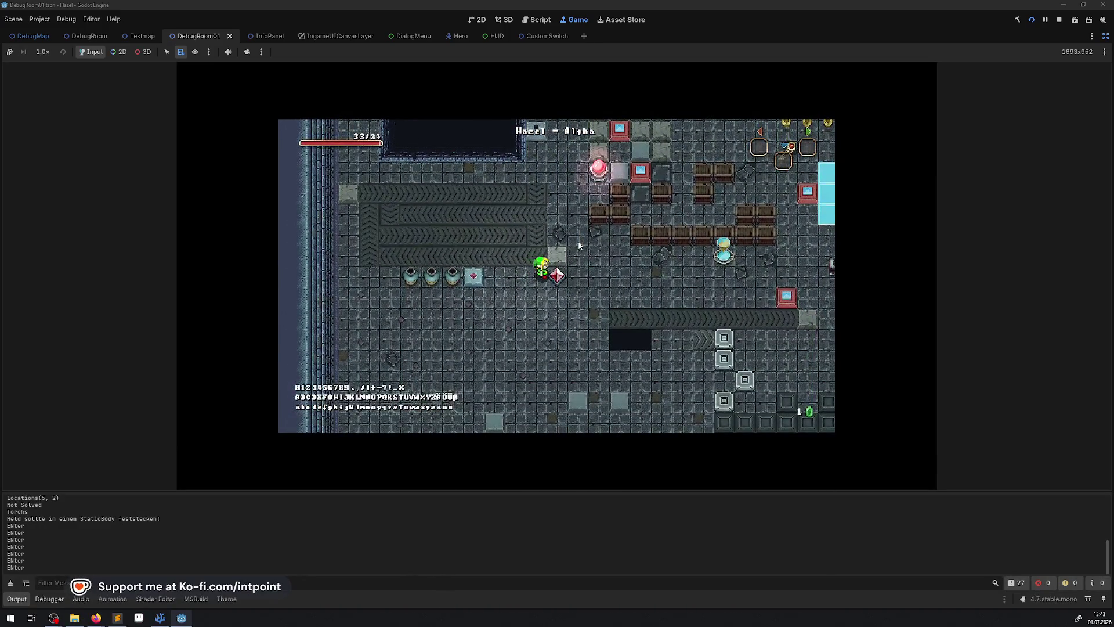
key("Left")
key("Up")
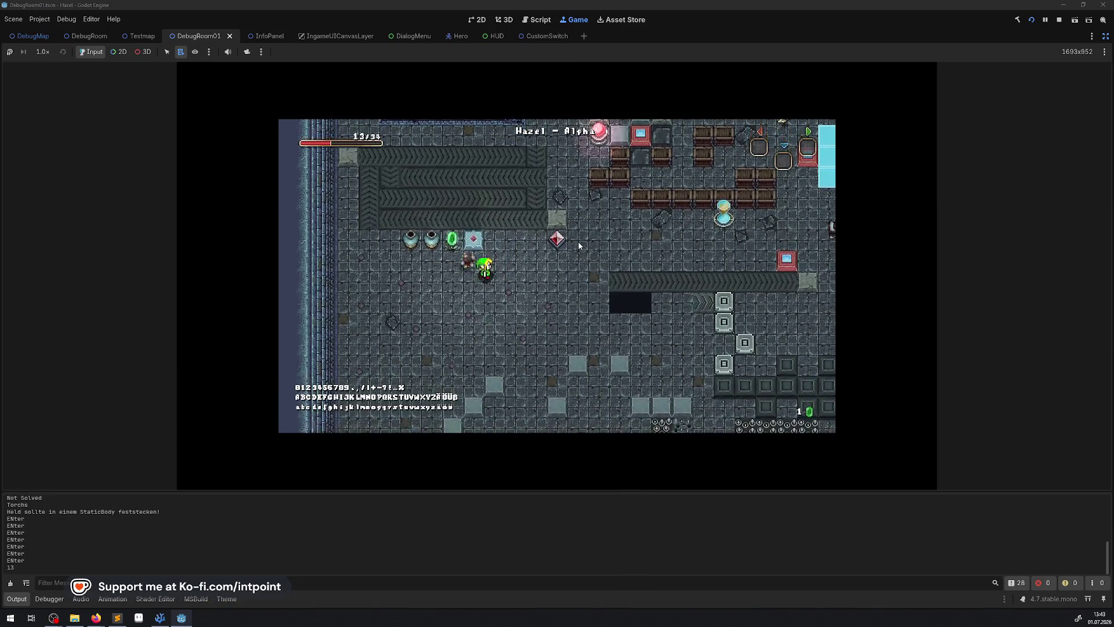
key("Right")
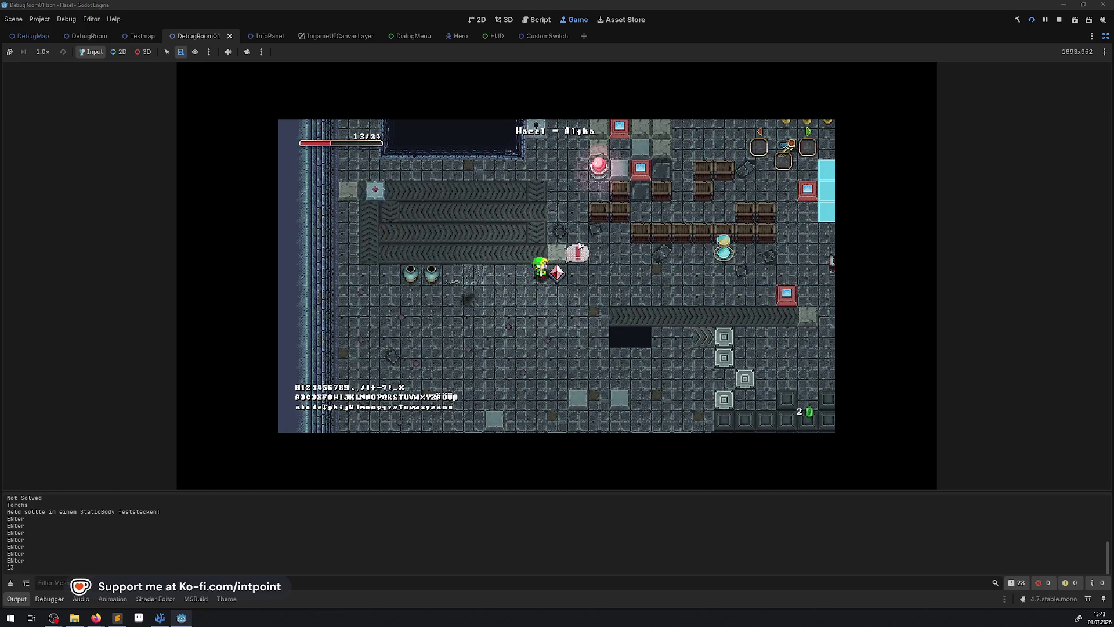
Step: Walk across the conveyor area past the pink orb and strike the crystal switch blue
key("Left")
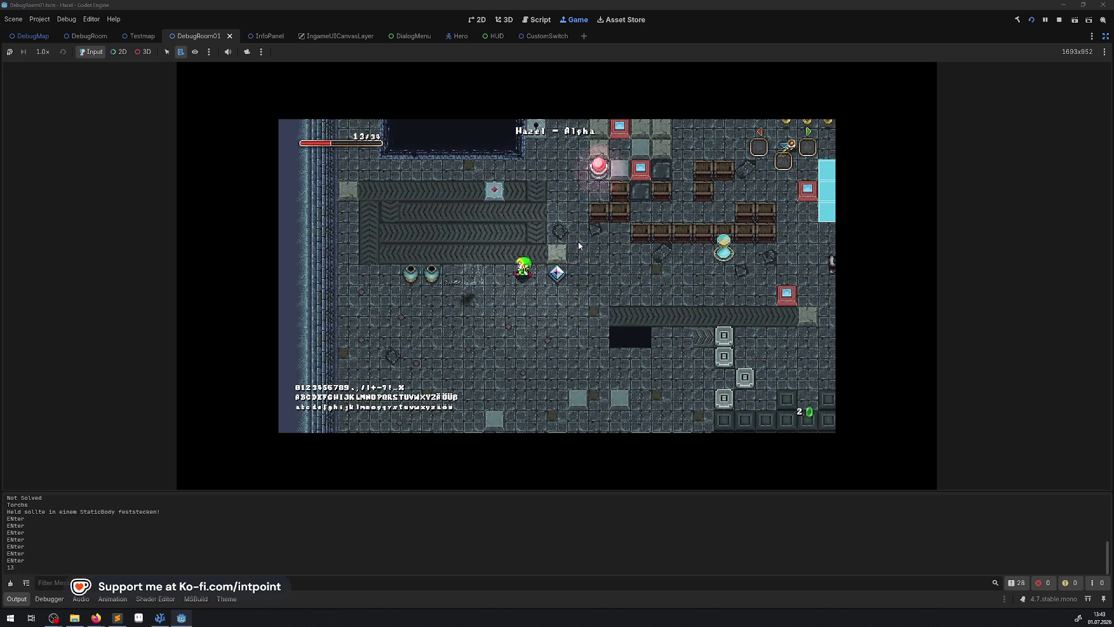
key("Up")
key("Right")
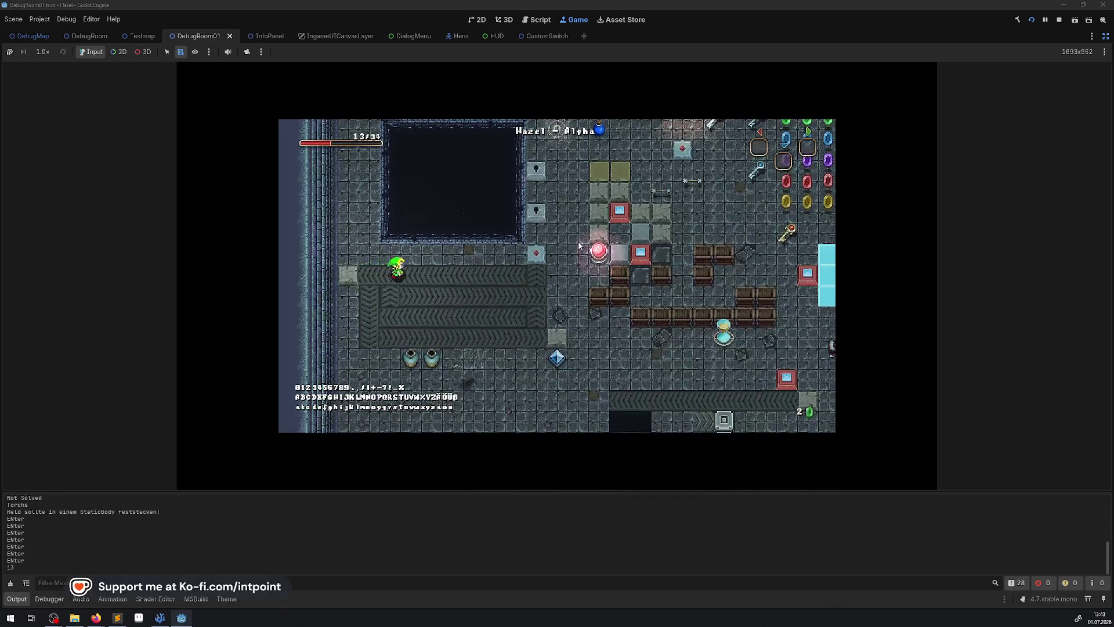
key("Right")
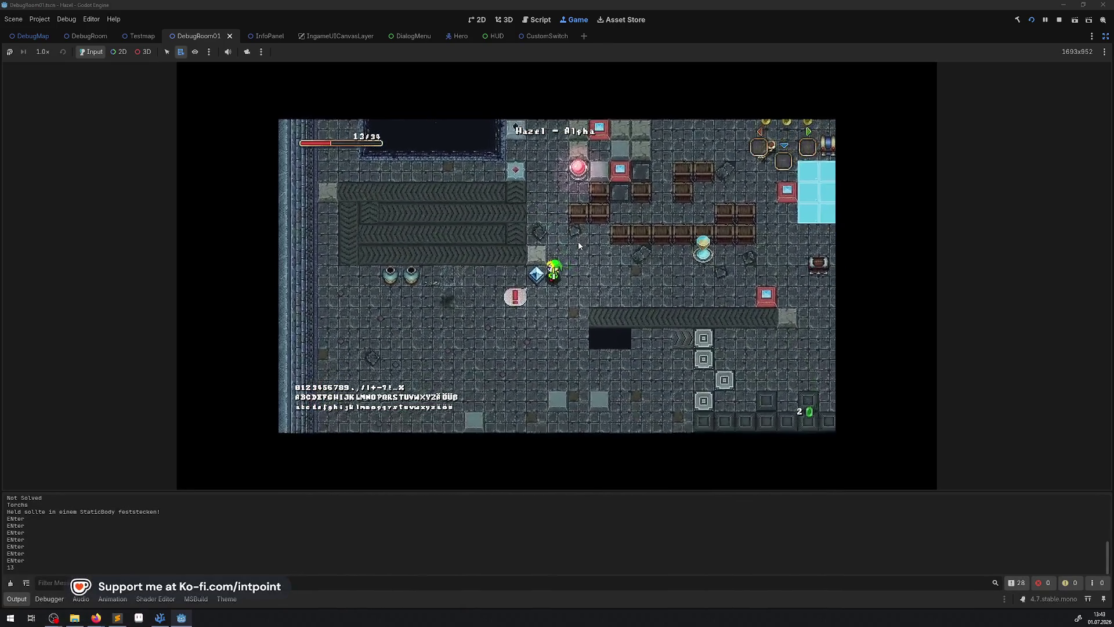
key("Up")
key("Down")
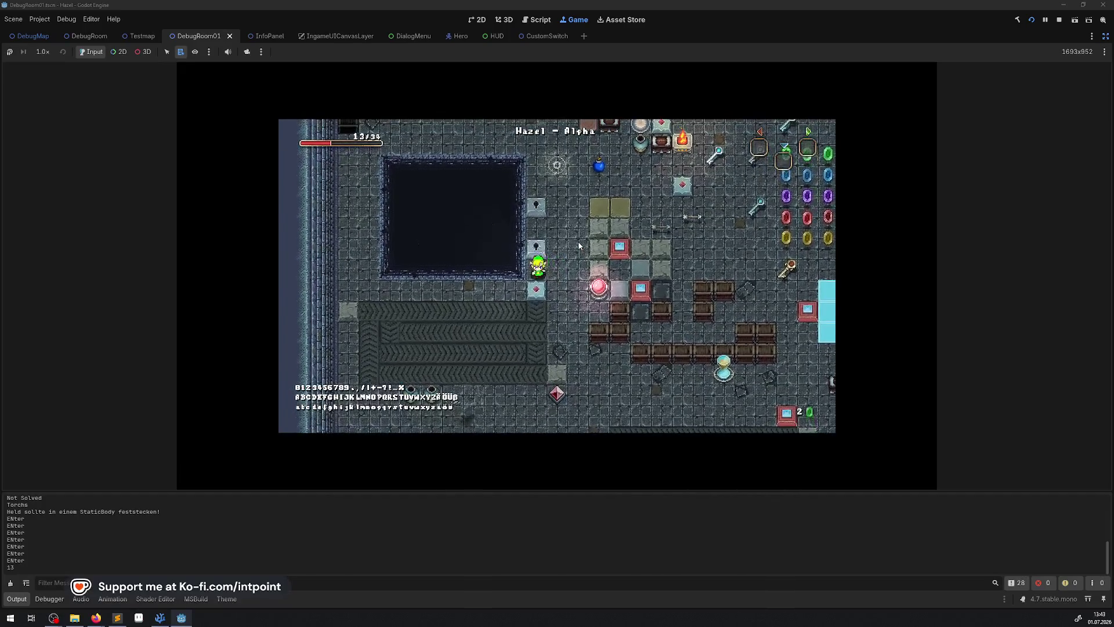
key("Down")
key("Right")
key("Right")
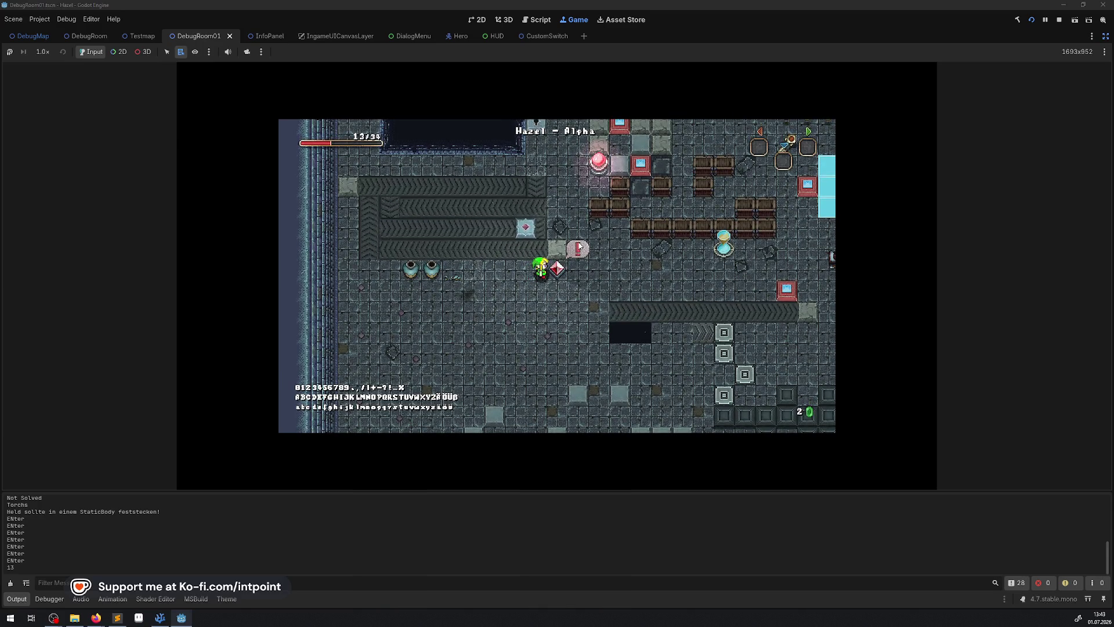
key("Up")
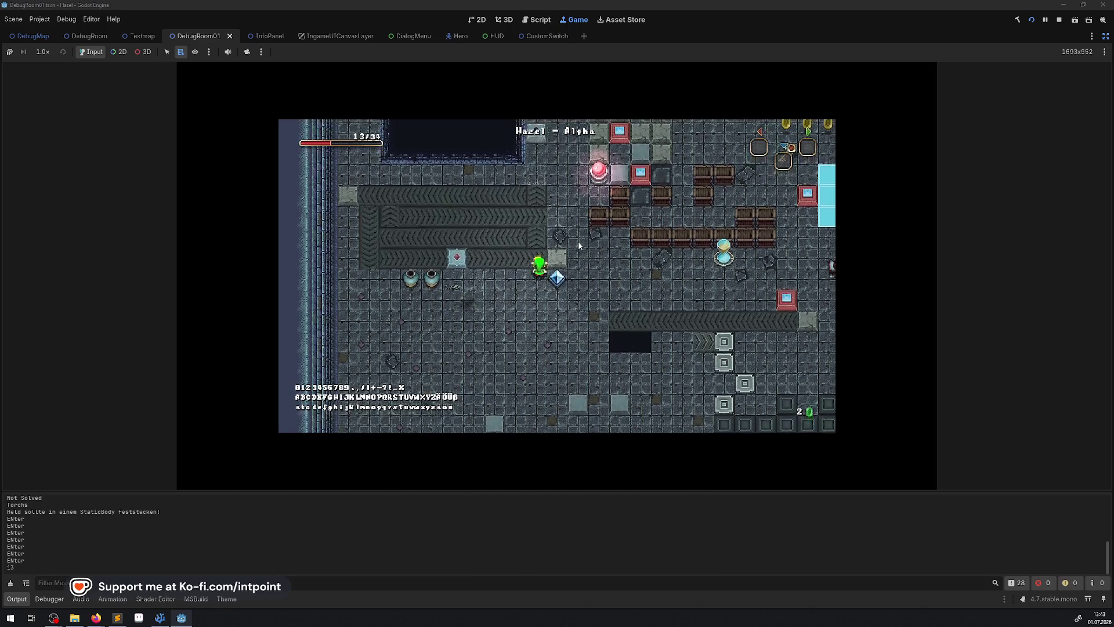
Step: Walk down beside the pushable block and push it left
key("Down")
key("Left")
key("Right")
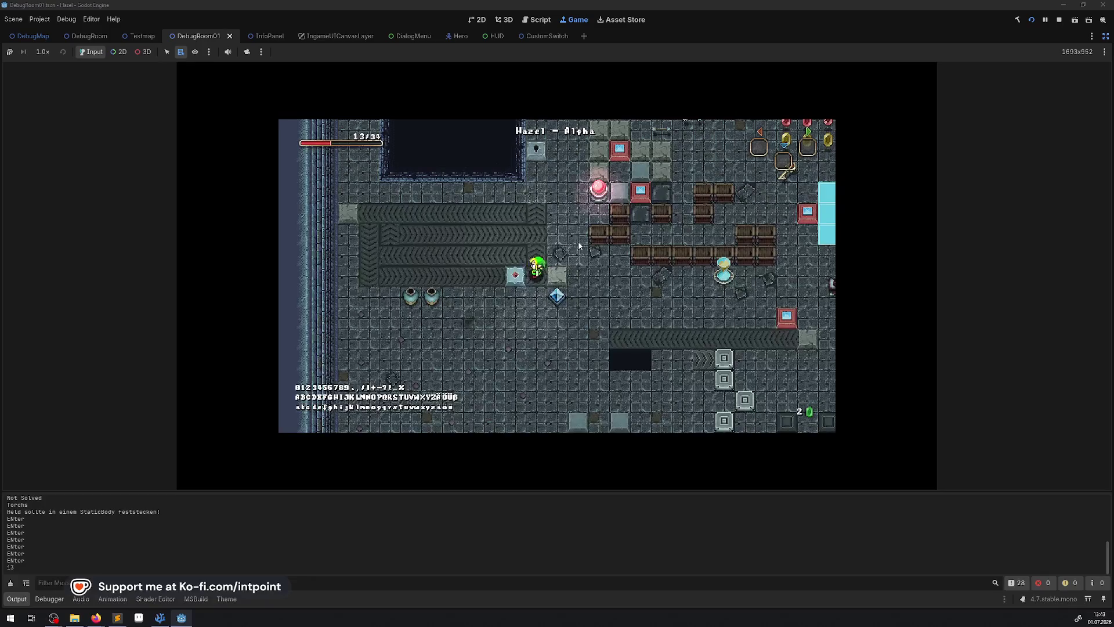
key("Down")
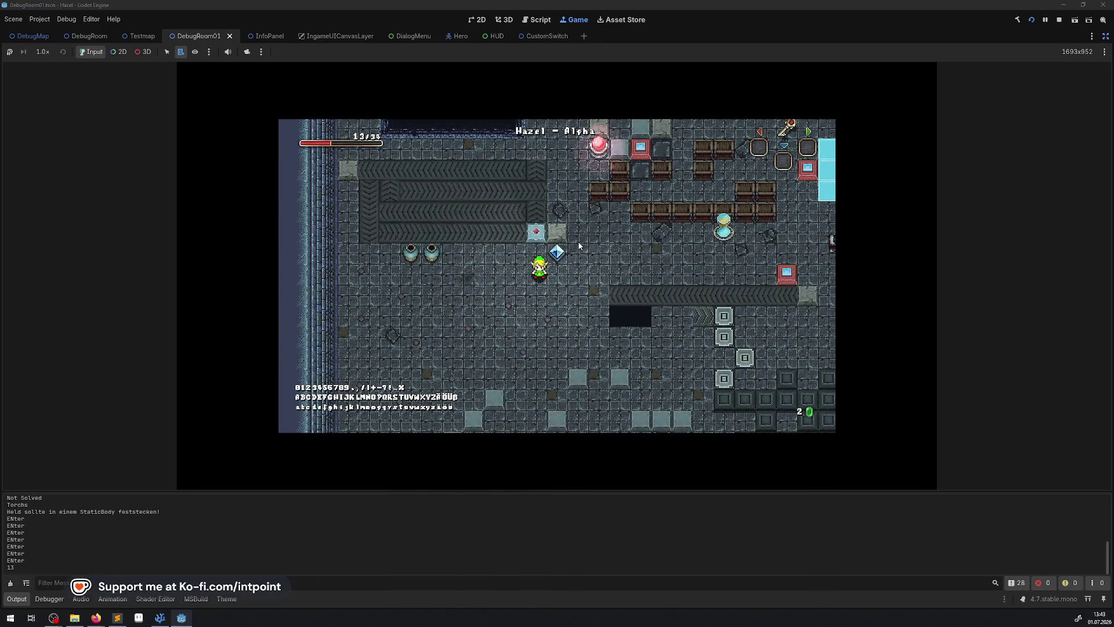
key("Up")
key("Left")
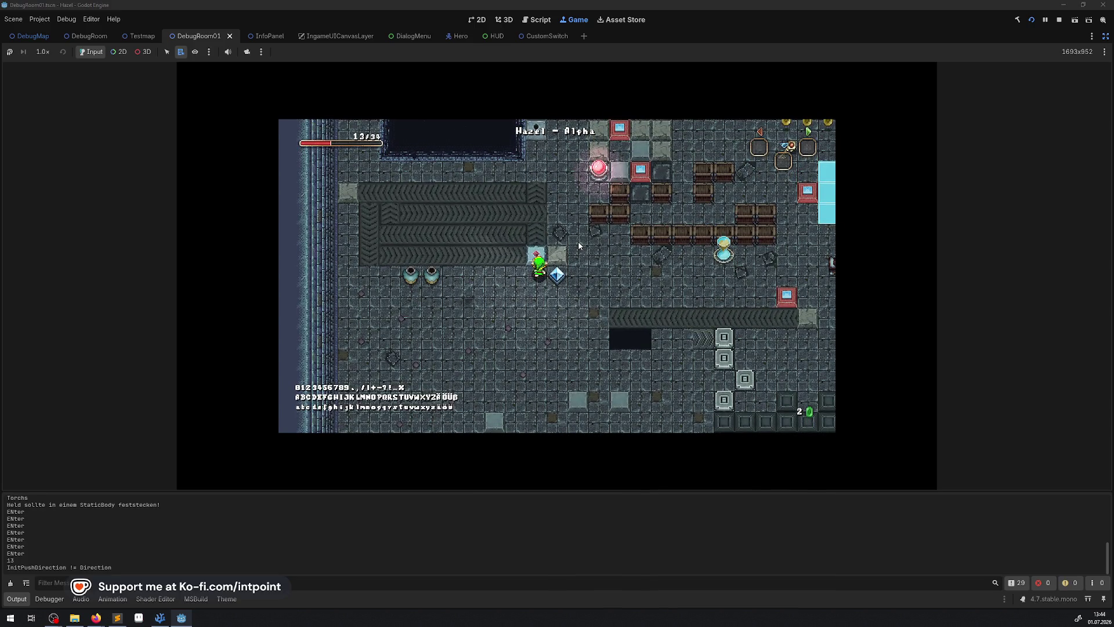
key("Down")
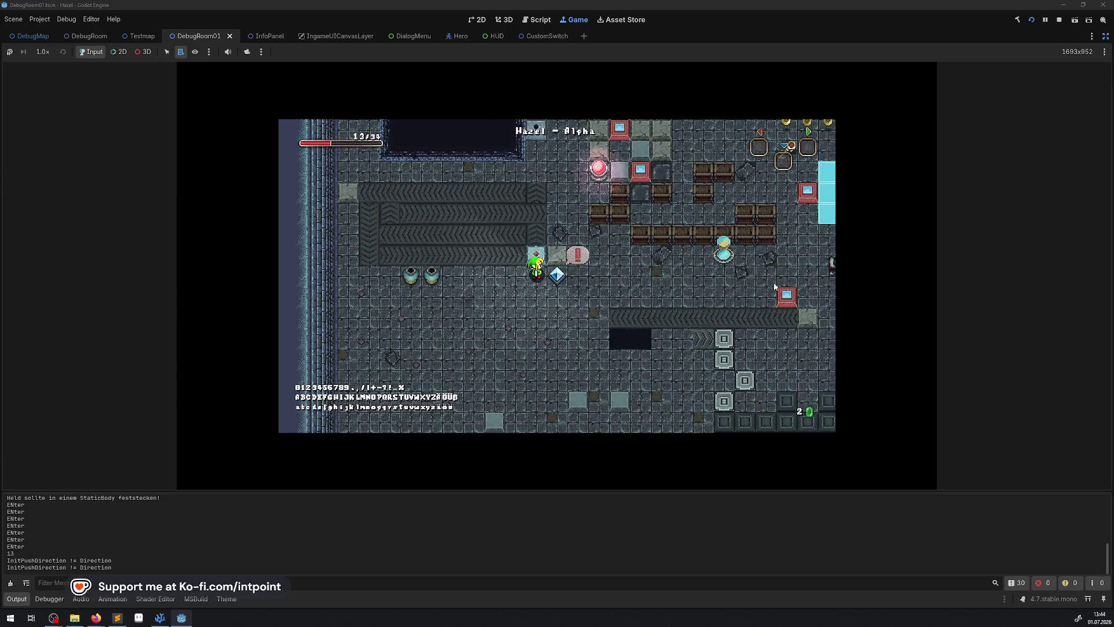
Step: Walk the hero down-right to the lower area beside the pots near the large pit
key("Down")
key("Right")
key("Down")
key("Right")
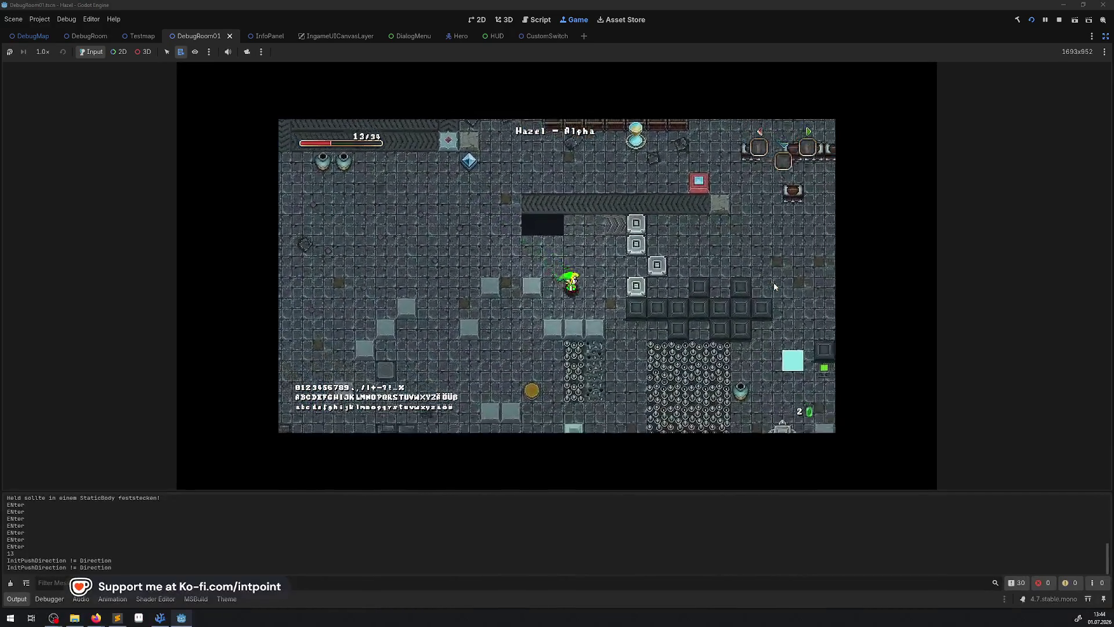
key("Right")
key("Down")
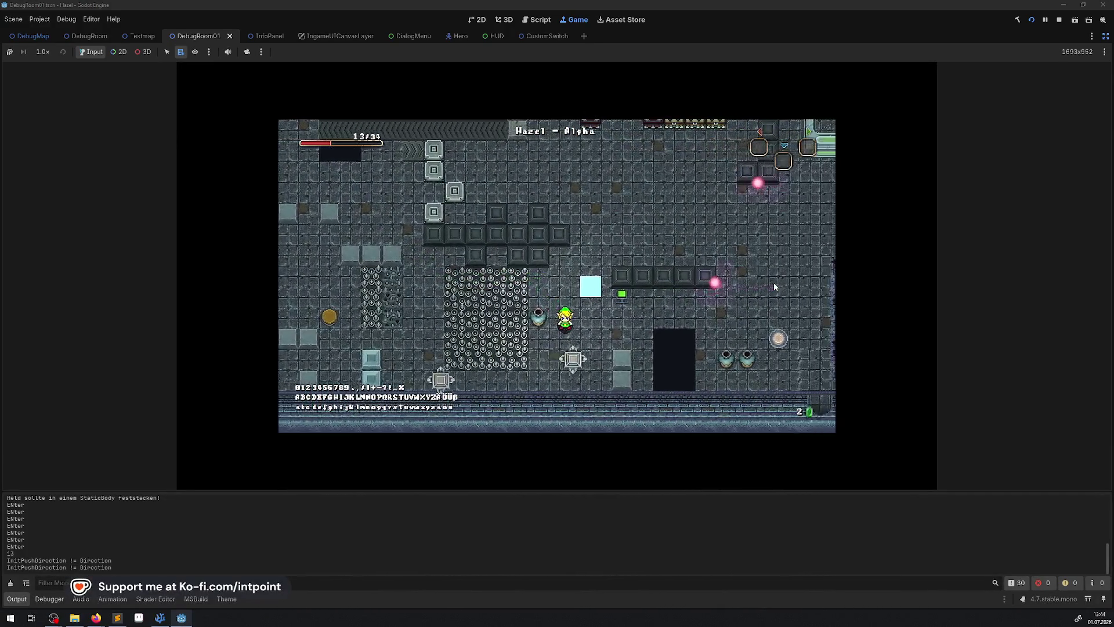
left_click(17, 598)
Step: Walk the hero into the pillar room and activate the red floor switch so its orbs turn blue
key("Right")
key("Right")
key("Down")
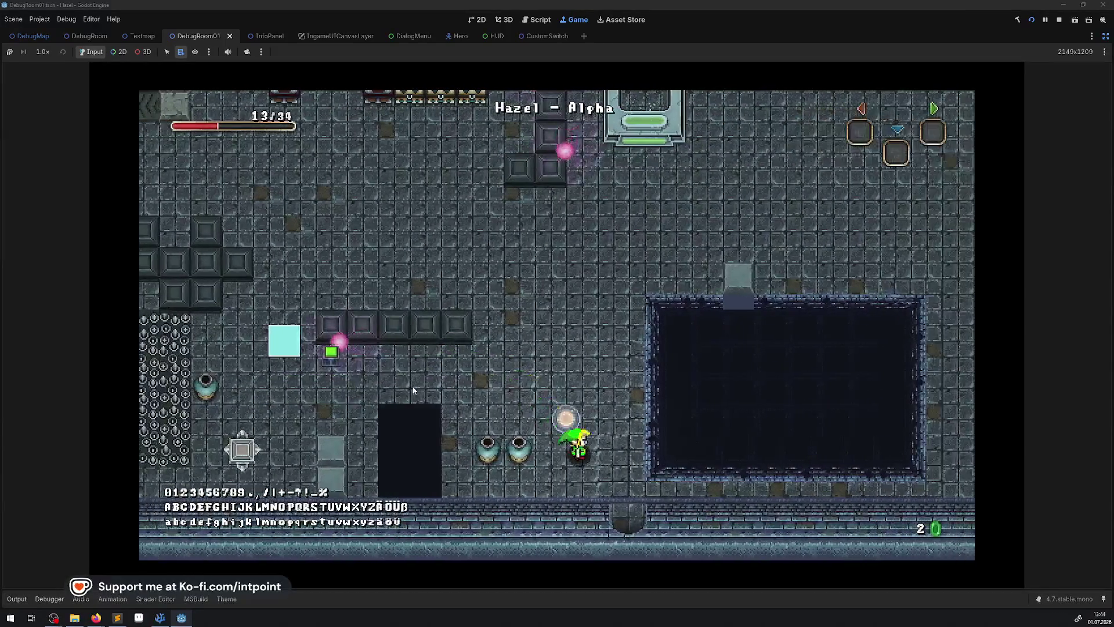
key("Left")
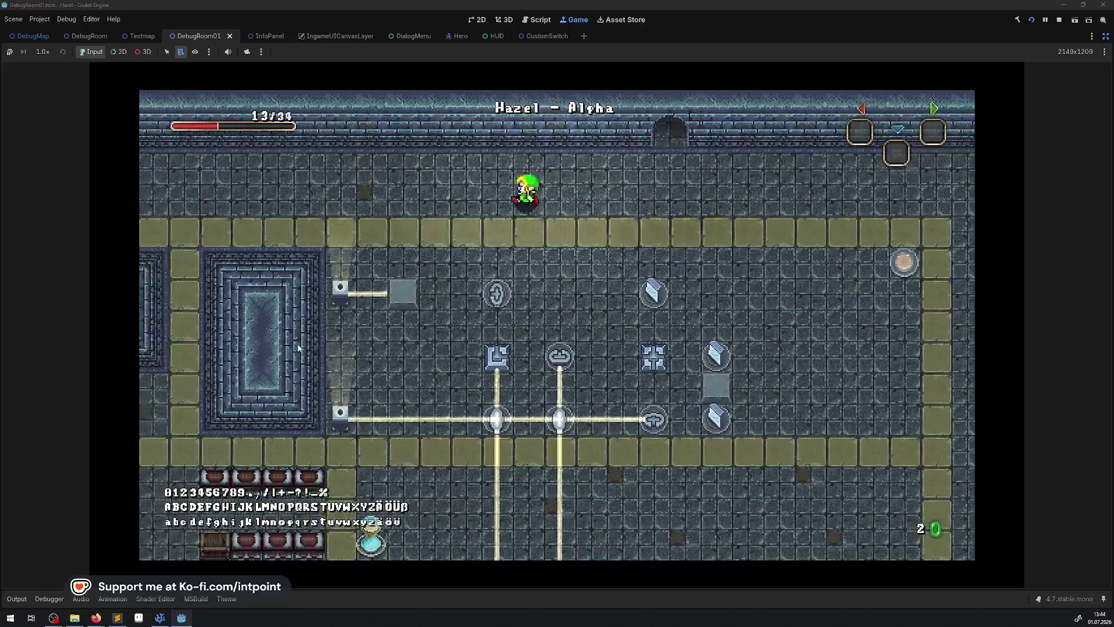
key("Left")
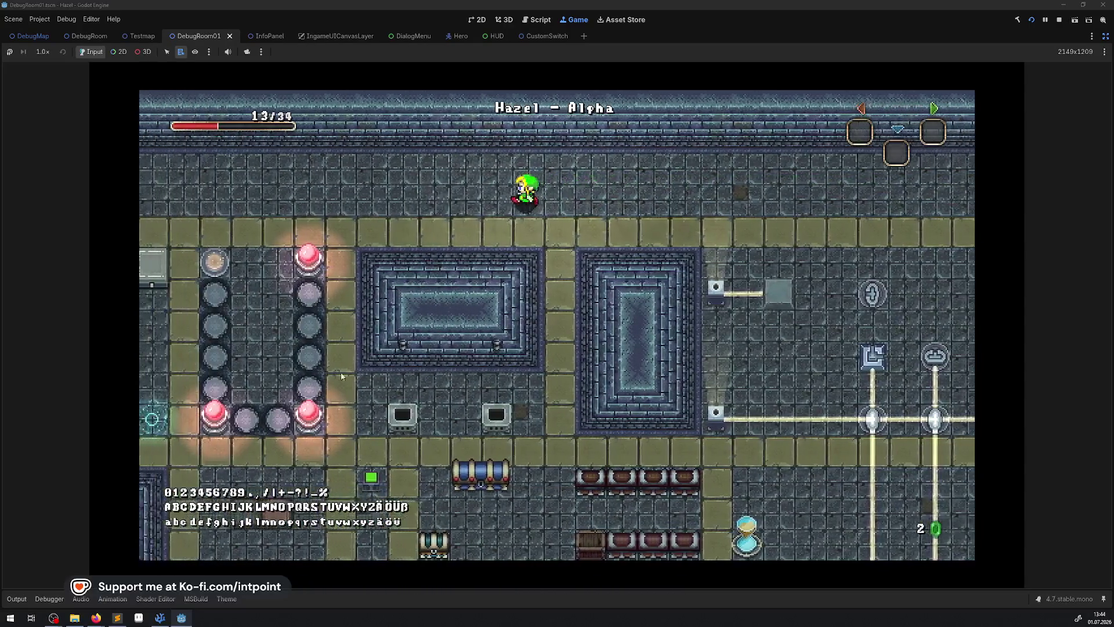
key("Left")
key("Down")
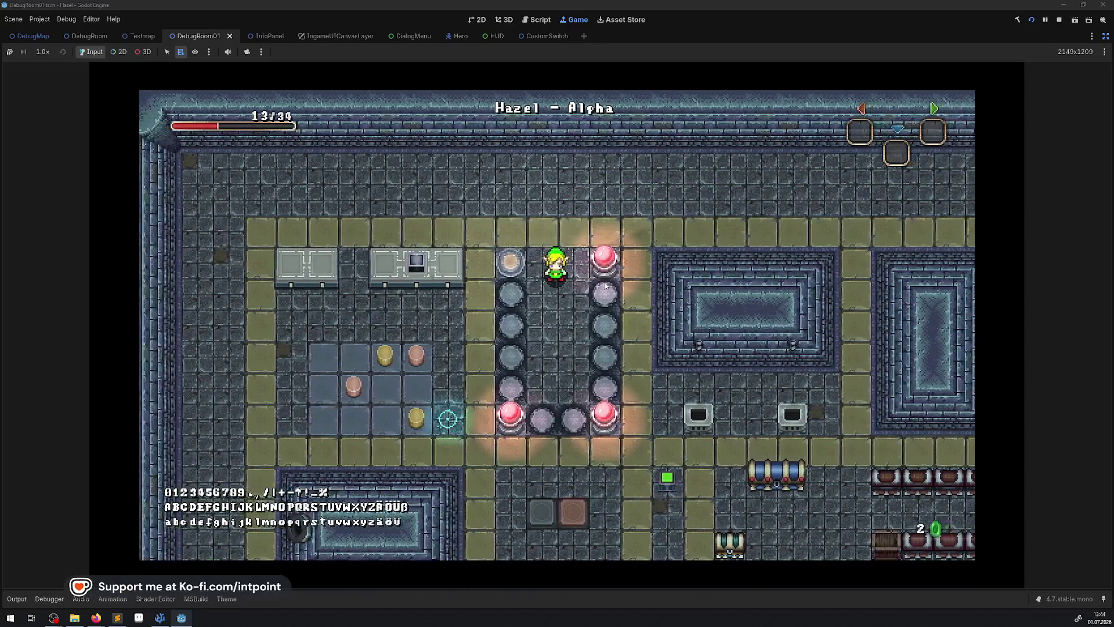
key("Right")
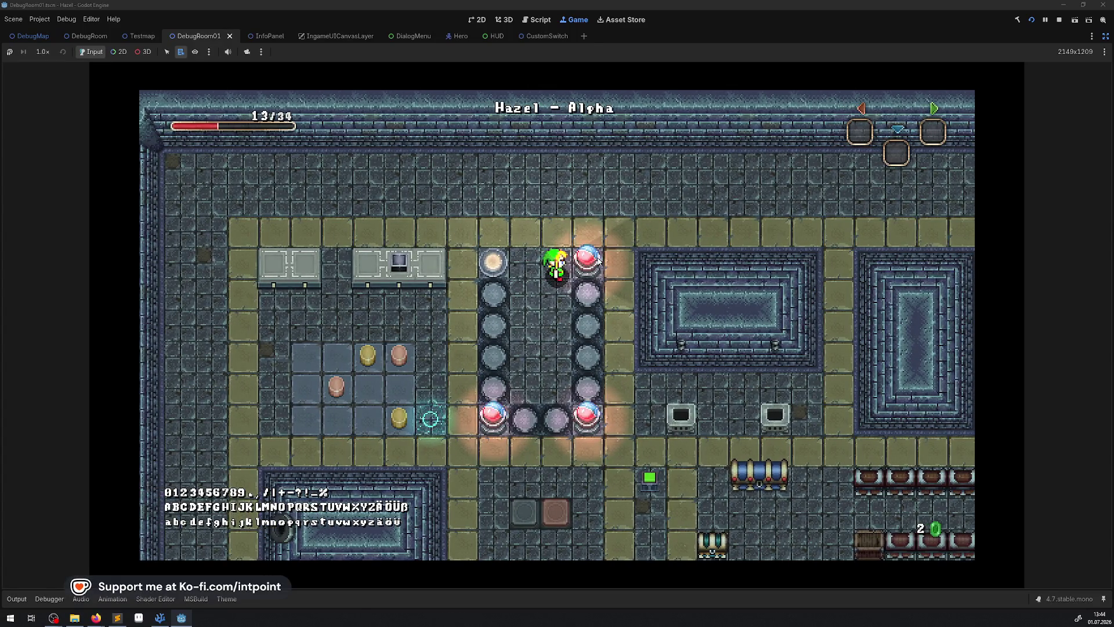
key("e")
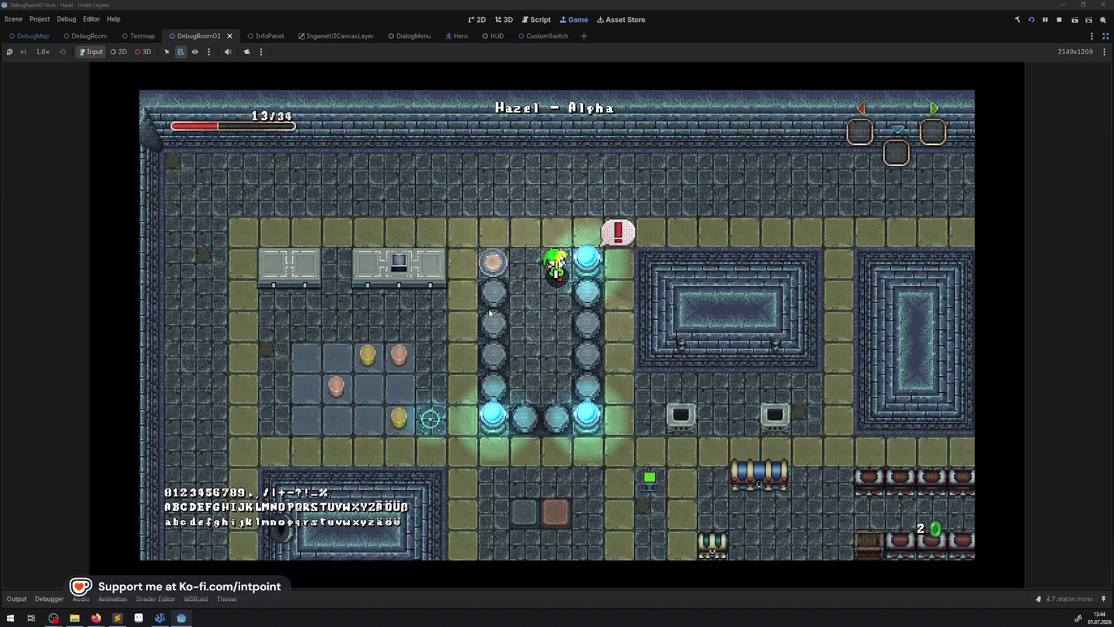
Step: Walk the hero down the pillar column and back beside the switch, then reopen the output log
key("Down")
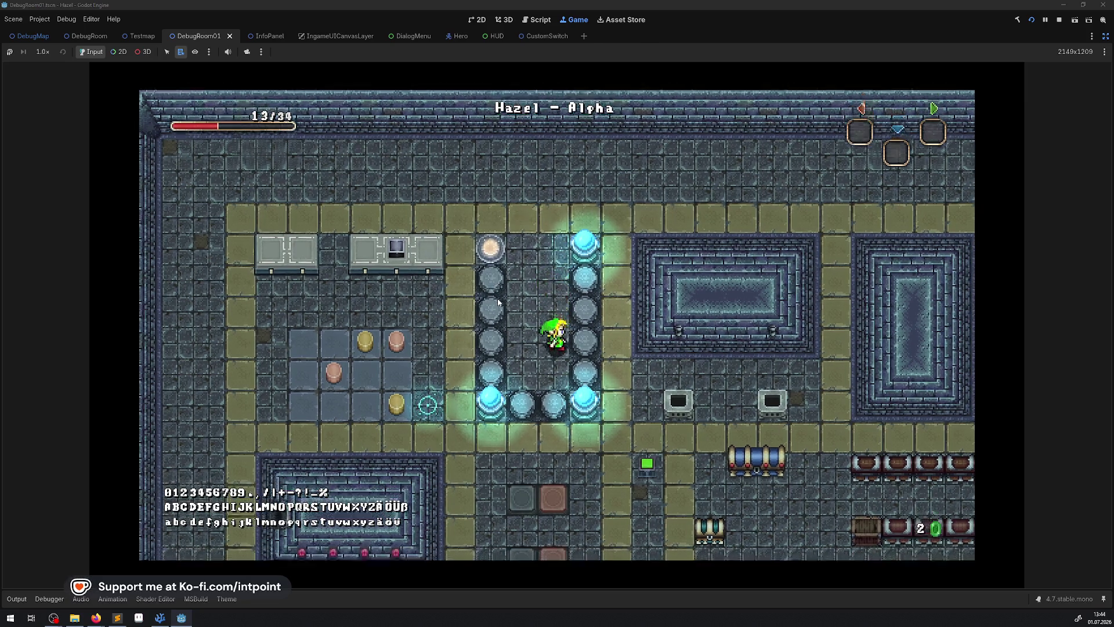
key("Up")
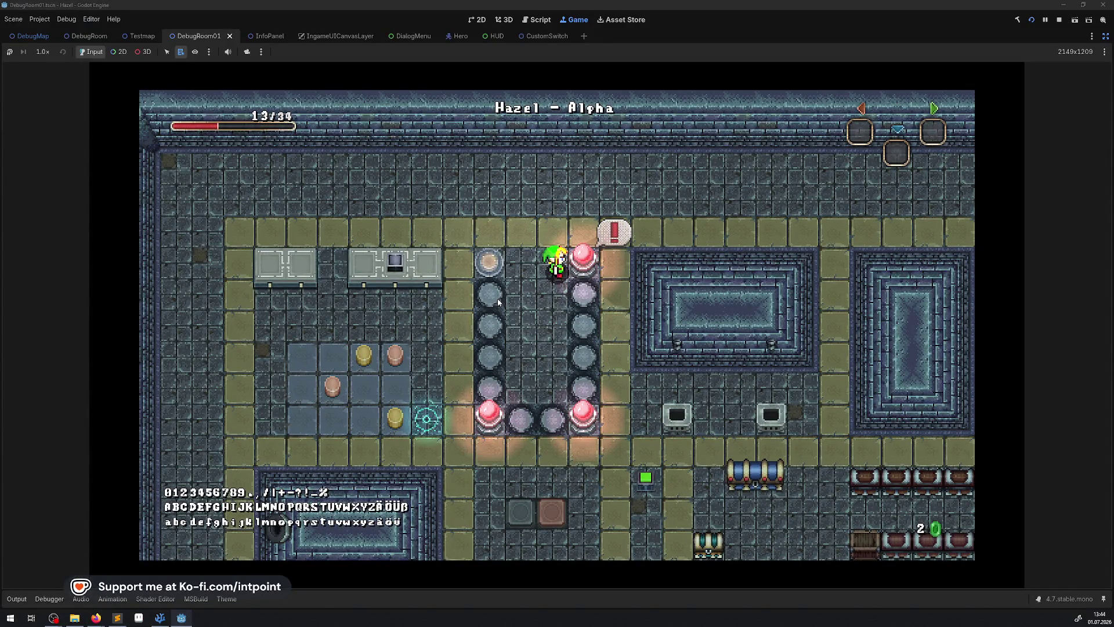
key("Right")
key("Down")
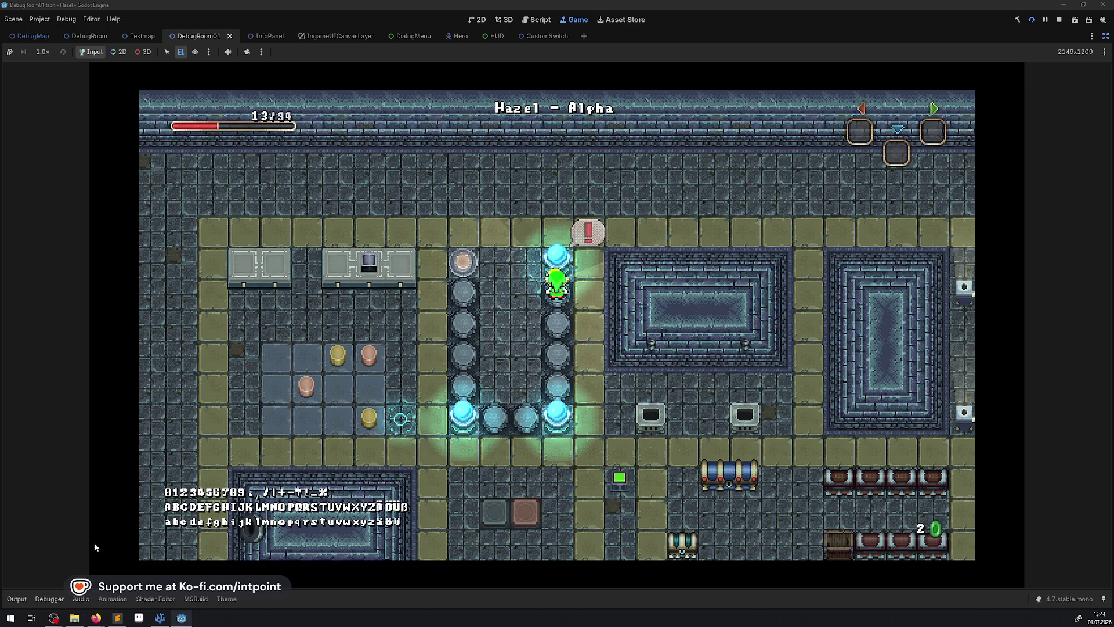
left_click(17, 599)
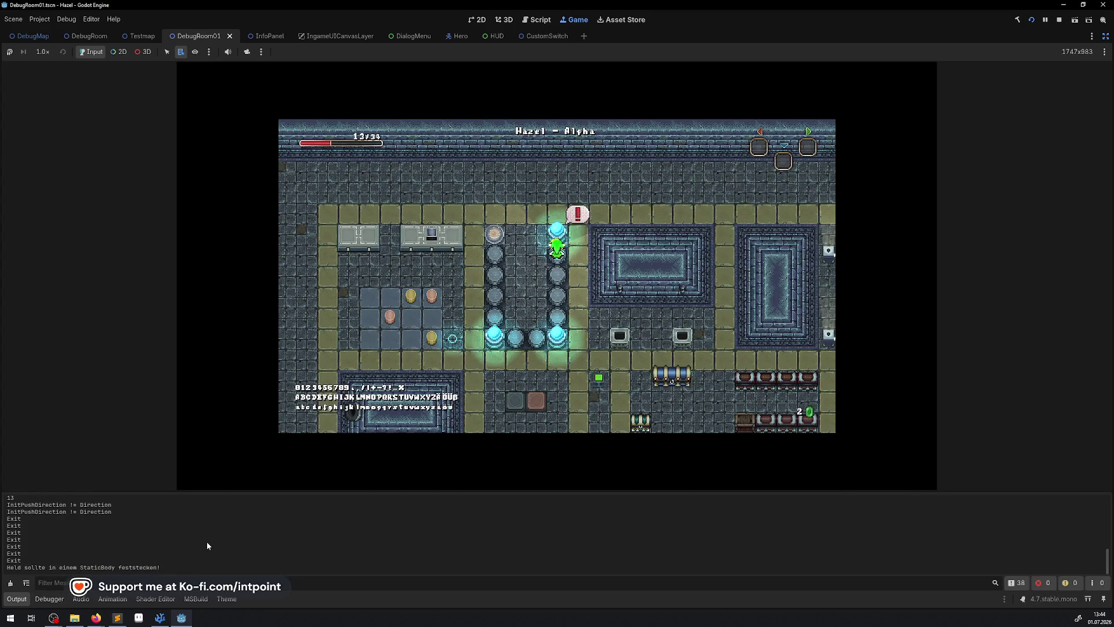
Step: Select the StaticBody warning in the log, pace the hero up and down the column, then collapse the log
left_click(162, 567, "shift")
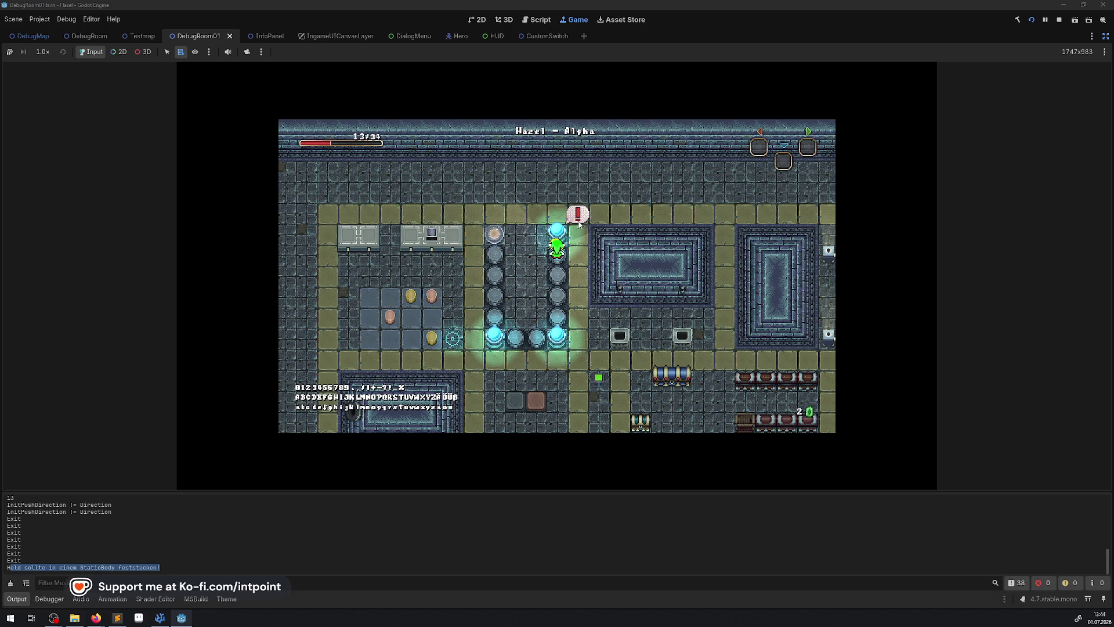
key("Down")
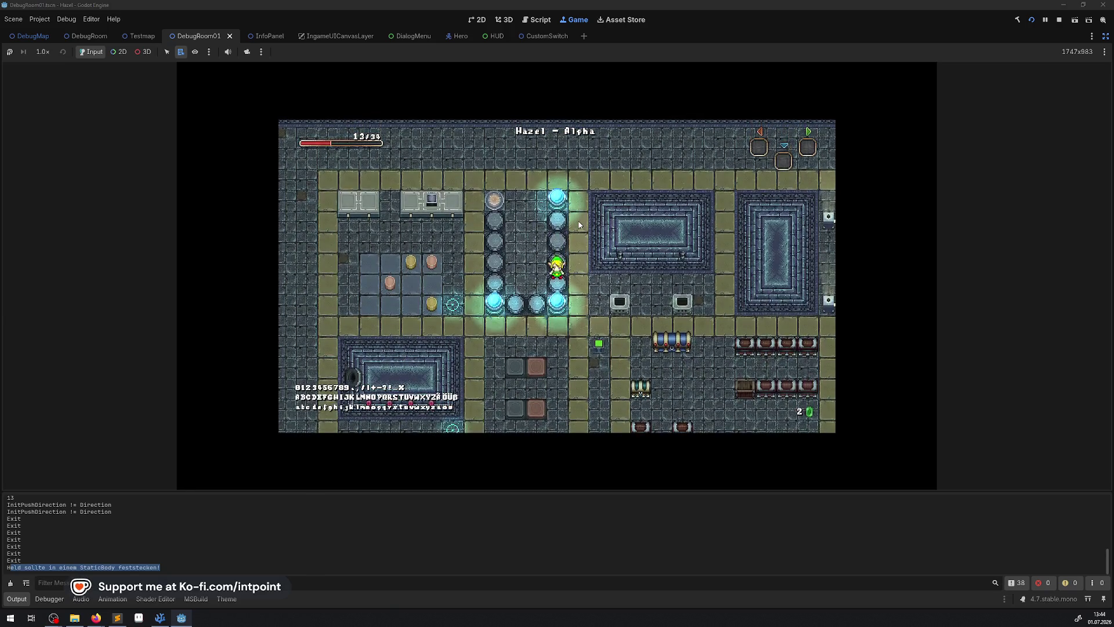
key("Up")
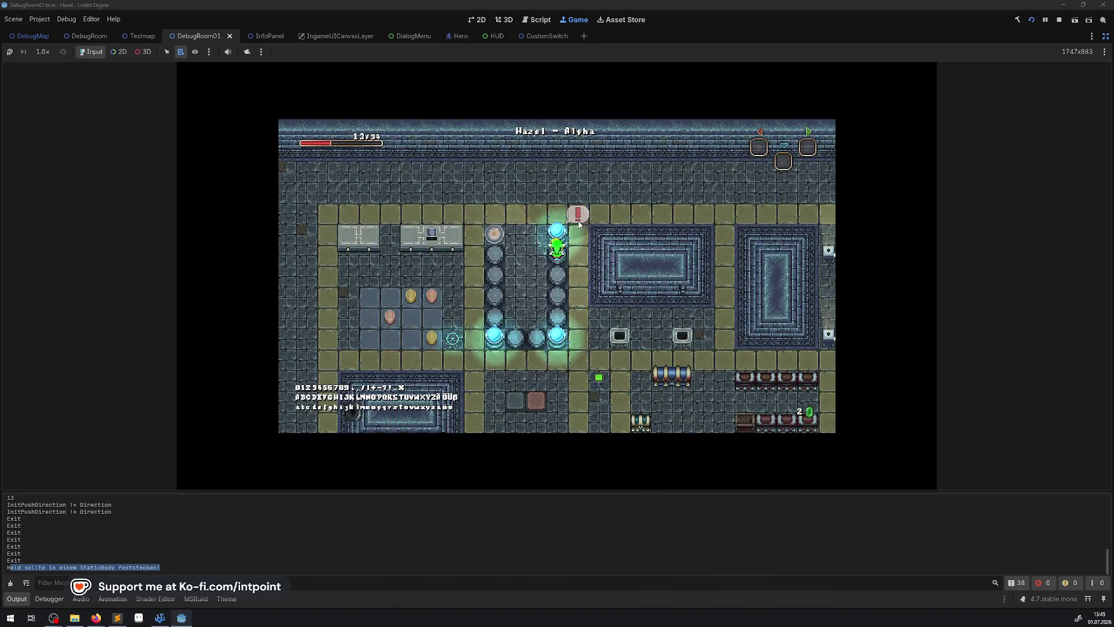
key("Down")
key("Up")
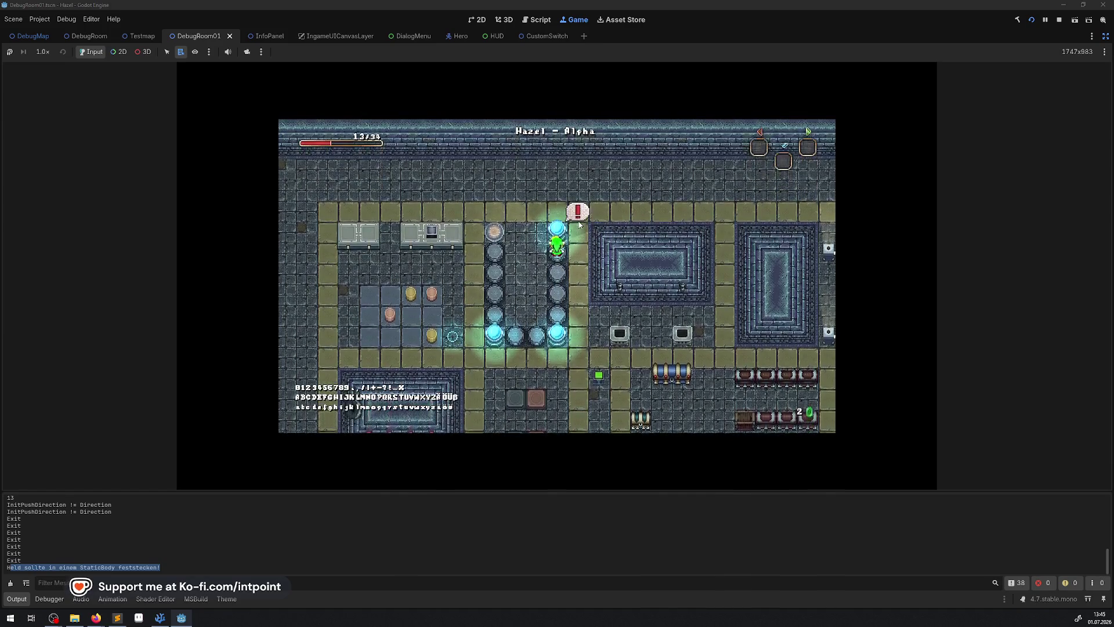
key("Down")
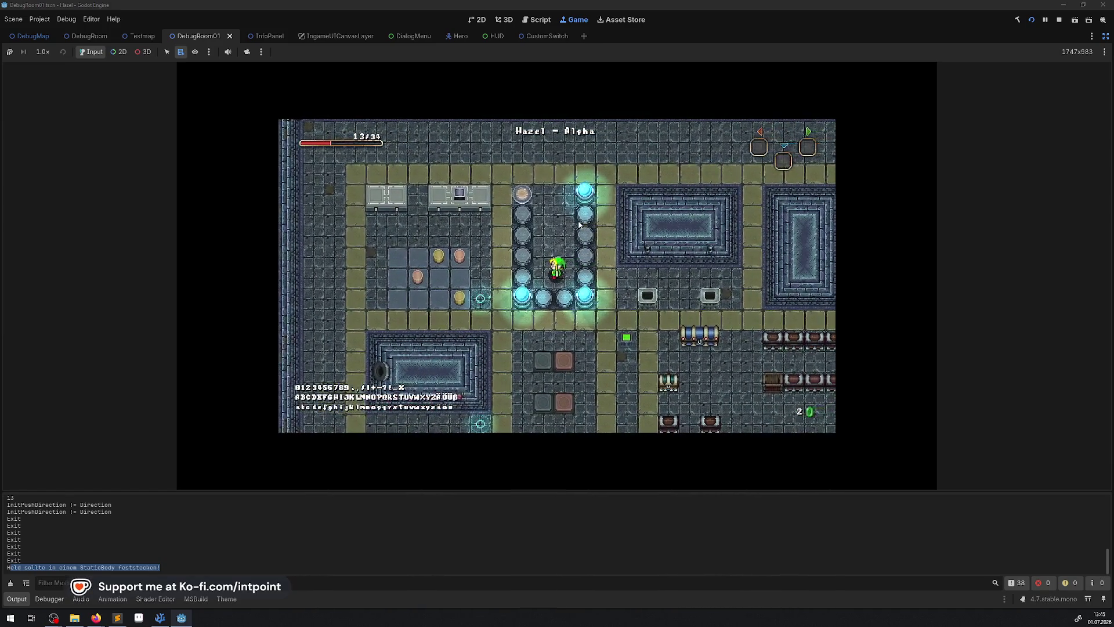
key("Up")
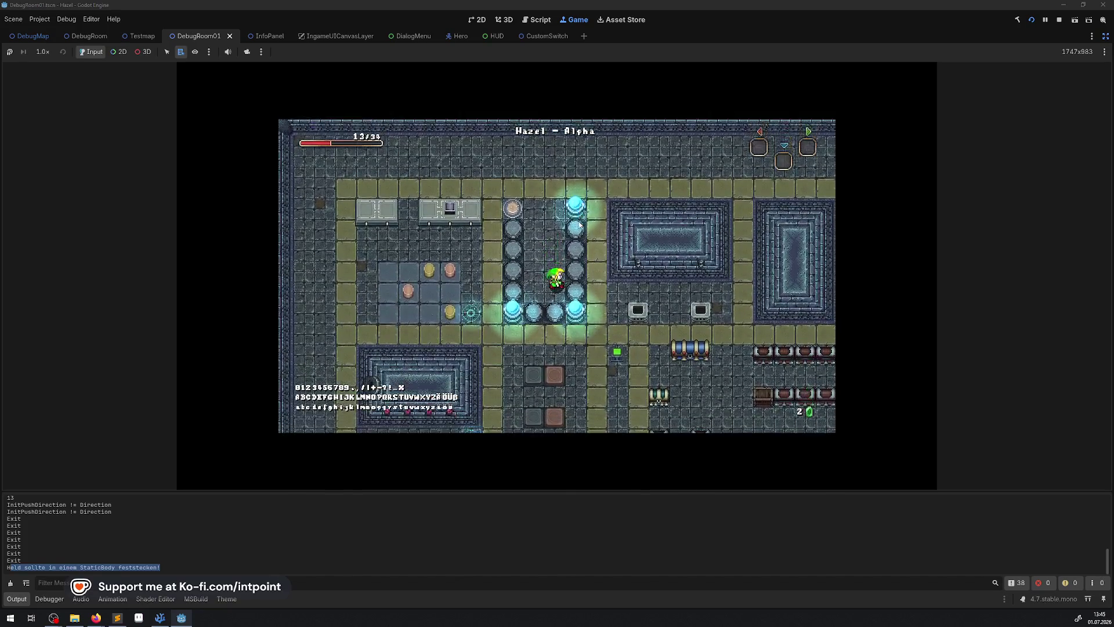
key("Down")
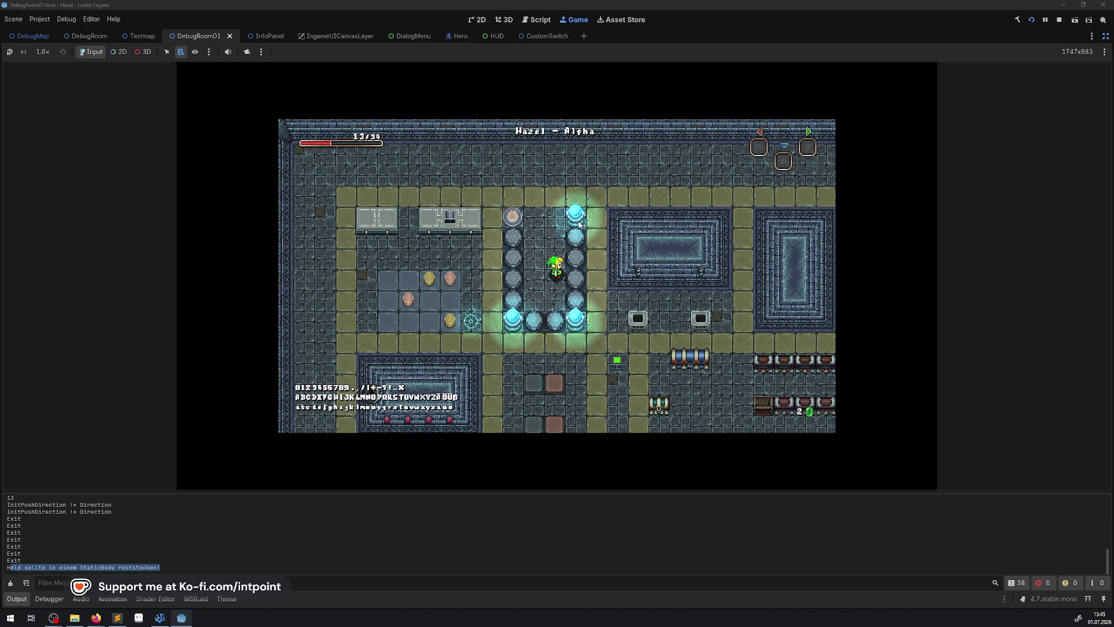
left_click(17, 599)
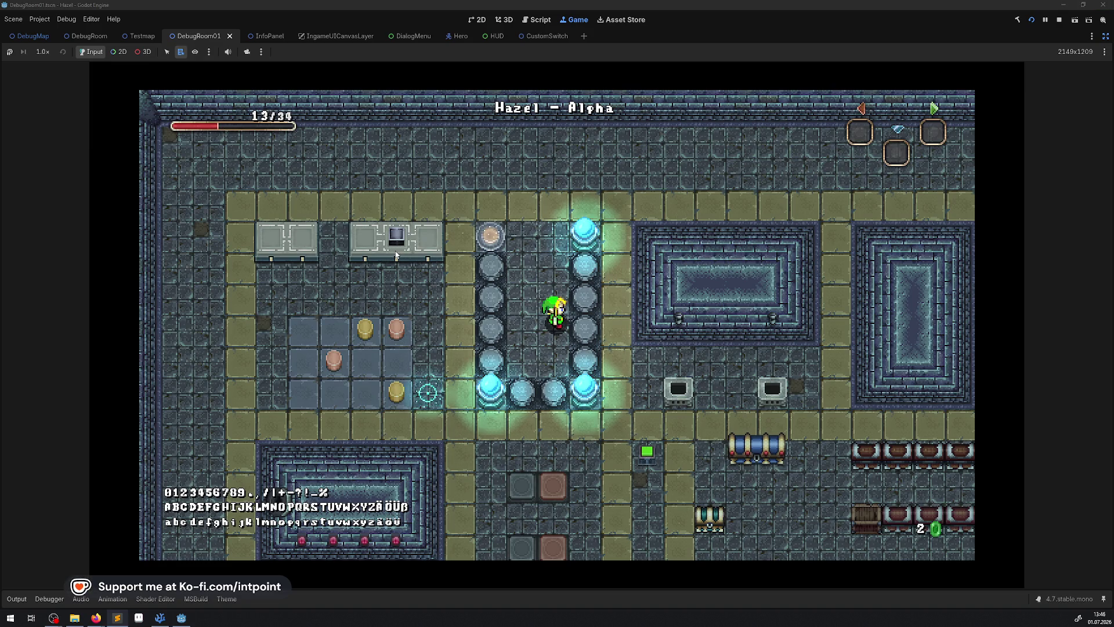
Step: Open and close the in-game inventory with Escape, then walk the hero up around the pillars
key("Escape")
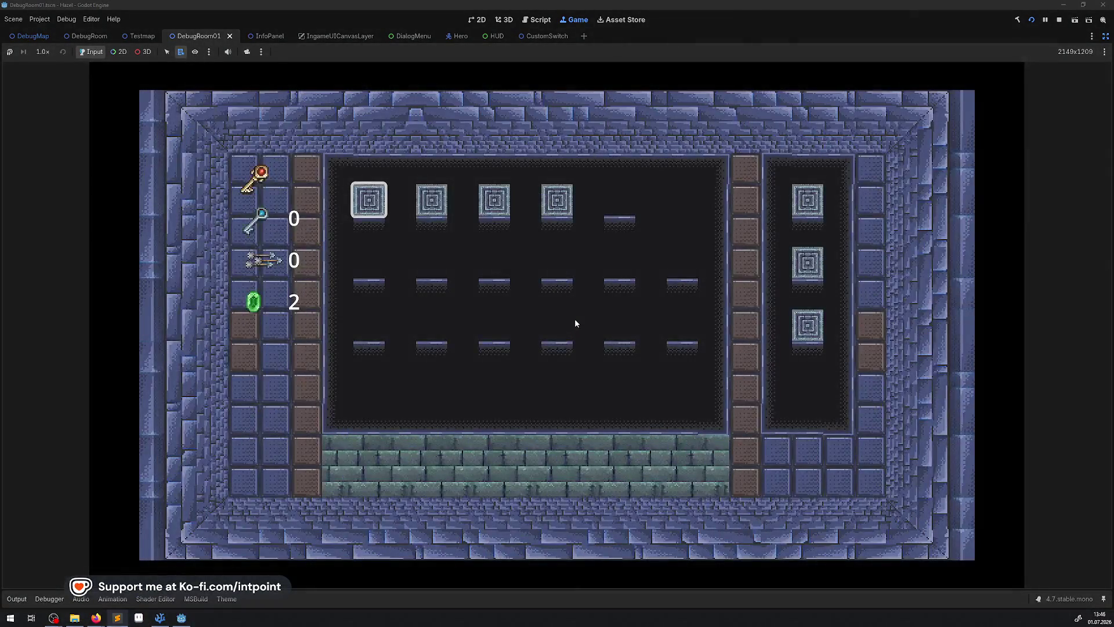
key("Escape")
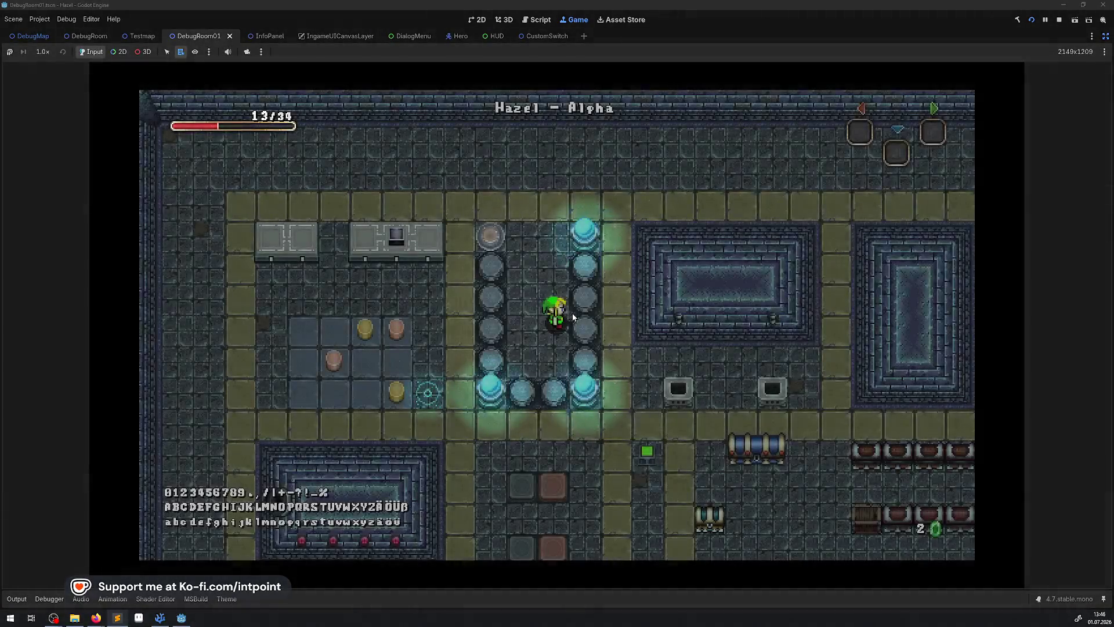
key("Up")
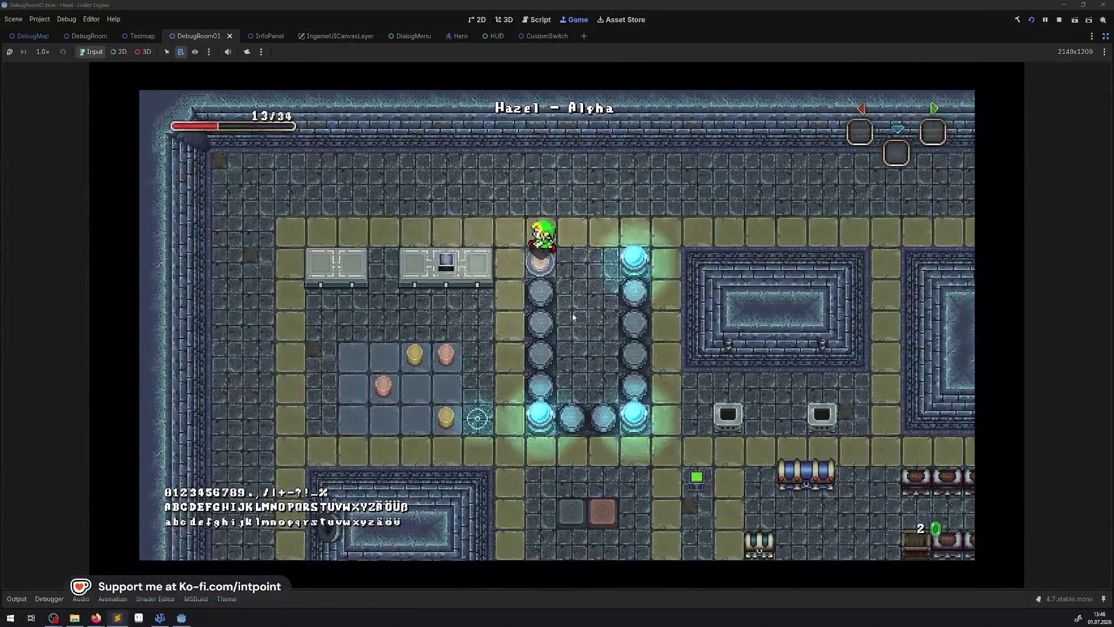
Step: Walk onto the blue tiles, pick up the yellow pot and set it on the left pedestal
key("Left")
key("Down")
key("Left")
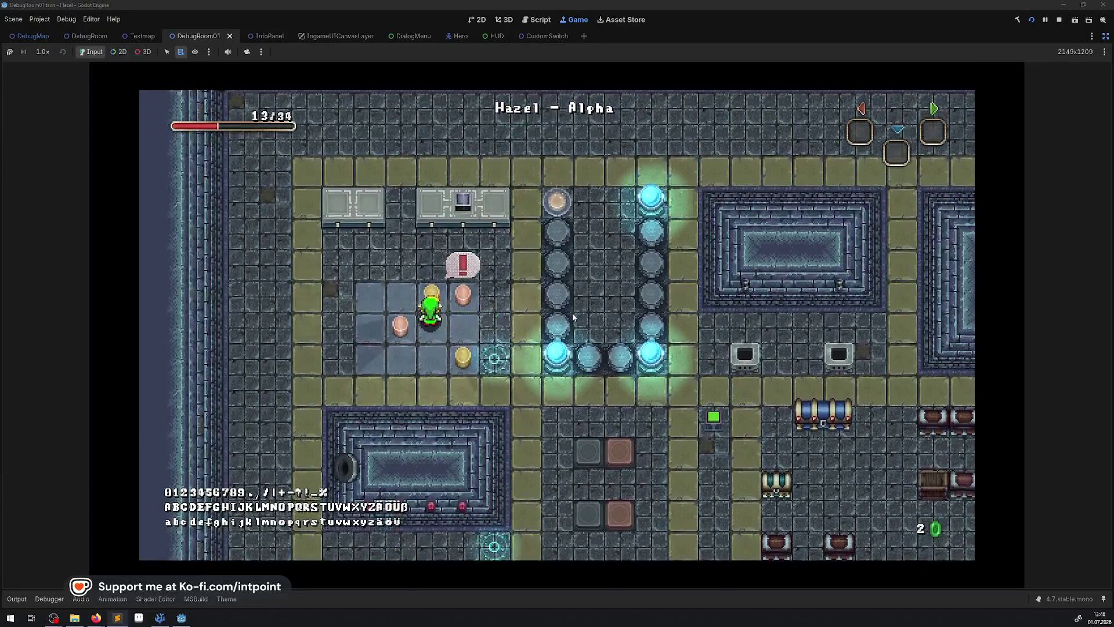
key("Up")
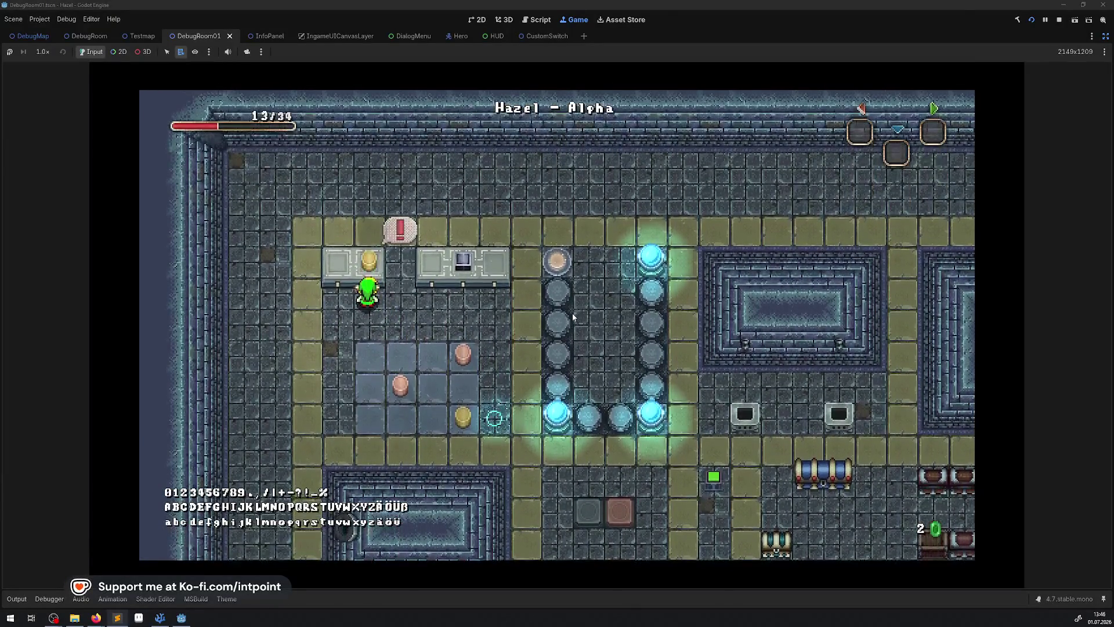
key("Down")
key("space")
key("Up")
key("Left")
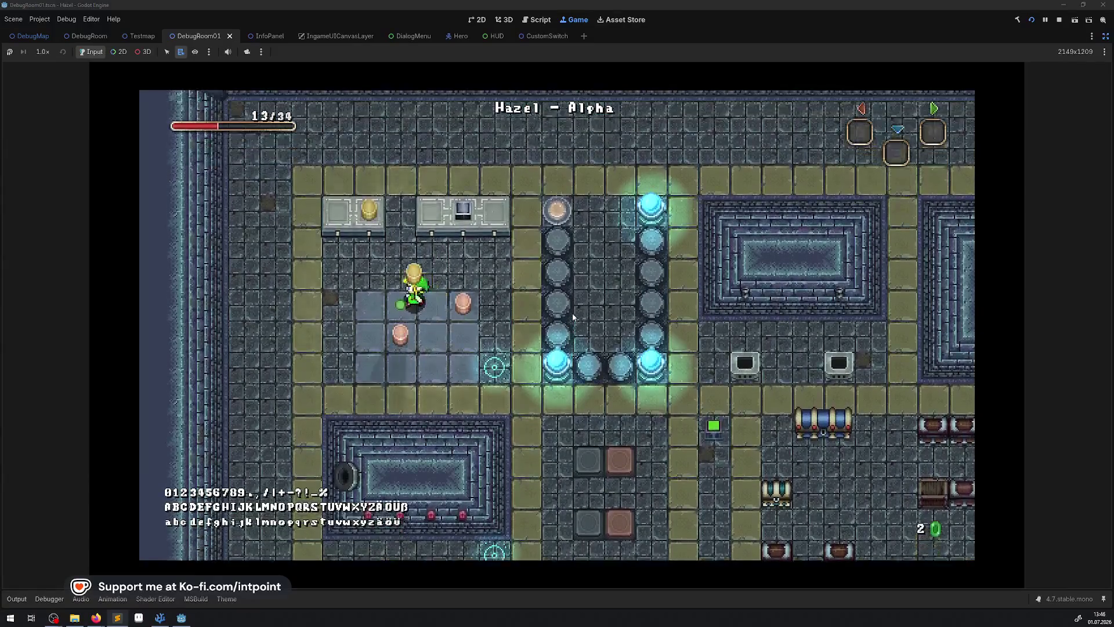
key("space")
Step: Lift the pink pot and place it on the left pedestal
key("space")
key("Down")
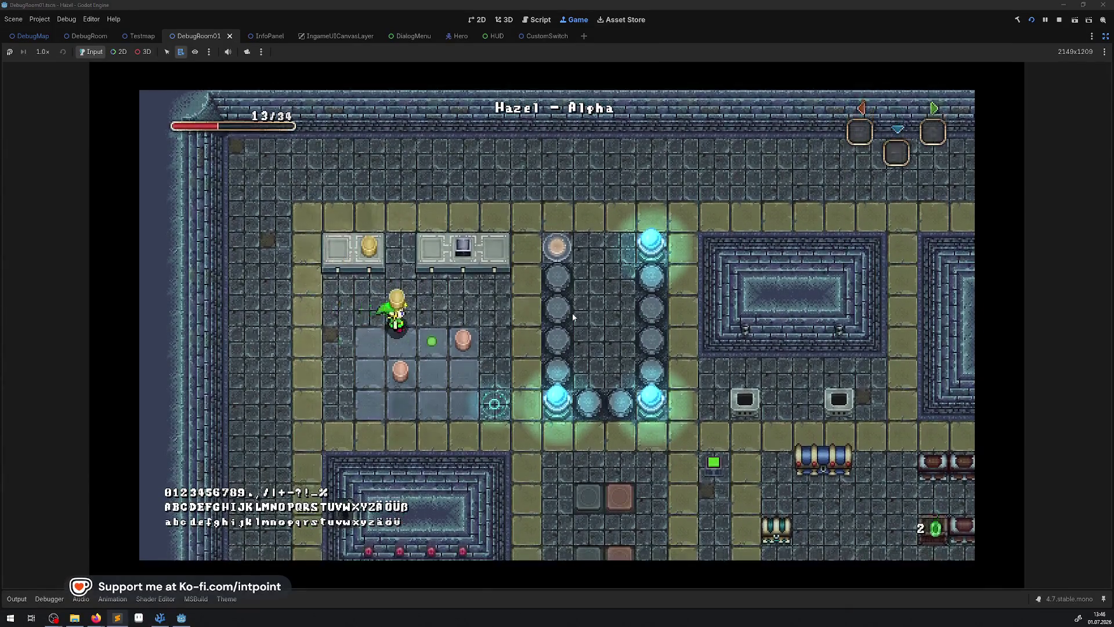
key("Right")
key("space")
key("space")
key("Up")
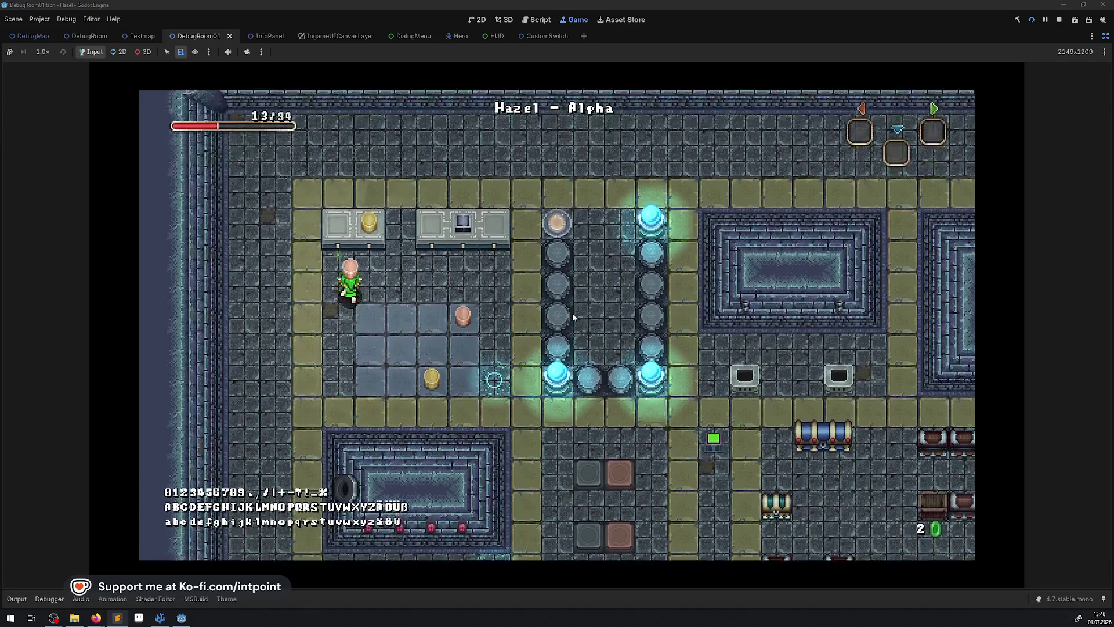
key("space")
key("Right")
key("Down")
Step: Put a pink pot on the right pedestal and carry the remaining yellow pot there too
key("space")
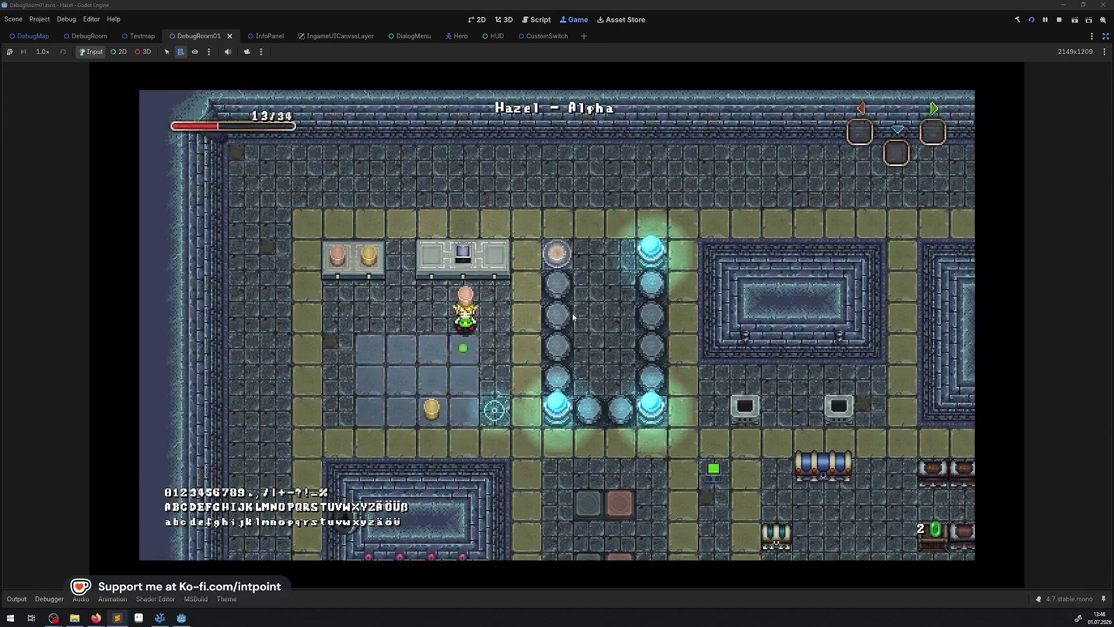
key("Left")
key("space")
key("Down")
key("space")
key("Right")
key("Up")
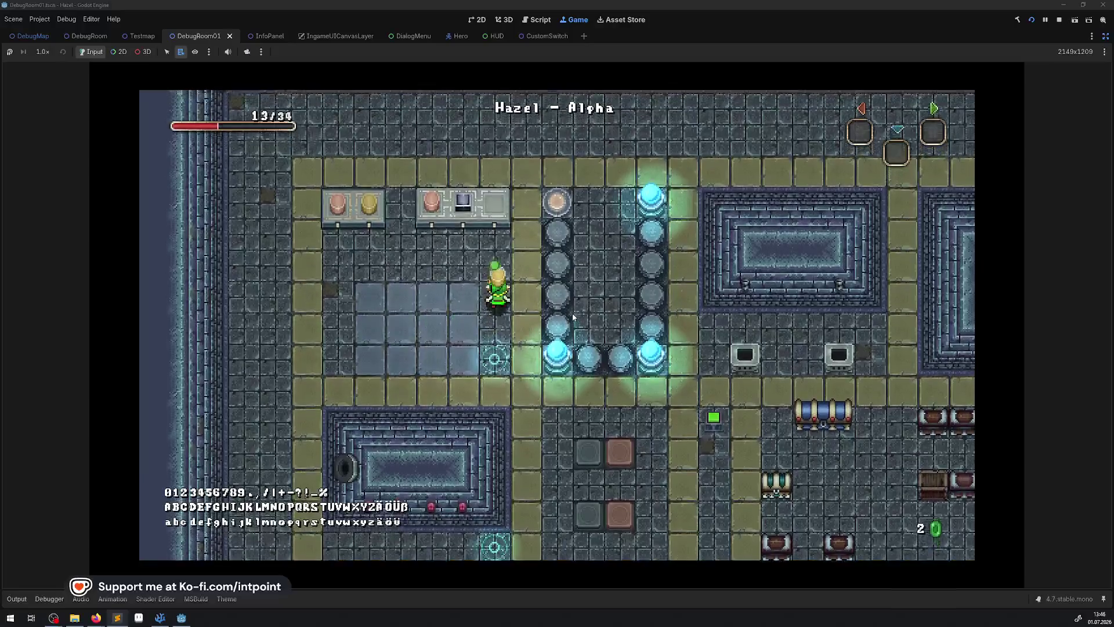
key("space")
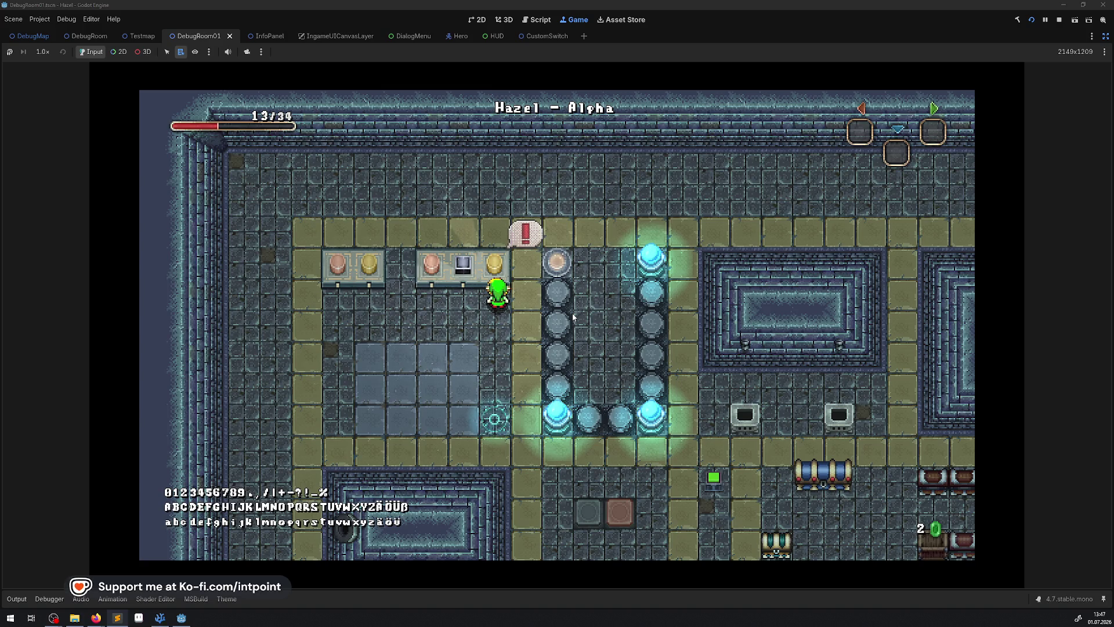
Step: Walk the hero down-right below the orb pillars to the grey and orange floor blocks
key("Down")
key("Right")
key("Down")
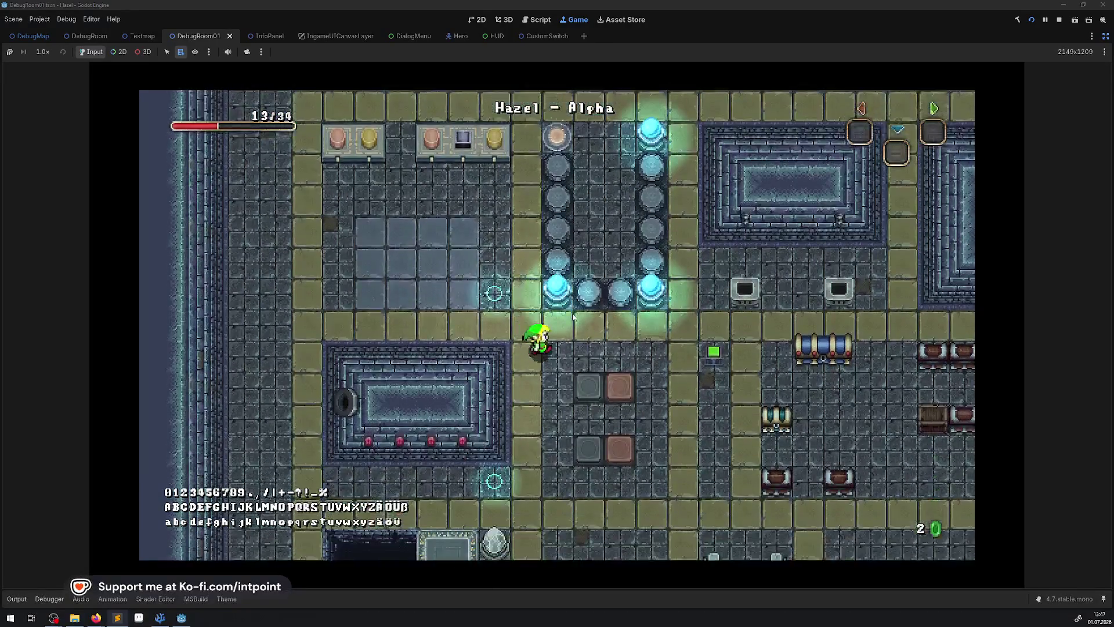
key("Down")
key("Left")
key("Up")
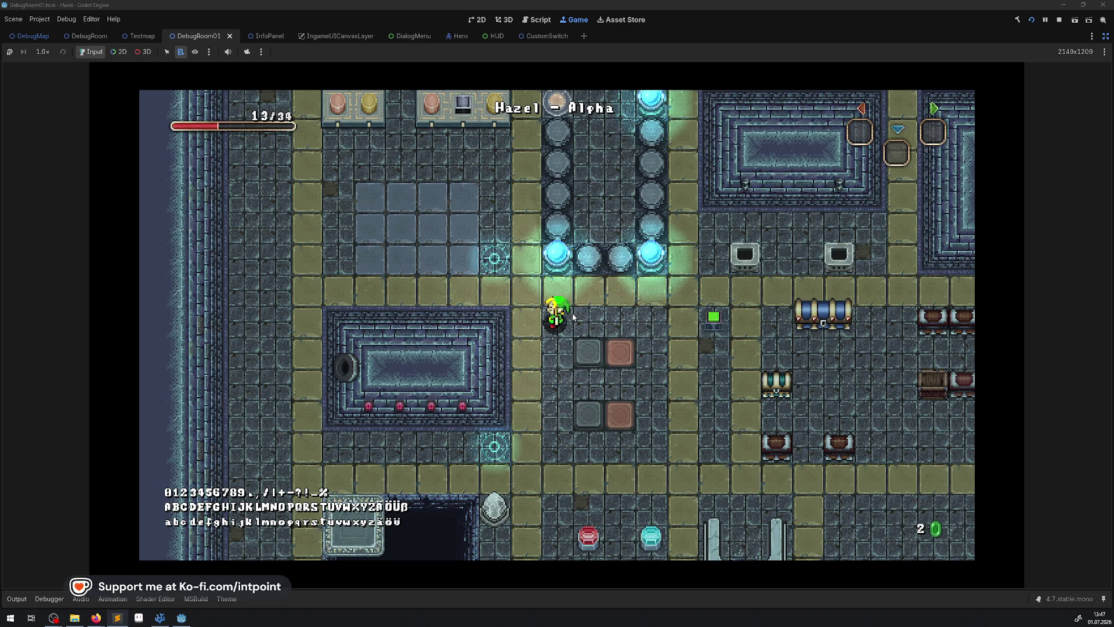
key("Down")
key("Right")
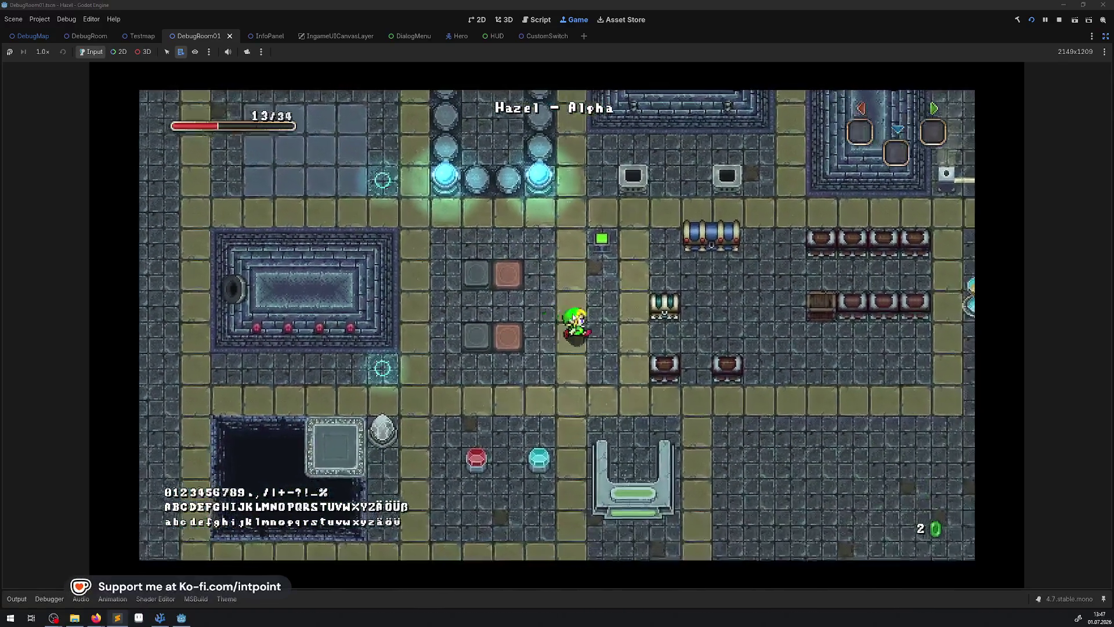
Step: Walk the hero right into the chest area with the light beams
key("Right")
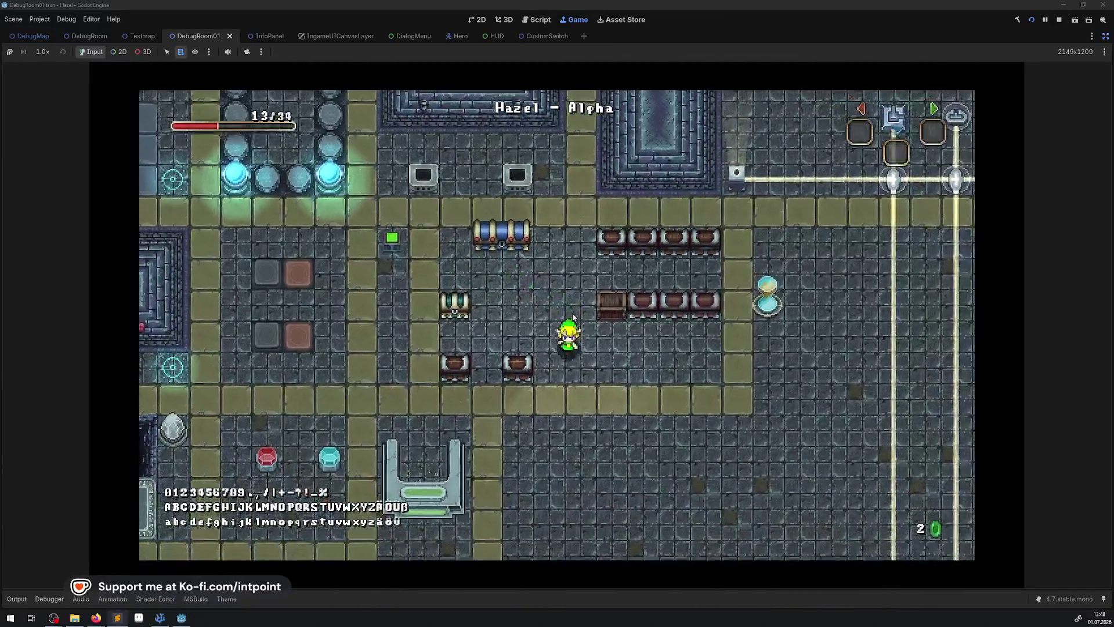
key("Down")
key("Up")
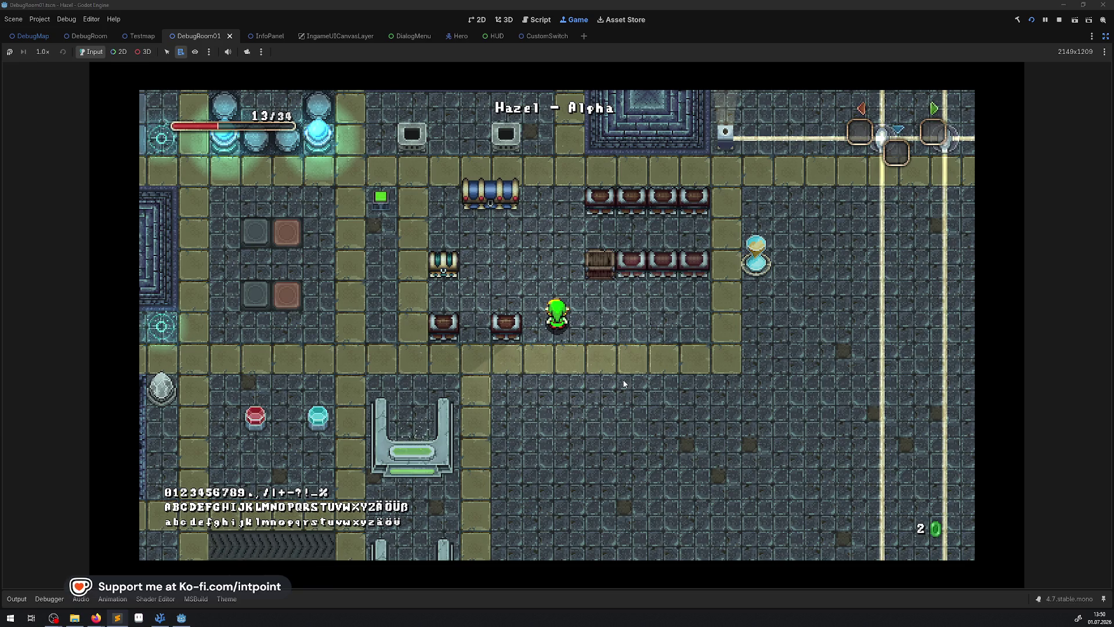
Step: Walk the hero back up-left past the teal chest and crystal columns to the grey tiles
key("Left")
key("Up")
key("Left")
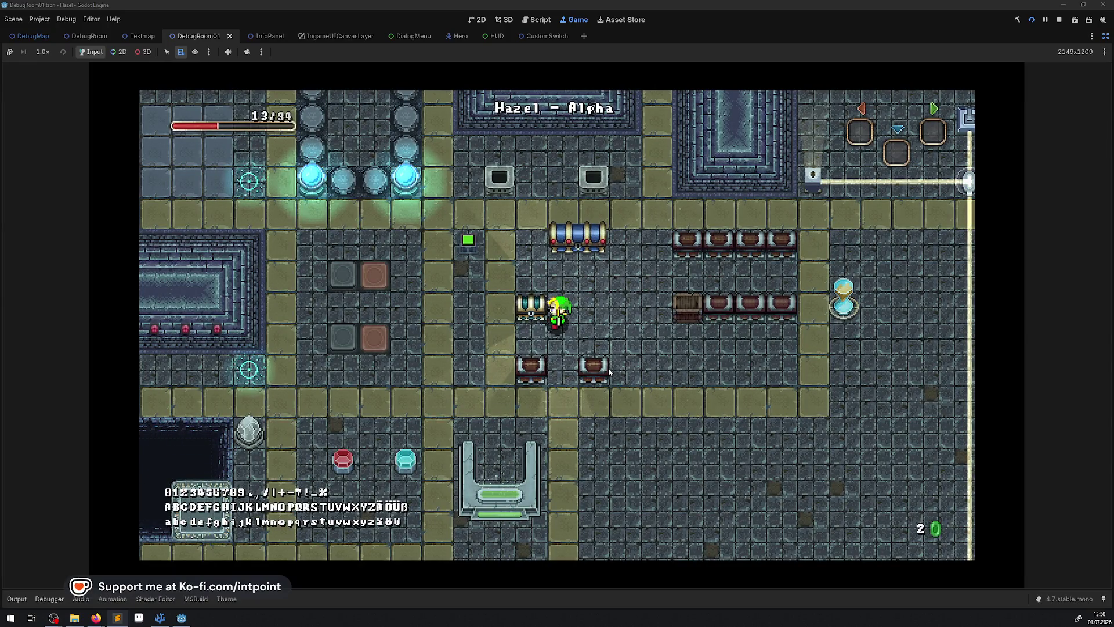
key("Left")
key("Down")
key("Left")
key("Up")
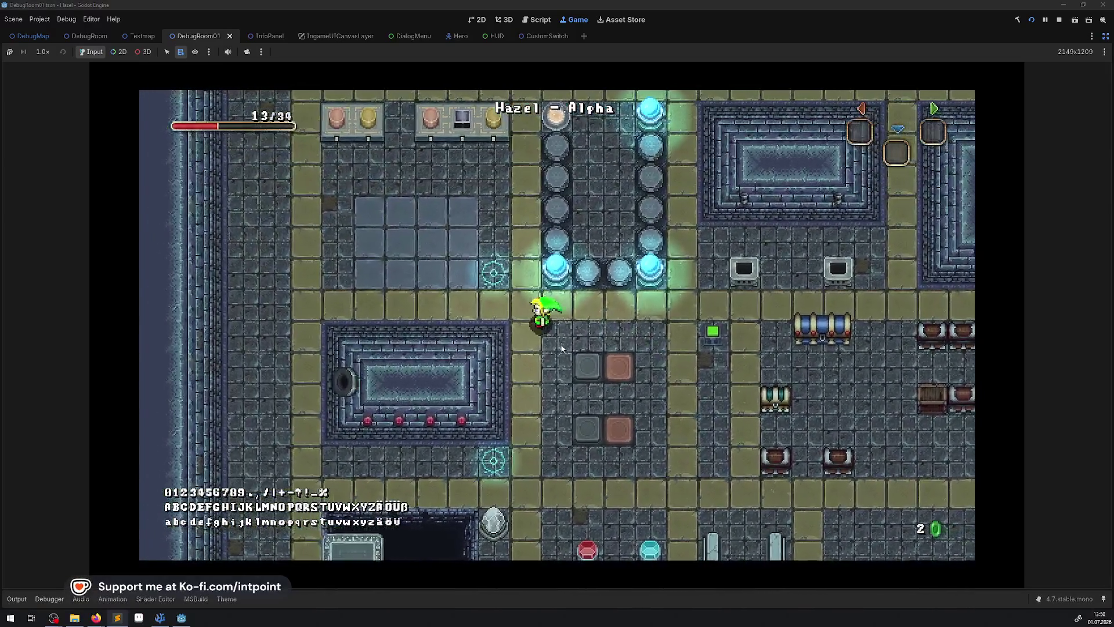
key("Left")
key("Up")
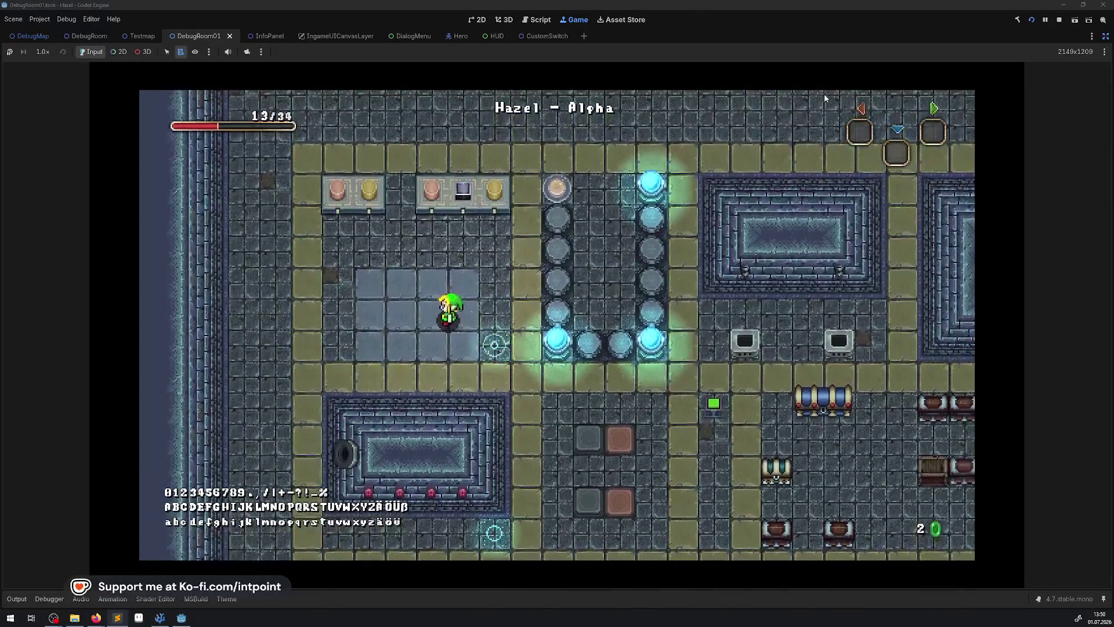
Step: Stop the running game and zoom out on the DebugRoom scene's 2D view
left_click(1061, 19)
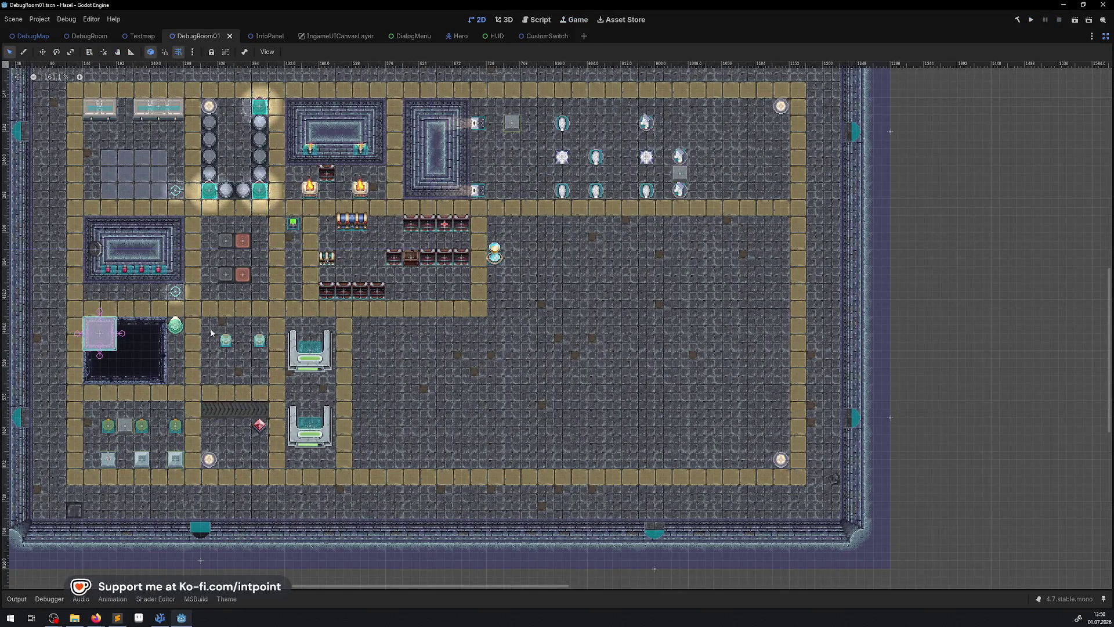
left_click(87, 36)
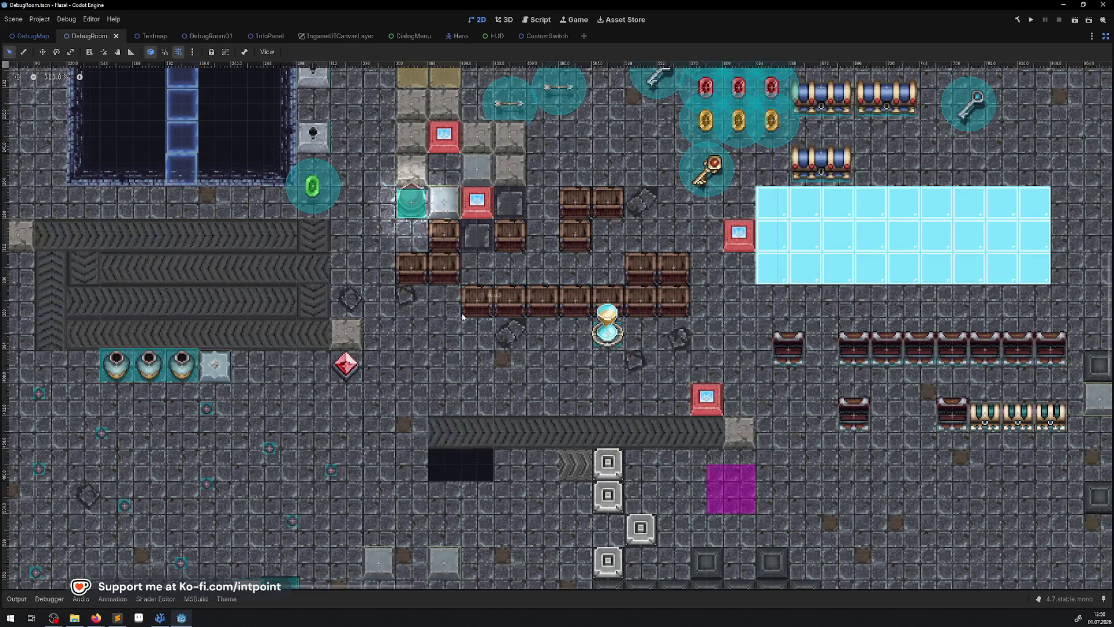
scroll(462, 305, "down", 2)
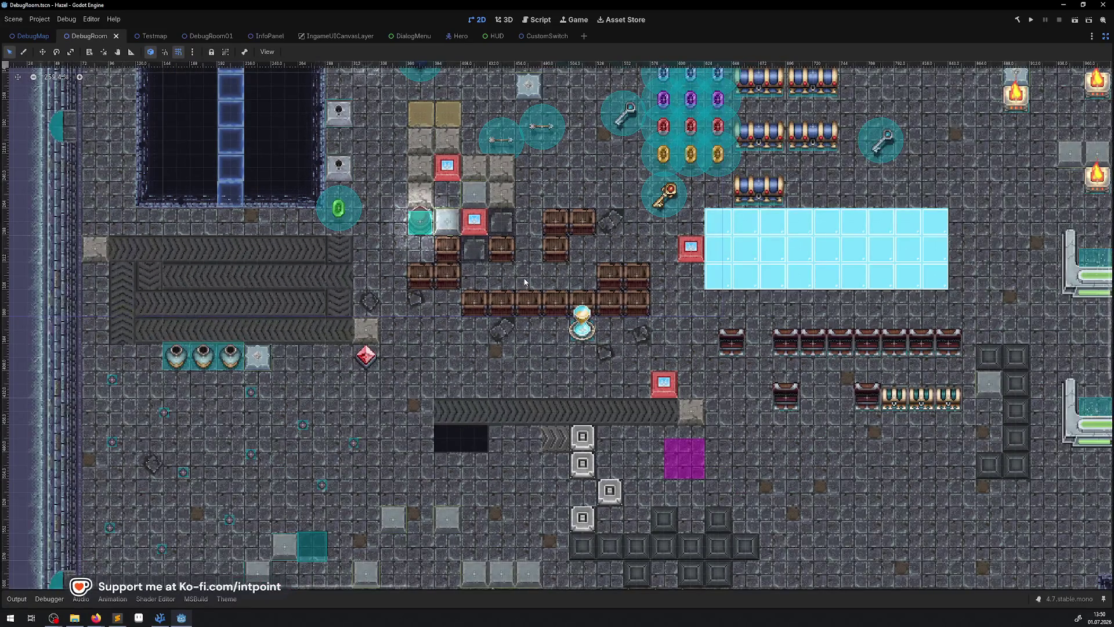